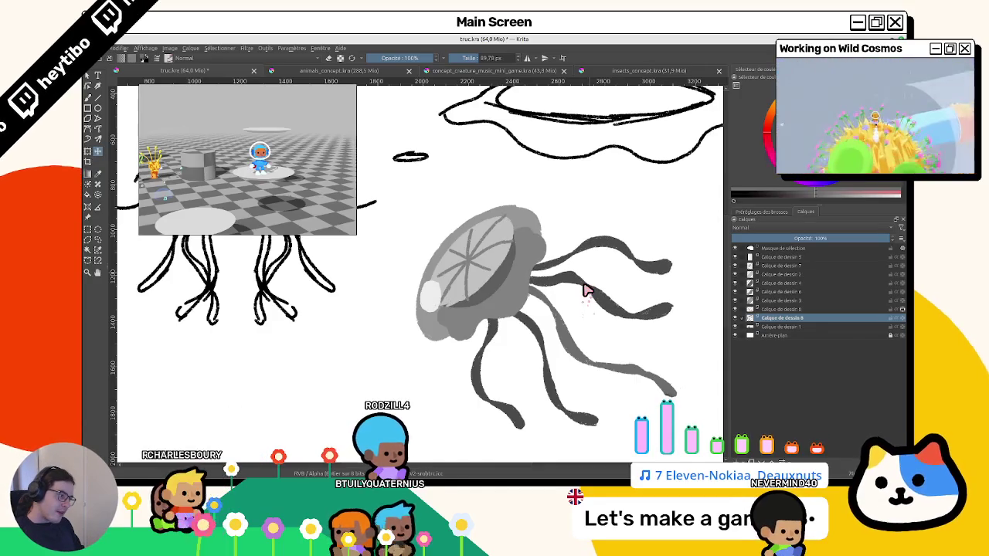
# Lasso-select the lower gray tentacles beneath the jellyfish bell.
pyautogui.moveTo(586, 289); pyautogui.dragTo(688, 323)
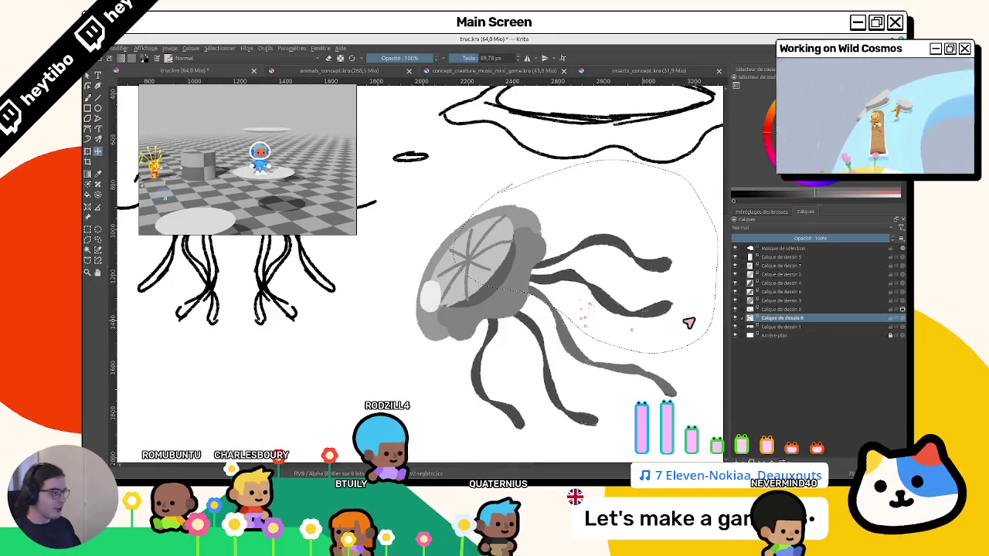
pyautogui.hotkey('ctrl', 'r')
pyautogui.click(343, 338)
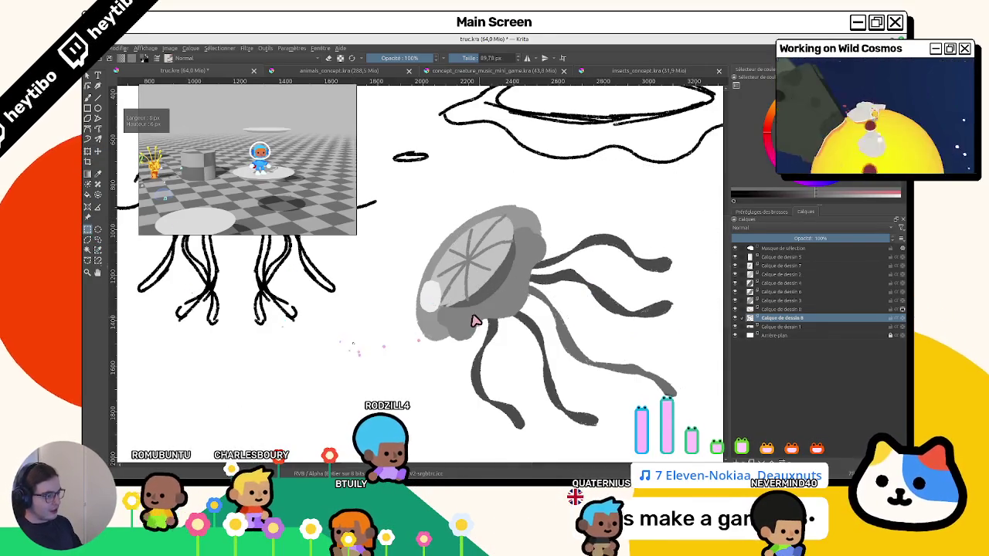
pyautogui.moveTo(453, 298); pyautogui.dragTo(535, 359)
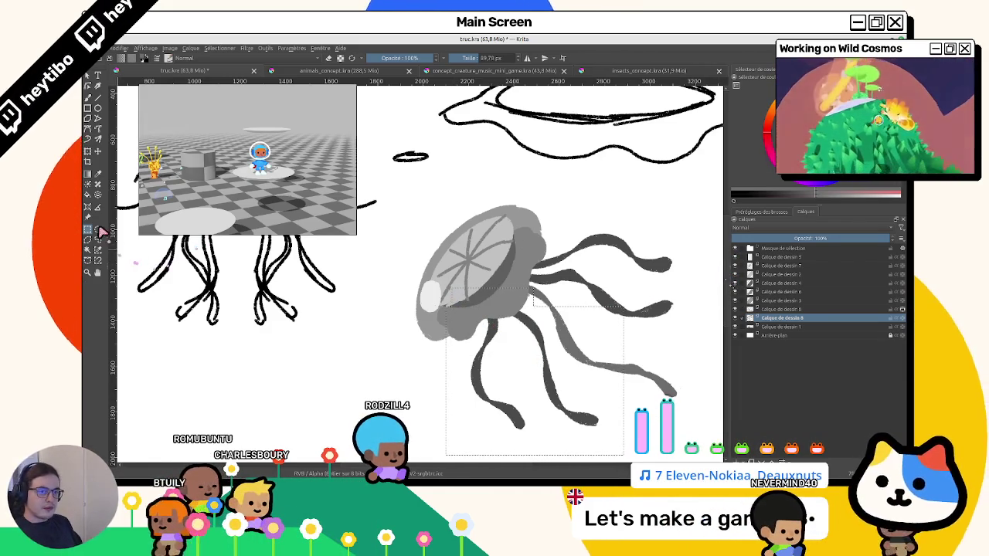
pyautogui.press('m')
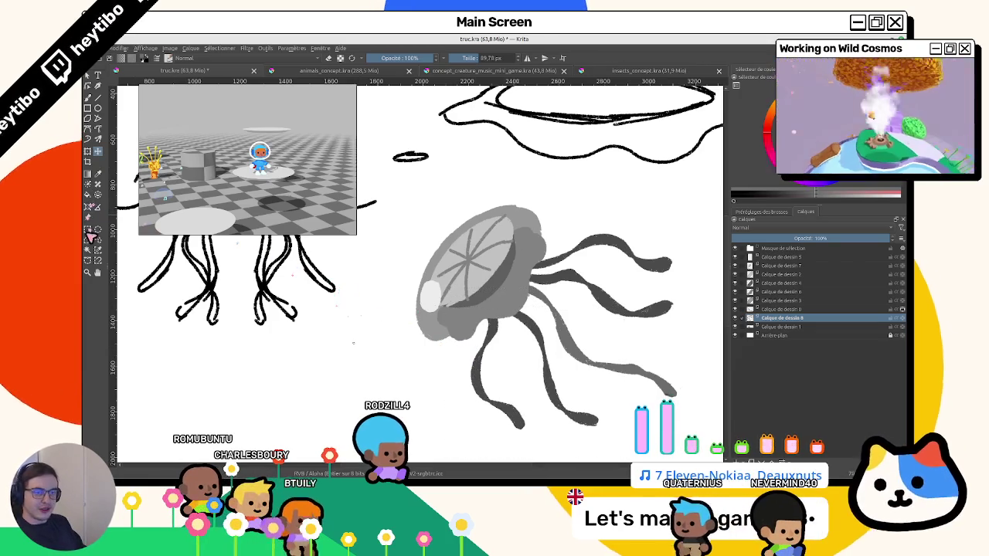
pyautogui.hotkey('ctrl', 'r')
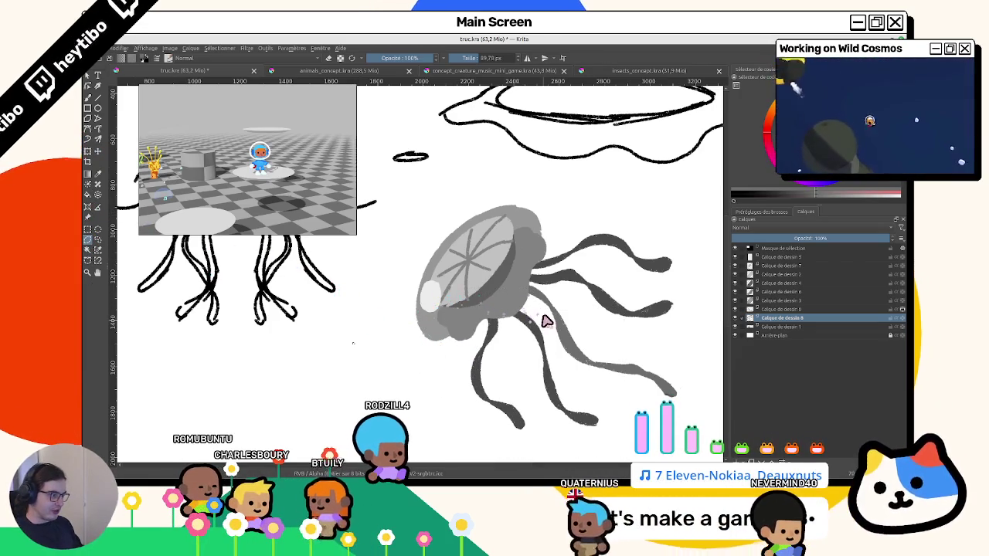
pyautogui.moveTo(540, 311)
pyautogui.mouseDown()
pyautogui.moveTo(562, 348)
pyautogui.moveTo(541, 313)
pyautogui.moveTo(455, 232)
pyautogui.mouseUp()
# Scale the selected tentacles slightly larger, shift them left and rotate them clockwise.
pyautogui.hotkey('ctrl', 't')
pyautogui.moveTo(602, 373); pyautogui.dragTo(599, 375)
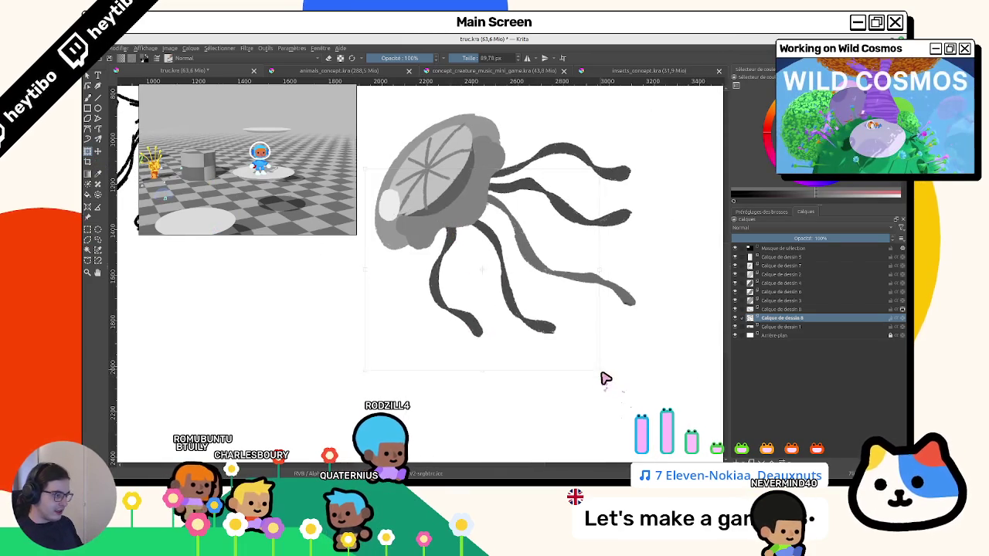
pyautogui.moveTo(523, 320); pyautogui.dragTo(513, 328)
pyautogui.moveTo(646, 224); pyautogui.dragTo(548, 316)
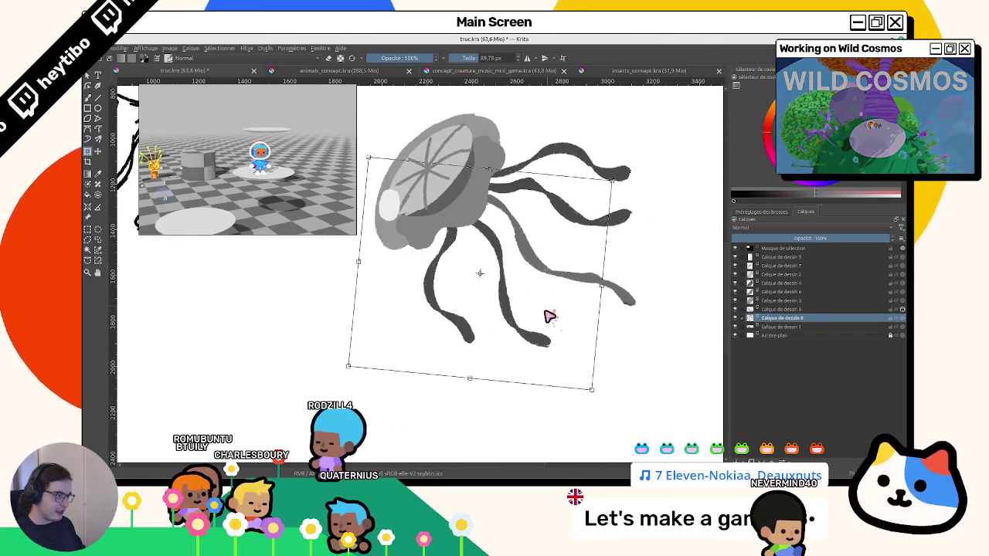
pyautogui.press('Return')
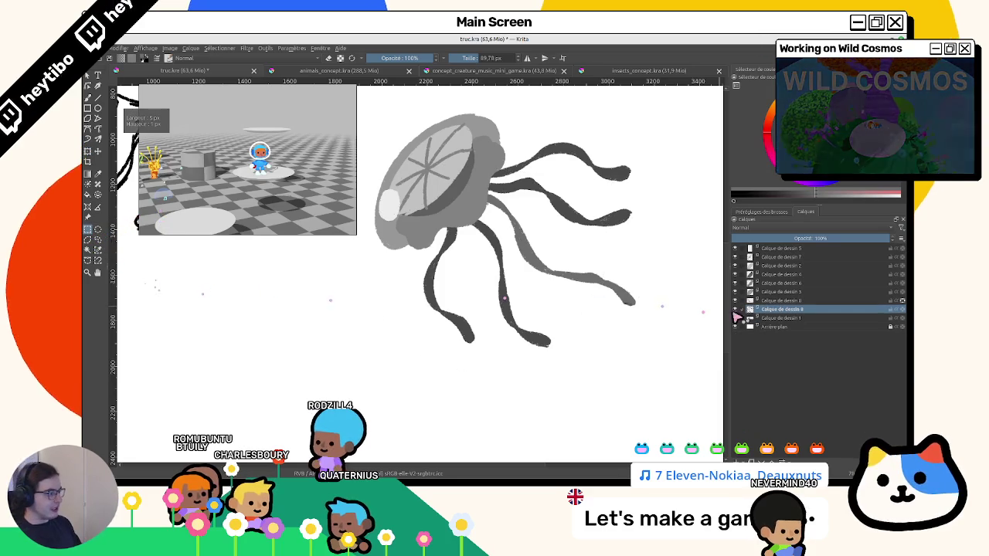
# Move the tentacle layer up one place and nudge the tentacles into position.
pyautogui.moveTo(777, 309); pyautogui.dragTo(776, 298)
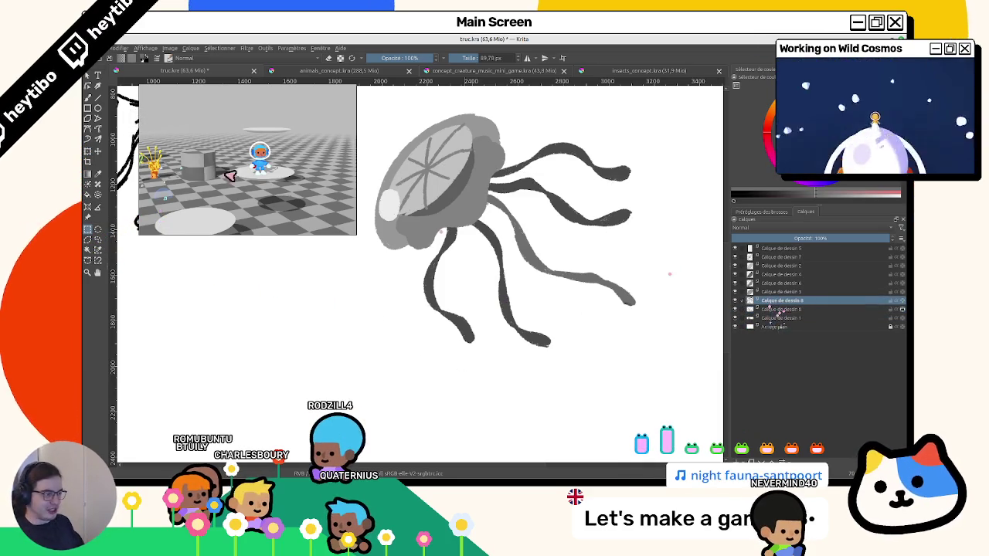
pyautogui.hotkey('ctrl', 't')
pyautogui.moveTo(614, 325); pyautogui.dragTo(624, 322)
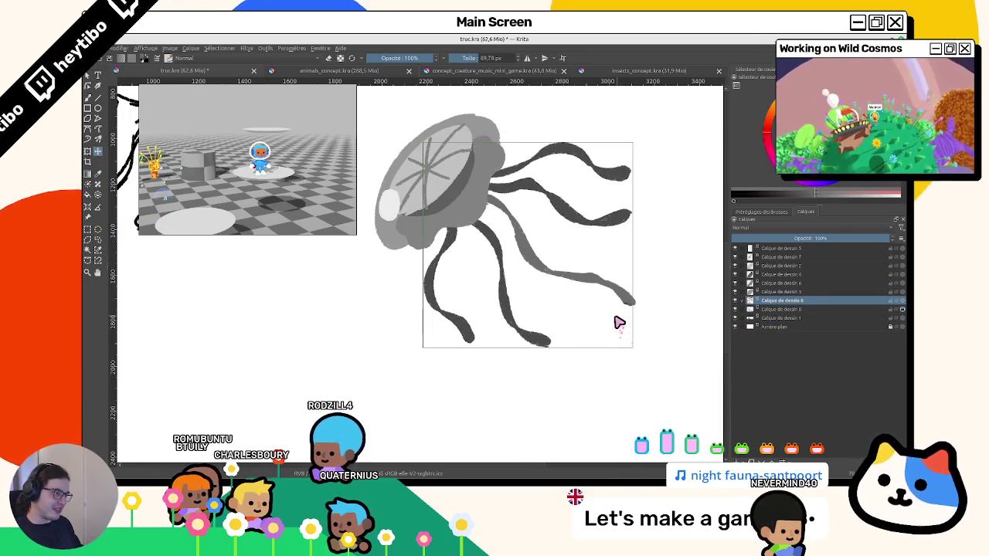
pyautogui.press('Return')
pyautogui.moveTo(792, 303); pyautogui.dragTo(788, 313)
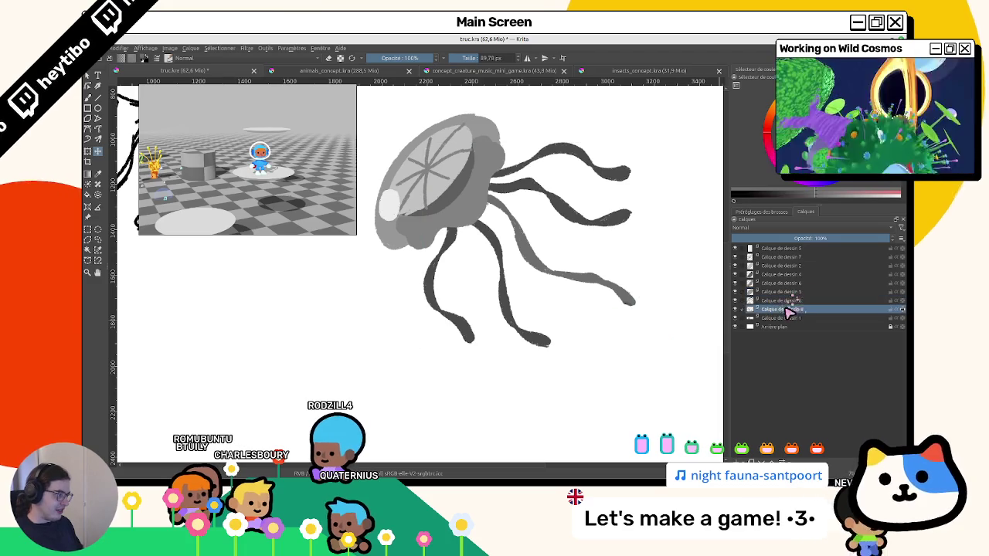
pyautogui.hotkey('ctrl', 't')
pyautogui.moveTo(570, 274); pyautogui.dragTo(543, 291)
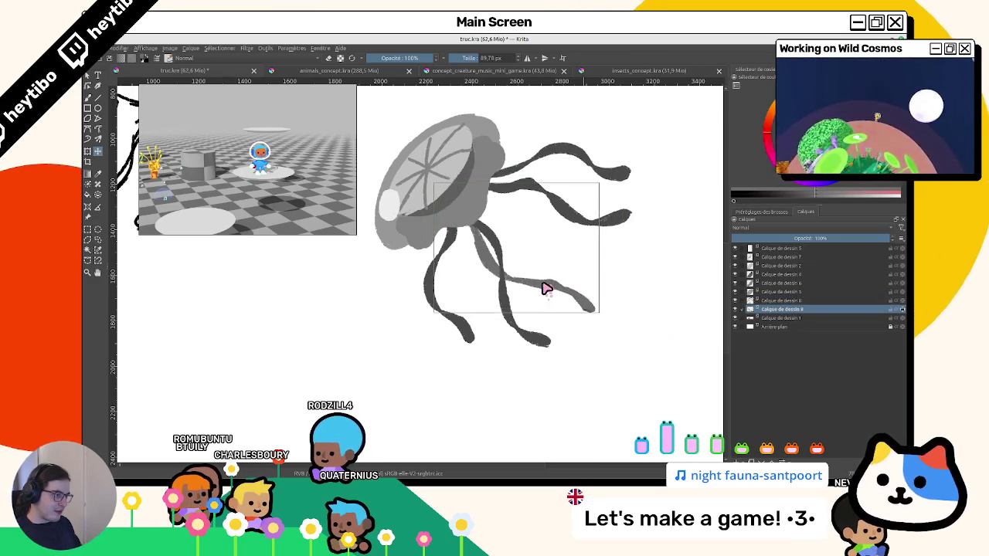
pyautogui.moveTo(547, 299)
pyautogui.mouseDown()
pyautogui.moveTo(433, 216)
pyautogui.moveTo(469, 319)
pyautogui.mouseUp()
pyautogui.moveTo(541, 363)
pyautogui.mouseDown()
pyautogui.moveTo(441, 216)
pyautogui.moveTo(496, 337)
pyautogui.mouseUp()
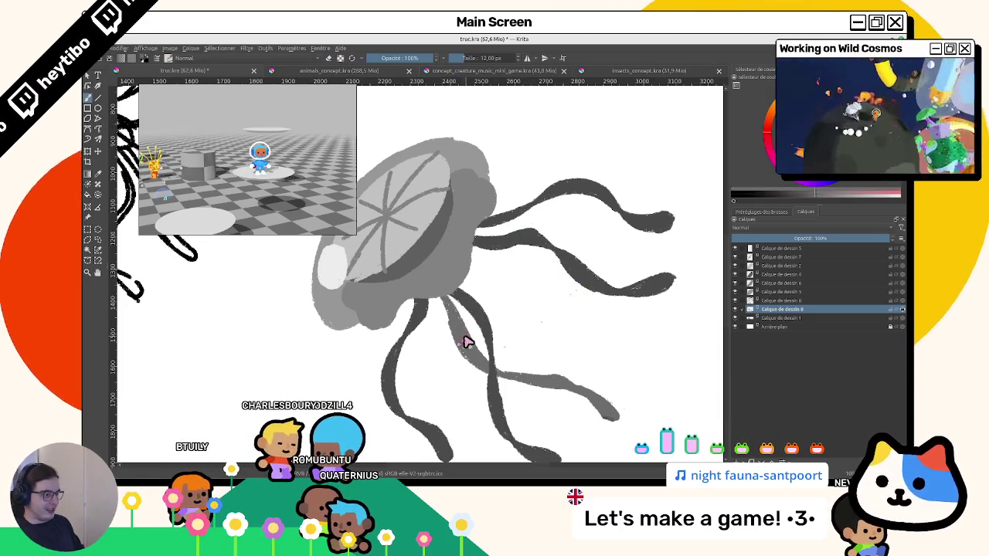
pyautogui.moveTo(482, 345)
pyautogui.mouseDown()
pyautogui.moveTo(453, 337)
pyautogui.moveTo(410, 177)
pyautogui.moveTo(508, 287)
pyautogui.mouseUp()
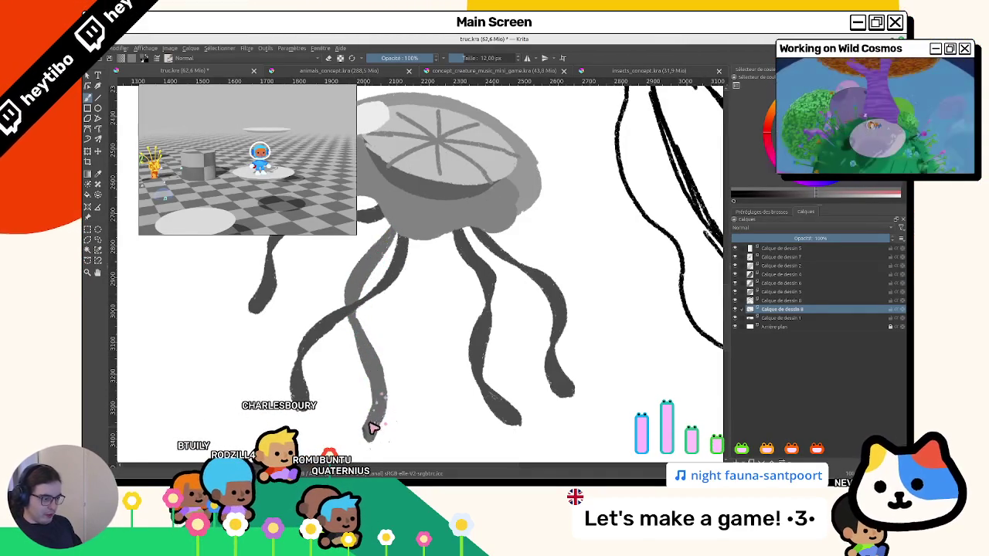
pyautogui.moveTo(418, 401); pyautogui.dragTo(441, 249)
pyautogui.moveTo(512, 203); pyautogui.dragTo(470, 270)
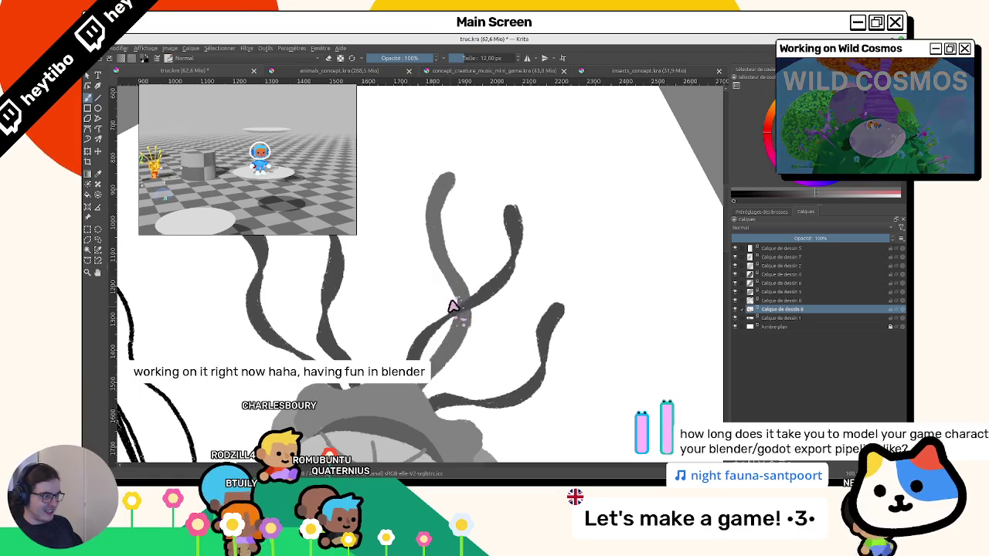
pyautogui.moveTo(419, 260)
pyautogui.mouseDown()
pyautogui.moveTo(396, 313)
pyautogui.moveTo(499, 395)
pyautogui.moveTo(492, 373)
pyautogui.mouseUp()
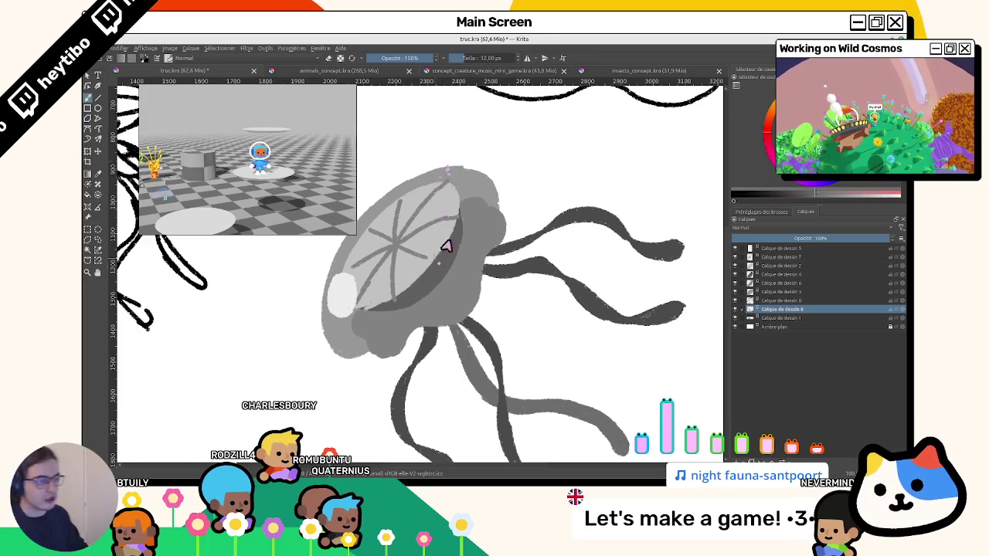
pyautogui.scroll(-1, 447, 246)
pyautogui.scroll(-2, 504, 278)
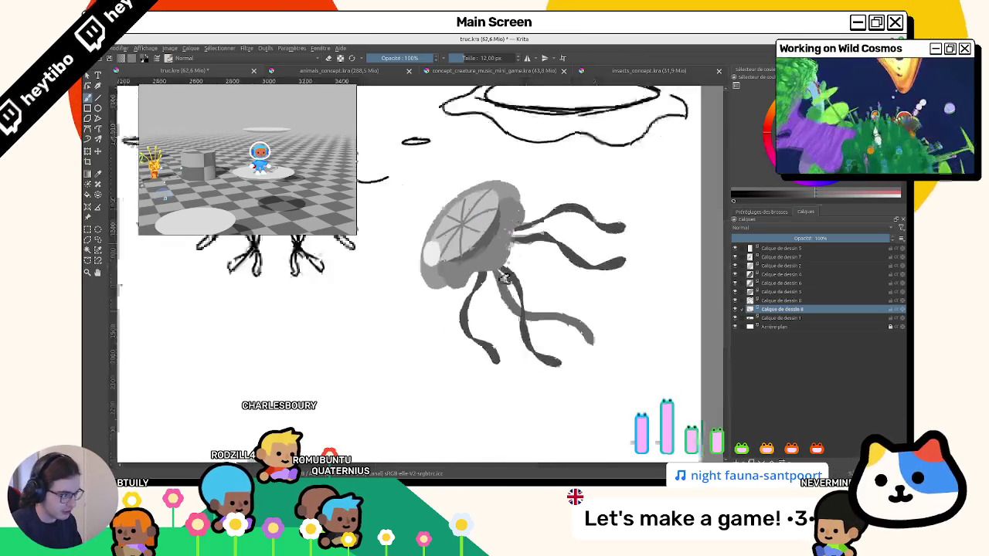
# Rotate the canvas view through several angles, then reset it upright.
pyautogui.scroll(2, 504, 279)
pyautogui.moveTo(499, 275)
pyautogui.mouseDown()
pyautogui.moveTo(417, 215)
pyautogui.moveTo(483, 247)
pyautogui.moveTo(456, 287)
pyautogui.moveTo(496, 337)
pyautogui.mouseUp()
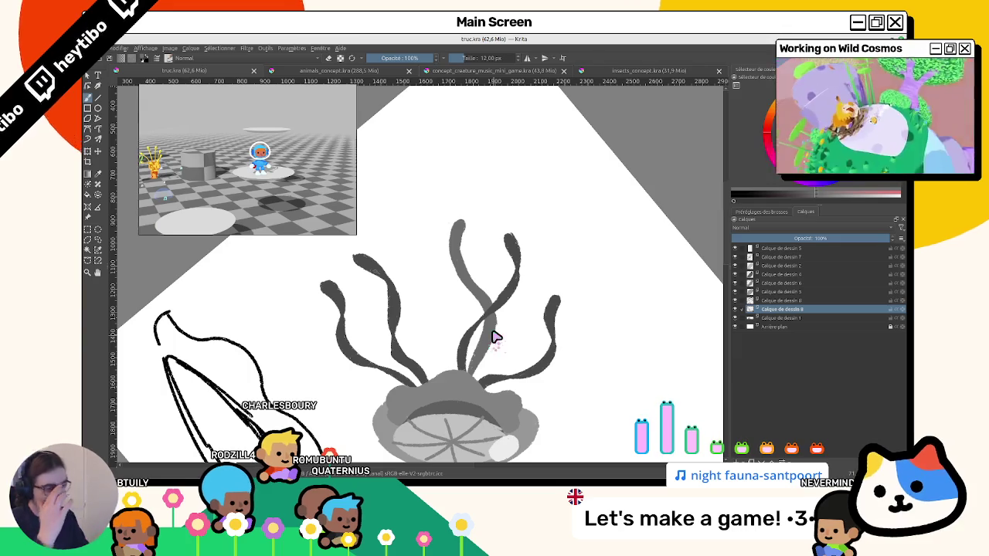
pyautogui.moveTo(438, 215); pyautogui.dragTo(435, 221)
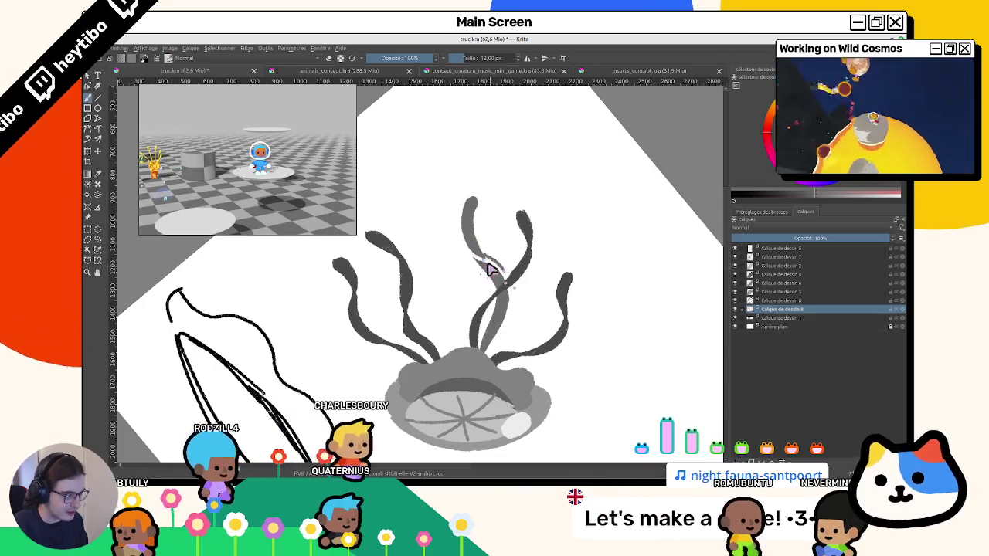
pyautogui.moveTo(486, 258)
pyautogui.mouseDown()
pyautogui.moveTo(404, 319)
pyautogui.moveTo(530, 375)
pyautogui.mouseUp()
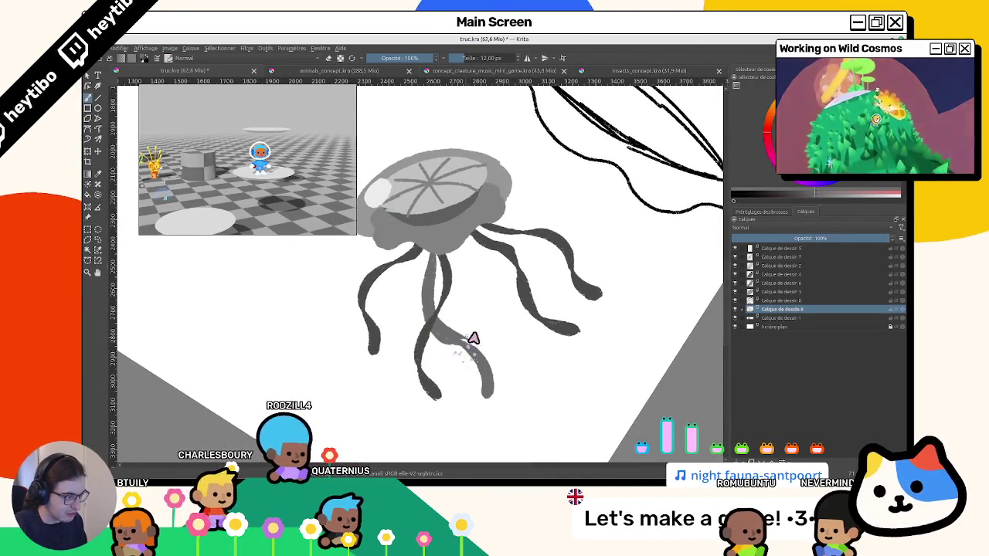
pyautogui.moveTo(473, 339); pyautogui.dragTo(396, 219)
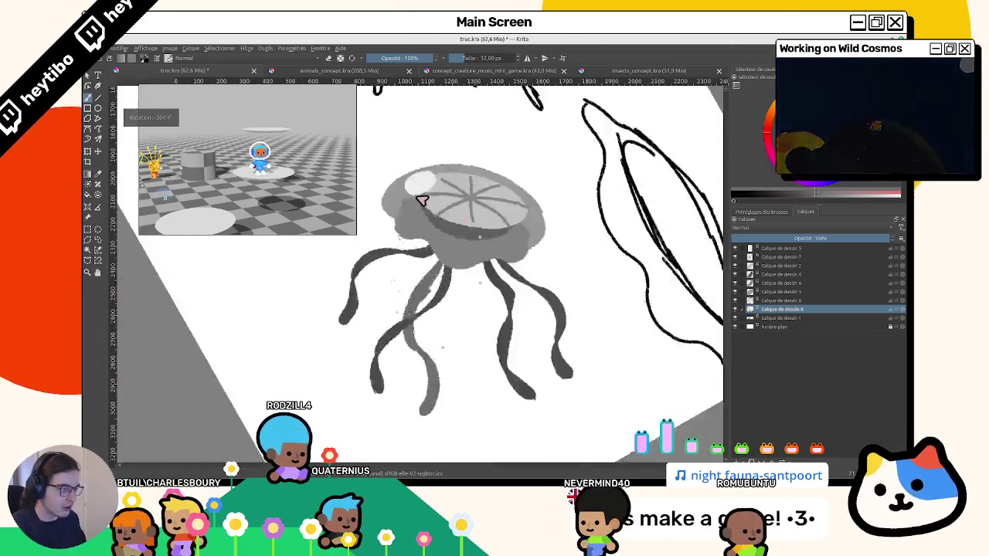
pyautogui.moveTo(397, 236); pyautogui.dragTo(461, 337)
pyautogui.scroll(2, 461, 337)
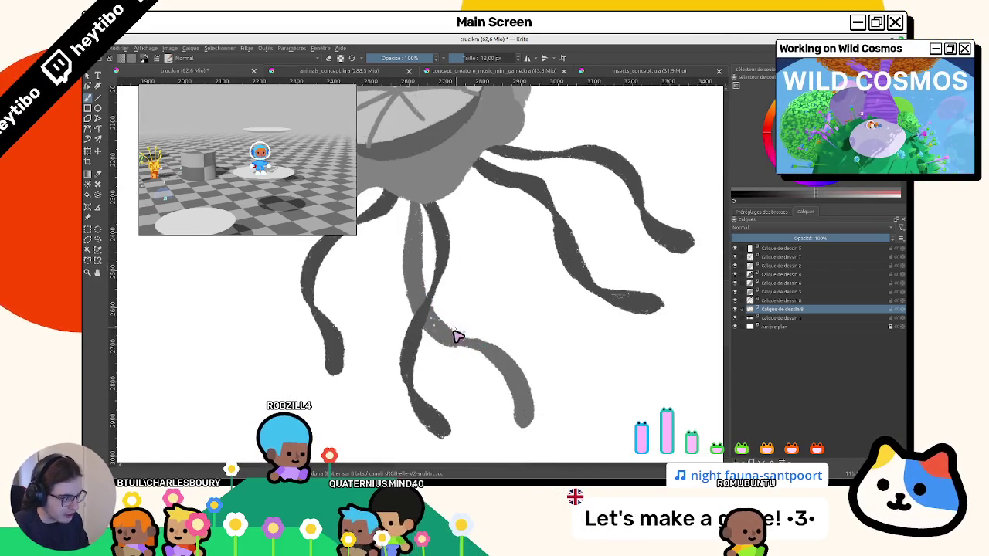
pyautogui.moveTo(488, 364)
pyautogui.mouseDown()
pyautogui.moveTo(532, 260)
pyautogui.moveTo(499, 269)
pyautogui.moveTo(487, 286)
pyautogui.moveTo(495, 266)
pyautogui.mouseUp()
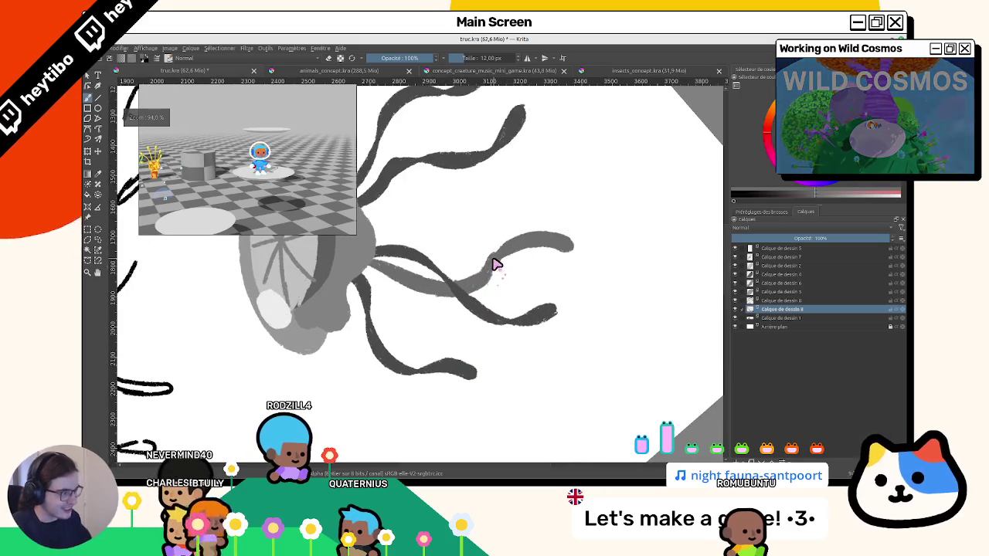
pyautogui.press('5')
# With tentacles turned vertical, eraser-brush the stray blob atop the middle tentacle.
pyautogui.scroll(-3, 496, 264)
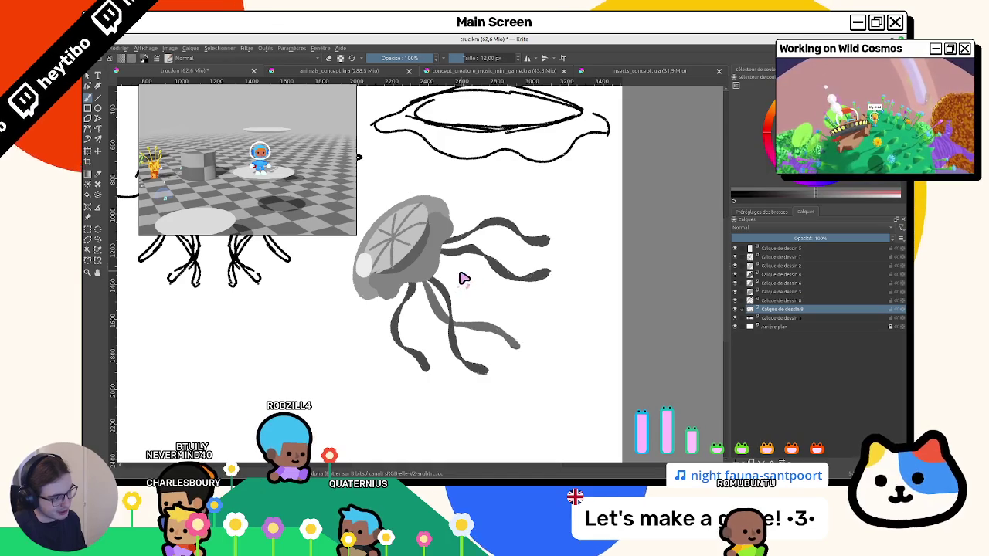
pyautogui.scroll(3, 463, 278)
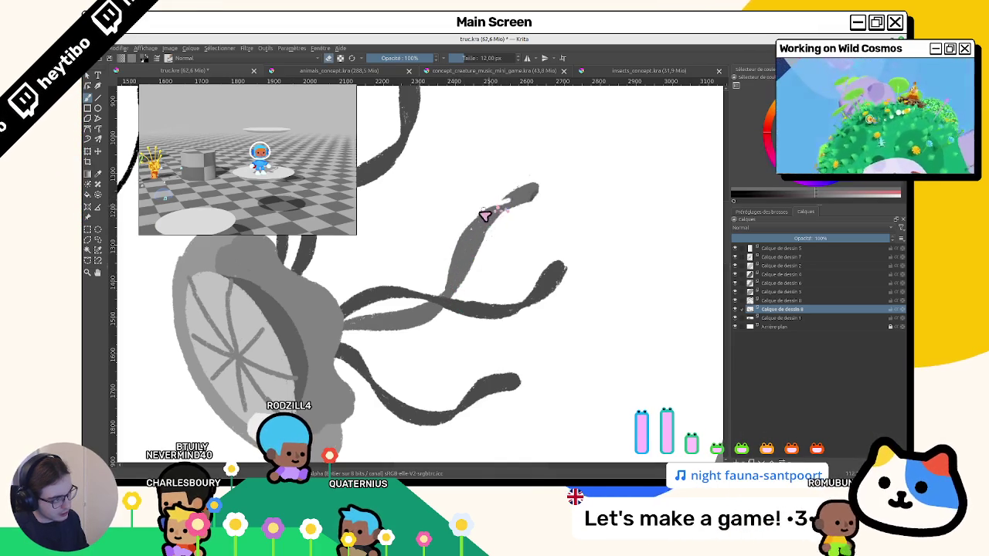
pyautogui.moveTo(529, 221)
pyautogui.mouseDown()
pyautogui.moveTo(411, 170)
pyautogui.moveTo(431, 298)
pyautogui.mouseUp()
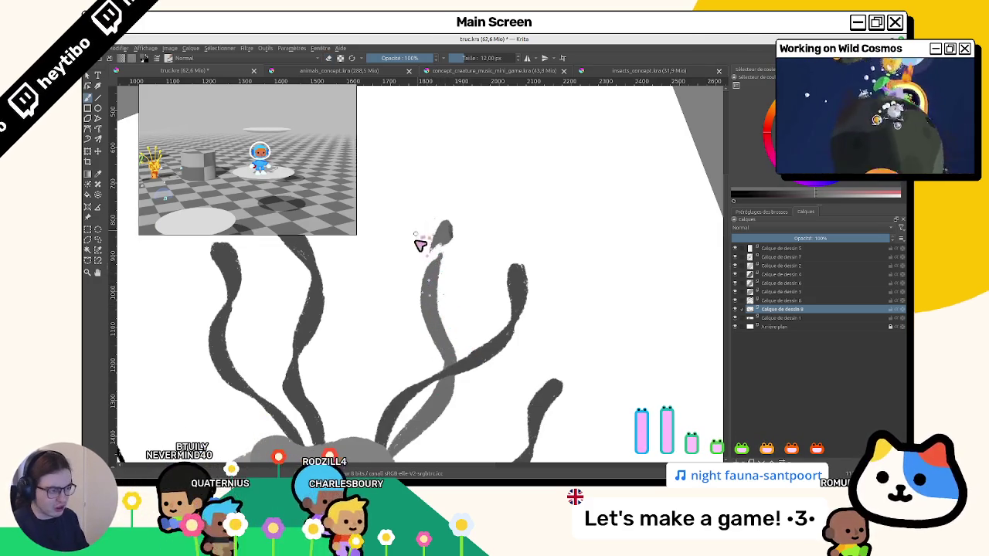
pyautogui.press('e')
pyautogui.moveTo(433, 252); pyautogui.dragTo(448, 232)
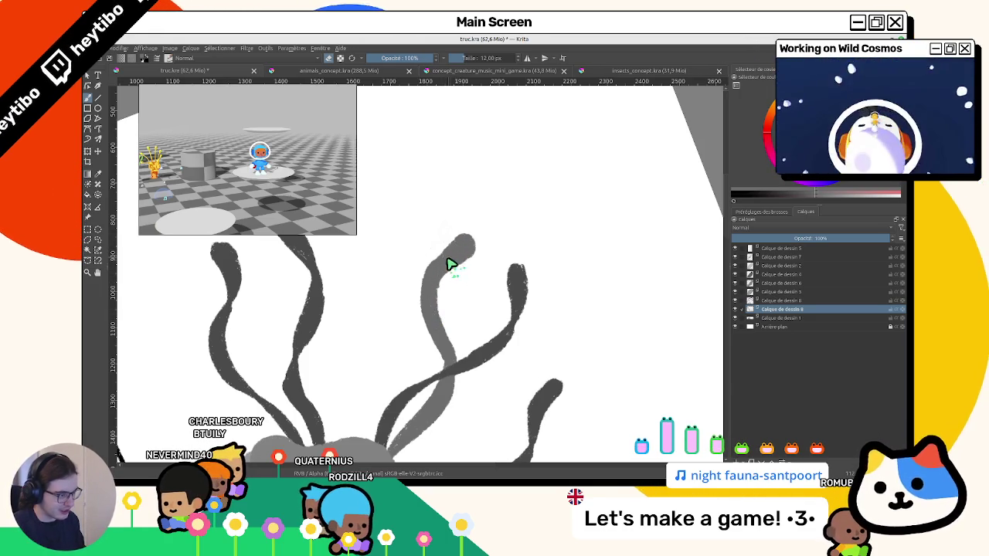
# Zoom, pan and rotate the view around the jellyfish's head and dark tentacles.
pyautogui.scroll(-3, 452, 264)
pyautogui.scroll(3, 442, 188)
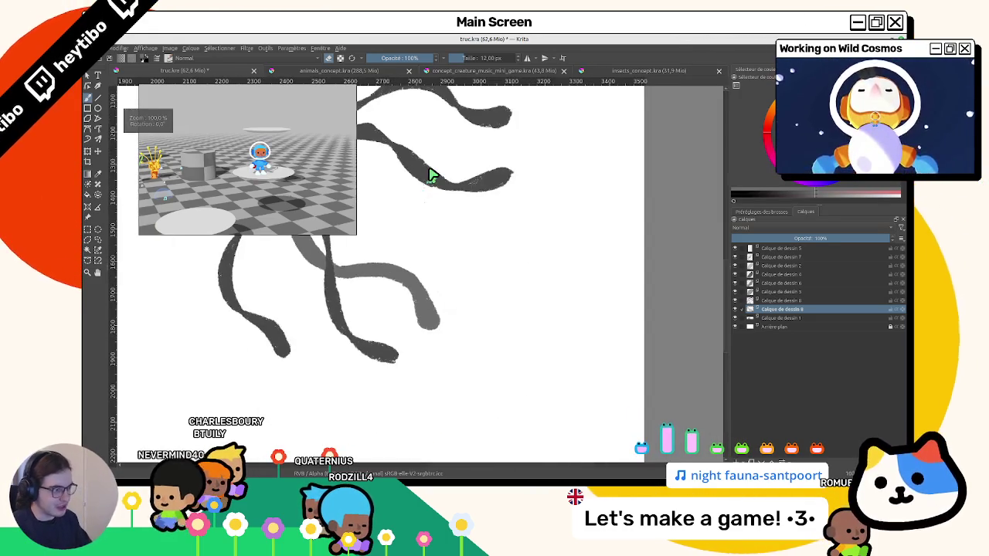
pyautogui.scroll(1, 431, 175)
pyautogui.scroll(-1, 530, 369)
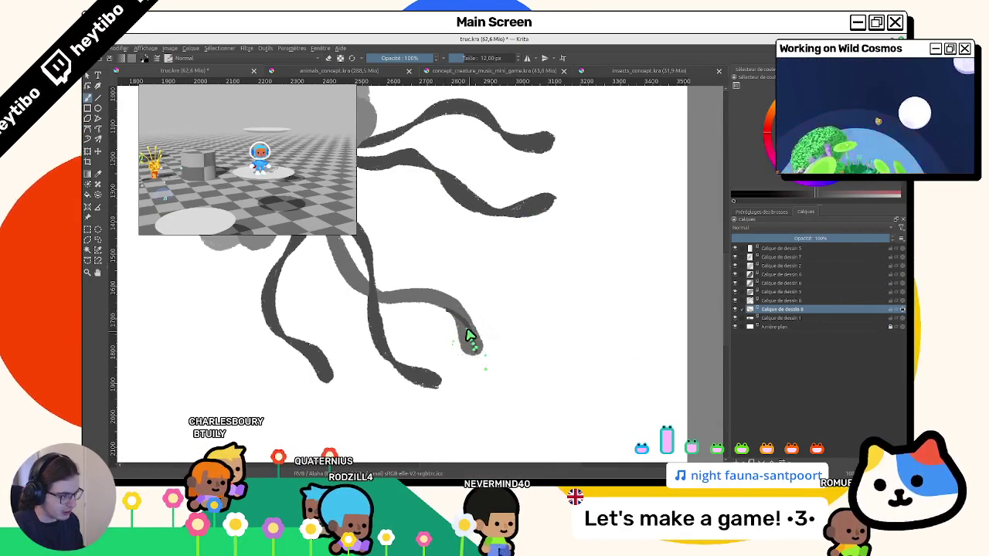
pyautogui.moveTo(475, 350)
pyautogui.mouseDown()
pyautogui.moveTo(393, 239)
pyautogui.moveTo(459, 287)
pyautogui.mouseUp()
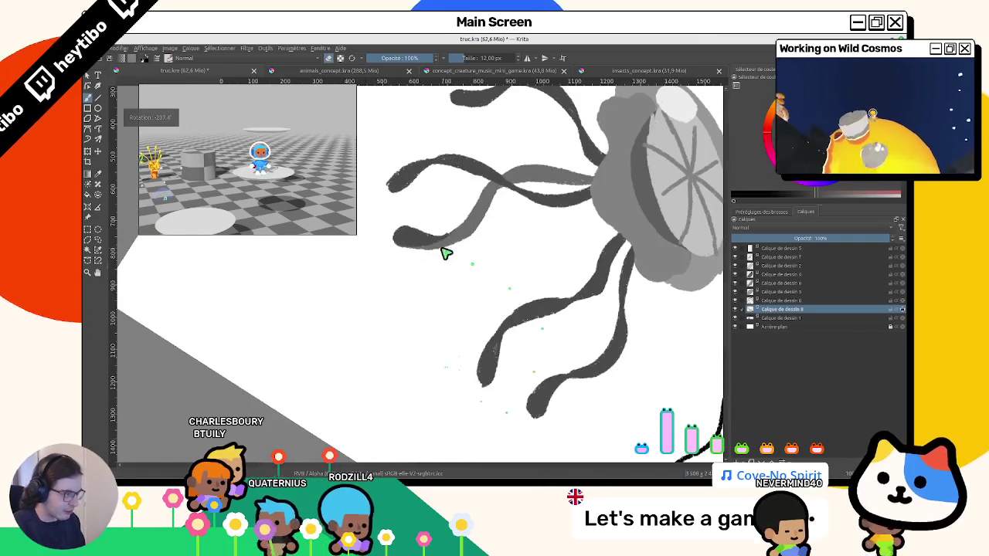
pyautogui.moveTo(457, 371); pyautogui.dragTo(446, 252)
pyautogui.scroll(-2, 477, 228)
pyautogui.scroll(2, 464, 255)
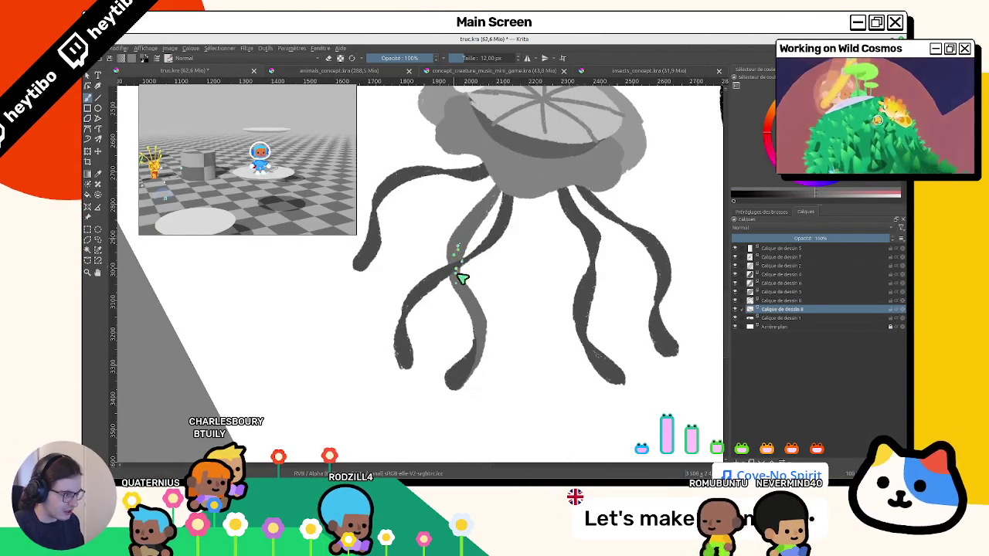
pyautogui.moveTo(464, 273)
pyautogui.mouseDown()
pyautogui.moveTo(483, 260)
pyautogui.moveTo(426, 330)
pyautogui.moveTo(481, 314)
pyautogui.mouseUp()
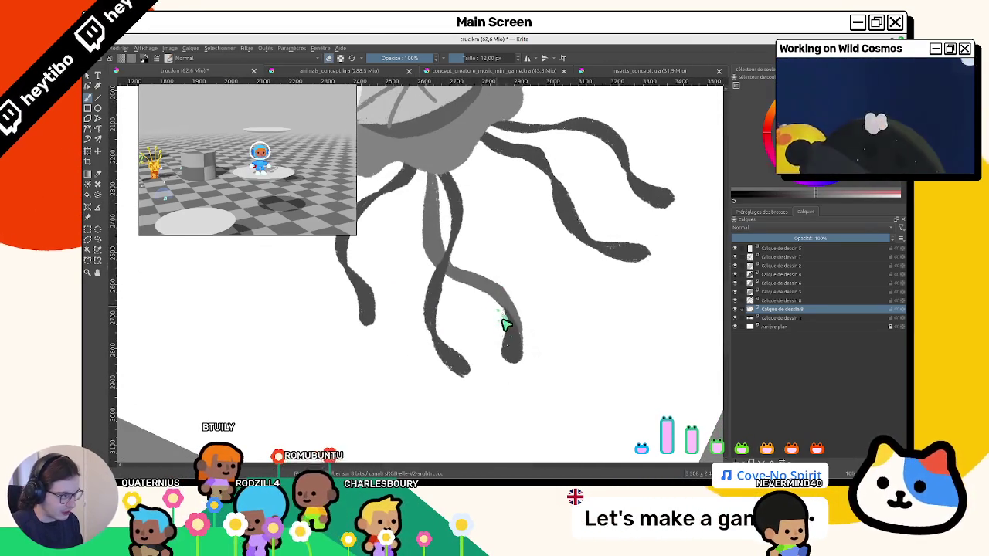
pyautogui.moveTo(503, 326)
pyautogui.mouseDown()
pyautogui.moveTo(482, 348)
pyautogui.moveTo(481, 326)
pyautogui.mouseUp()
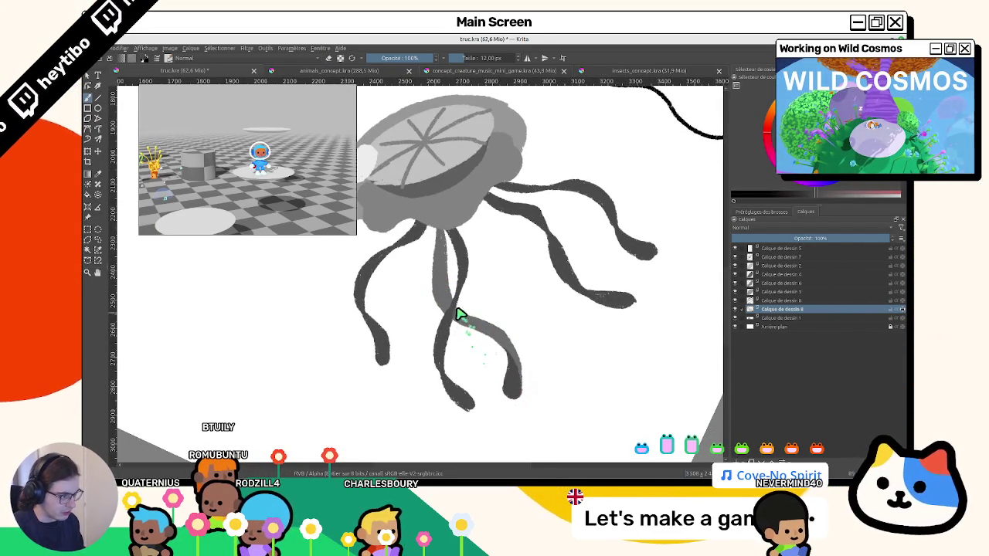
pyautogui.moveTo(494, 337)
pyautogui.mouseDown()
pyautogui.moveTo(481, 386)
pyautogui.moveTo(397, 293)
pyautogui.moveTo(439, 251)
pyautogui.moveTo(398, 255)
pyautogui.moveTo(490, 299)
pyautogui.mouseUp()
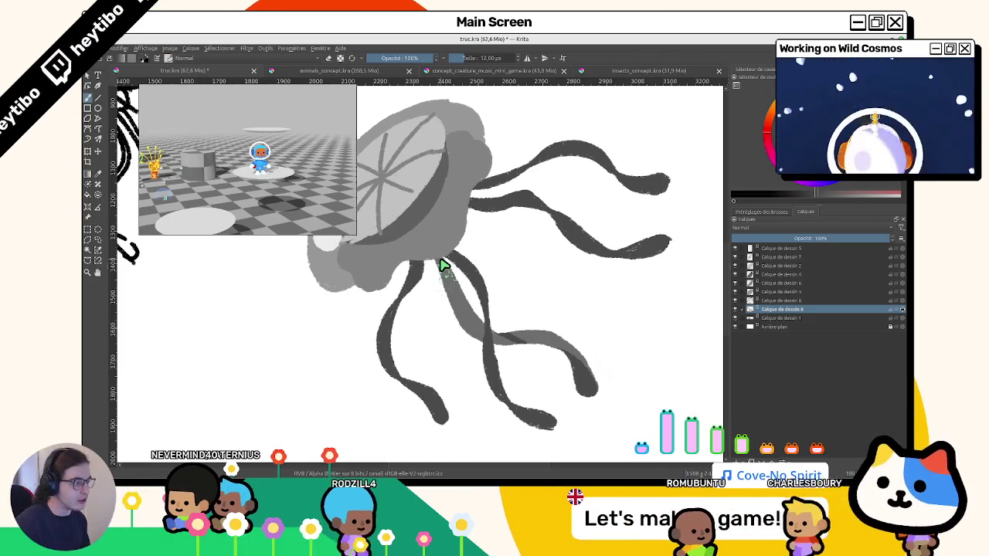
pyautogui.scroll(-1, 463, 271)
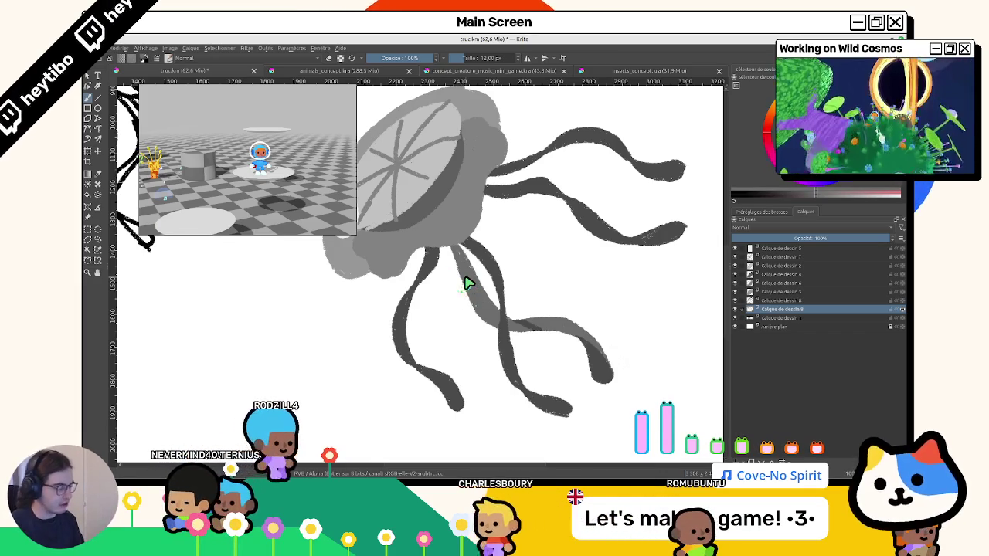
pyautogui.click(735, 309)
pyautogui.click(735, 309)
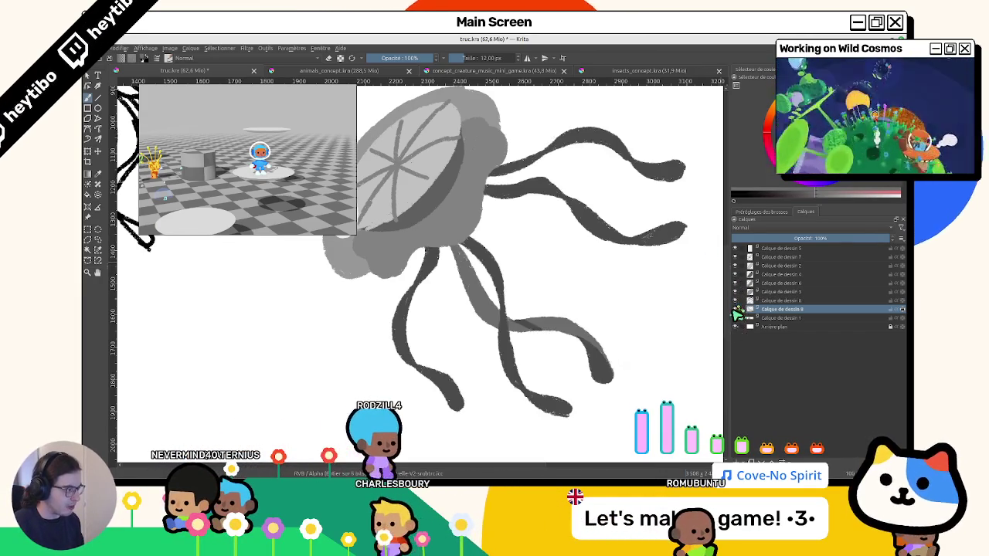
pyautogui.moveTo(740, 300); pyautogui.dragTo(740, 318)
pyautogui.click(735, 309)
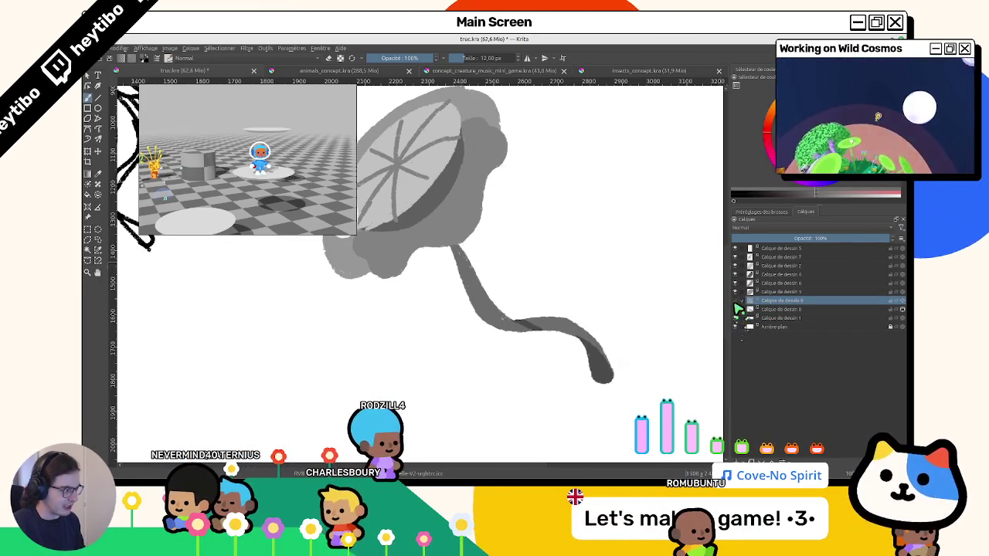
pyautogui.click(735, 309)
pyautogui.click(734, 292)
pyautogui.click(733, 293)
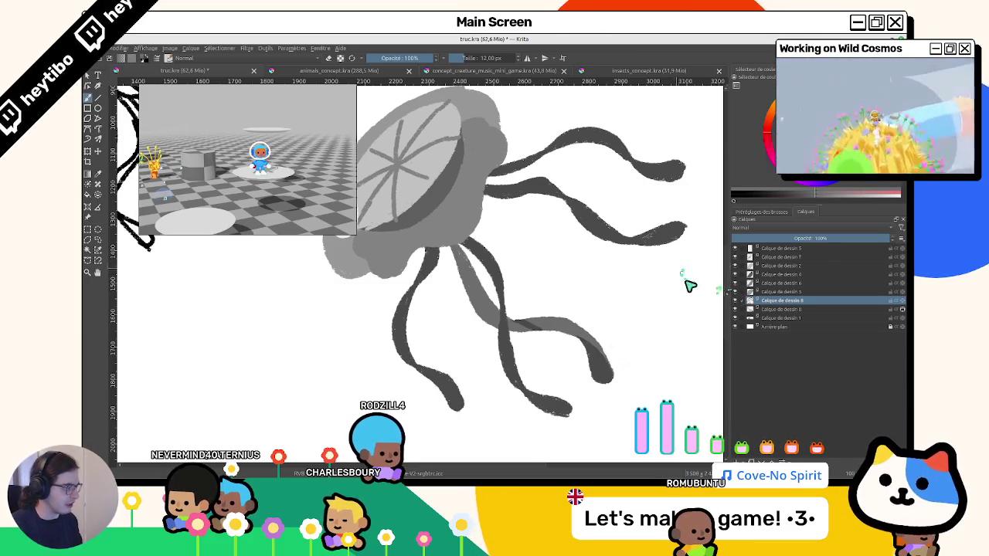
pyautogui.click(735, 301)
pyautogui.doubleClick(735, 300)
pyautogui.doubleClick(735, 300)
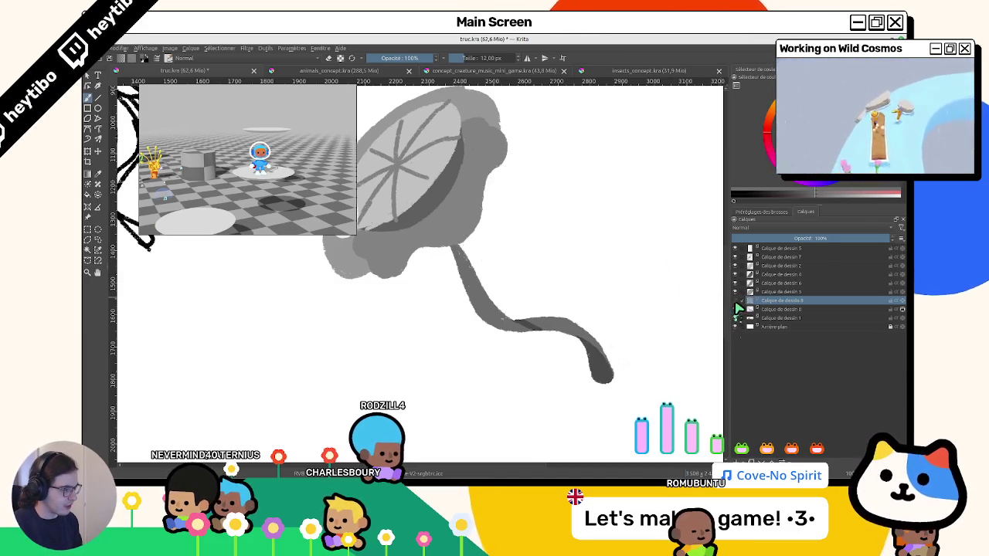
pyautogui.doubleClick(734, 300)
pyautogui.doubleClick(736, 305)
pyautogui.click(734, 306)
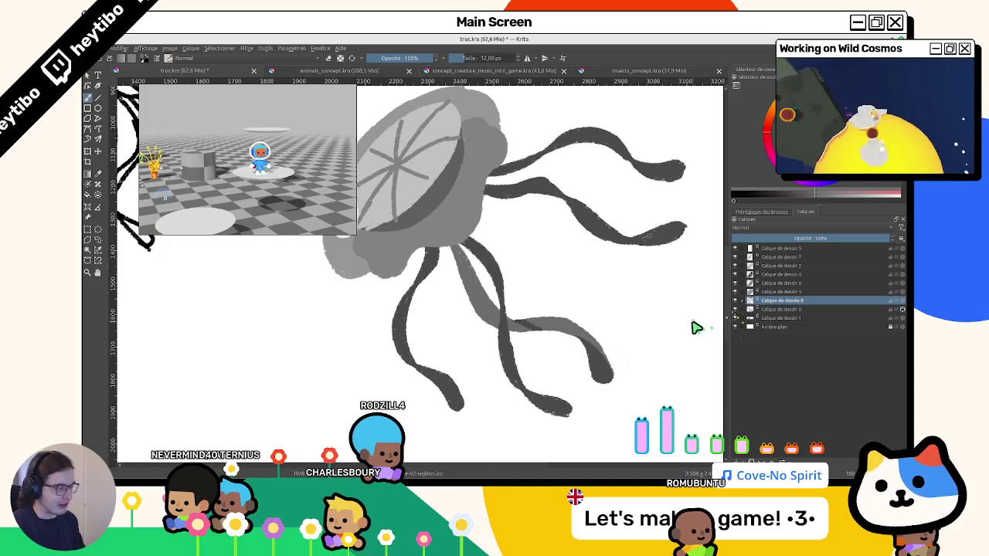
pyautogui.doubleClick(736, 309)
pyautogui.doubleClick(735, 300)
pyautogui.doubleClick(736, 309)
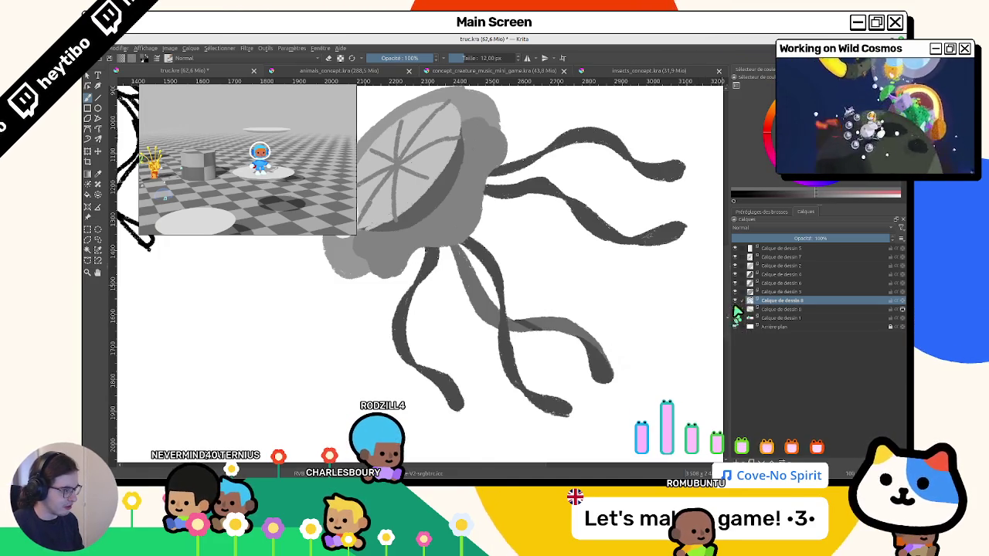
pyautogui.click(771, 309)
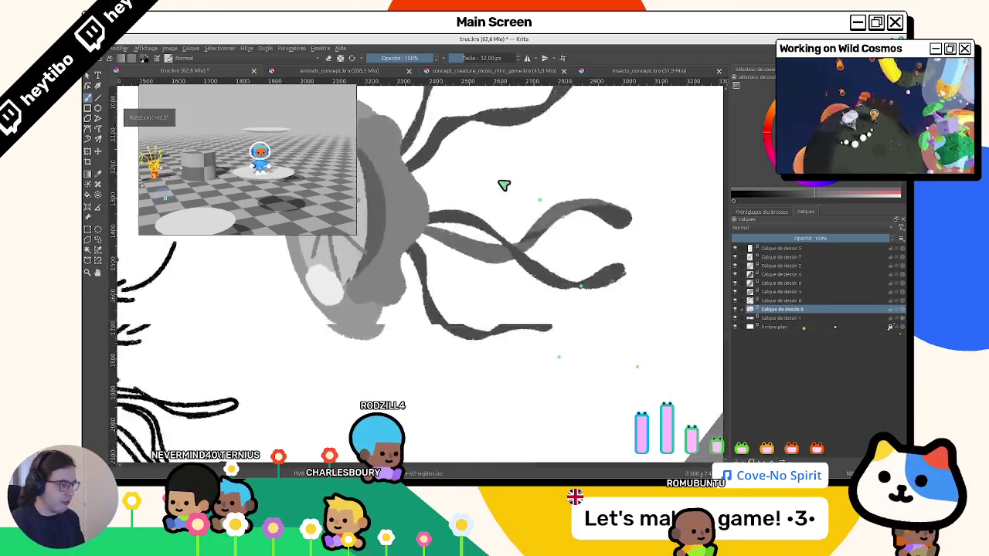
pyautogui.moveTo(504, 186); pyautogui.dragTo(469, 322)
pyautogui.scroll(-2, 486, 331)
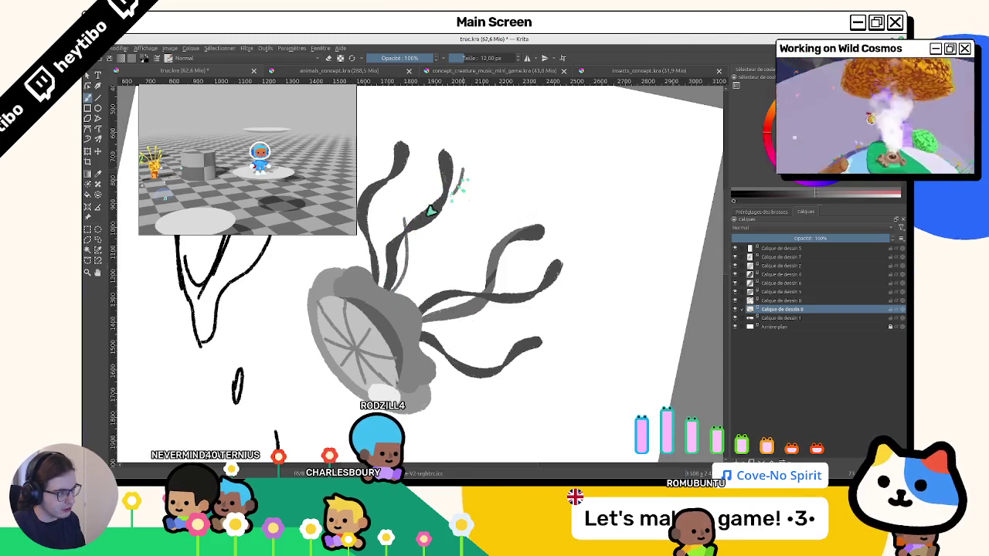
# Sketch thin outlines for a new tentacle among the existing ones.
pyautogui.moveTo(479, 227); pyautogui.dragTo(458, 245)
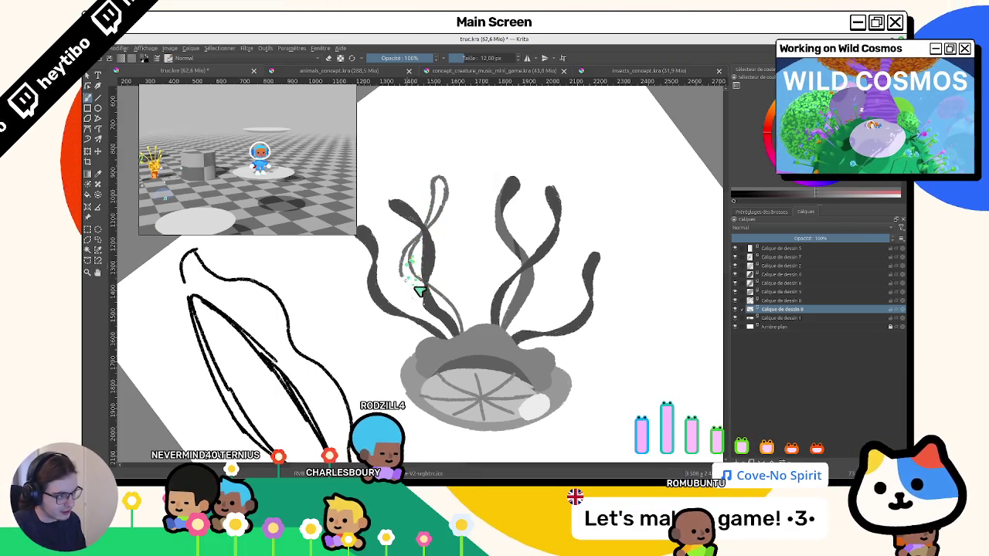
pyautogui.moveTo(420, 253); pyautogui.dragTo(409, 281)
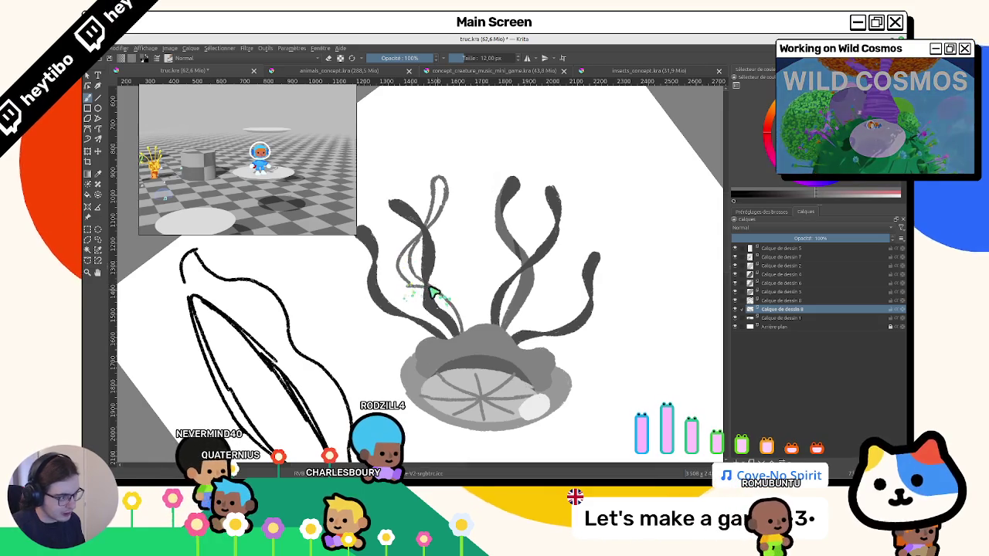
pyautogui.press('4')
pyautogui.press('4')
pyautogui.press('4')
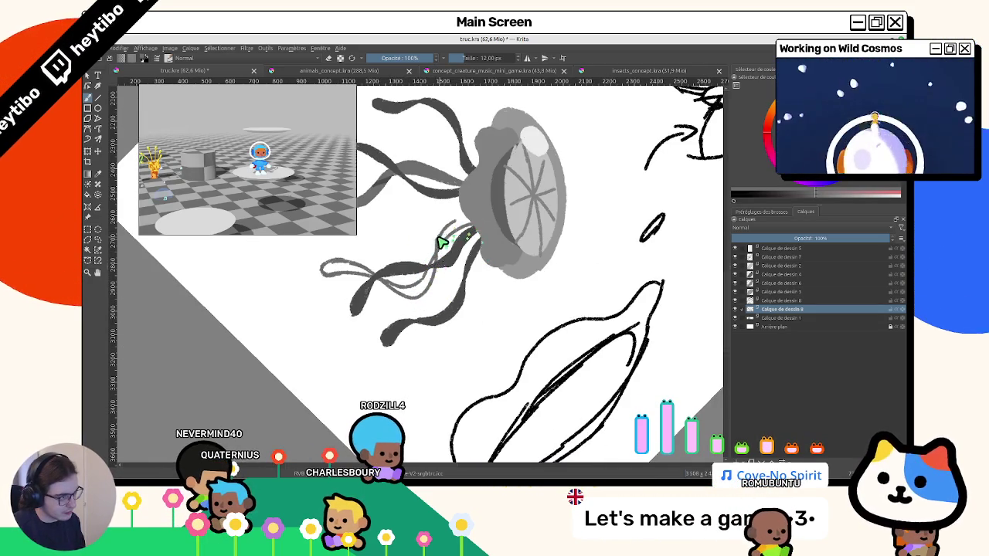
pyautogui.press('5')
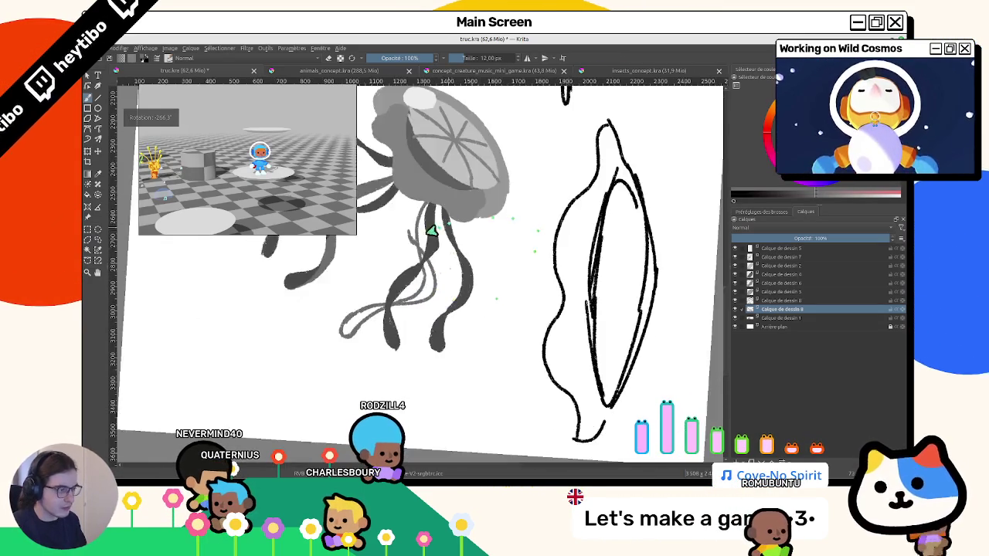
pyautogui.scroll(2, 404, 192)
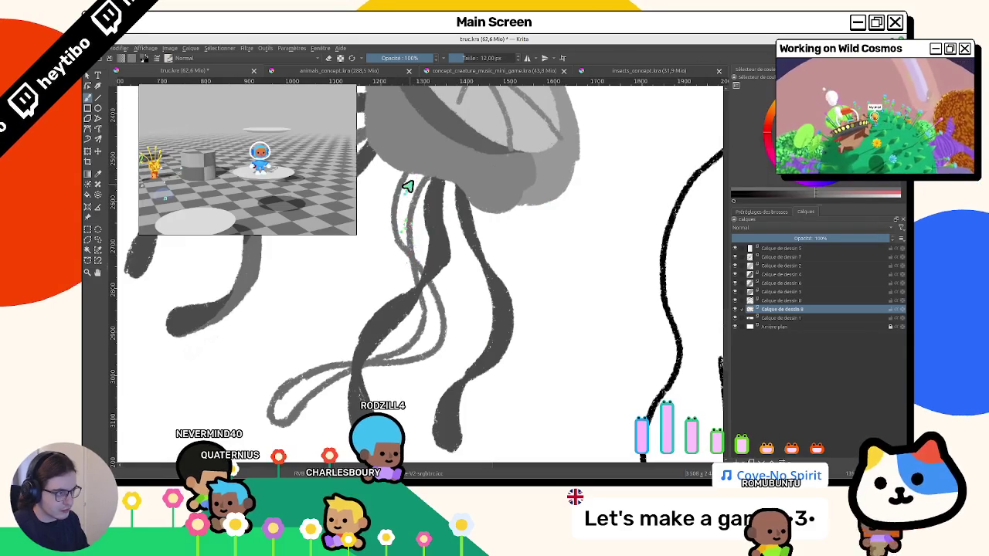
# Fill the new tentacle outline with grey and review the bell and tentacles.
pyautogui.moveTo(423, 184); pyautogui.dragTo(422, 280)
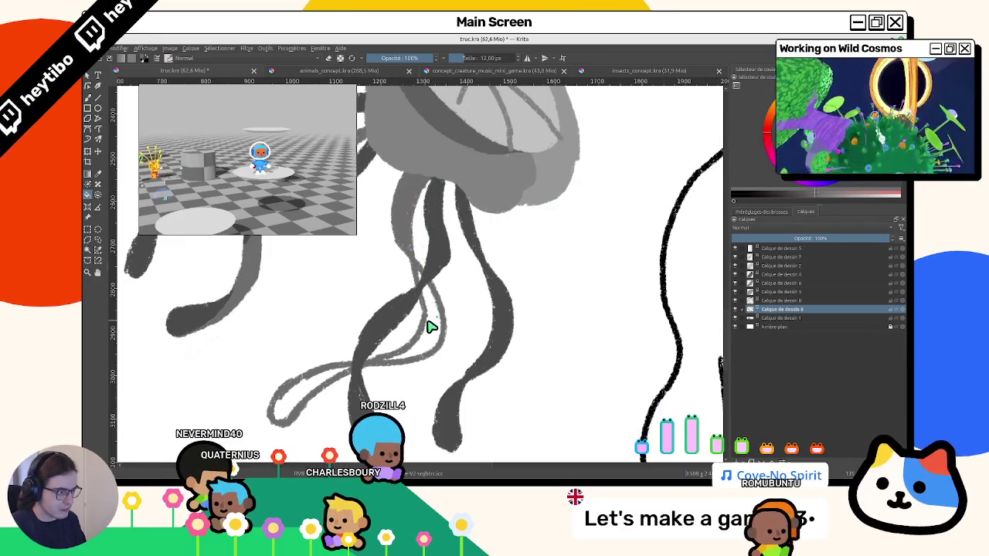
pyautogui.moveTo(434, 333); pyautogui.dragTo(278, 417)
pyautogui.scroll(-4, 572, 289)
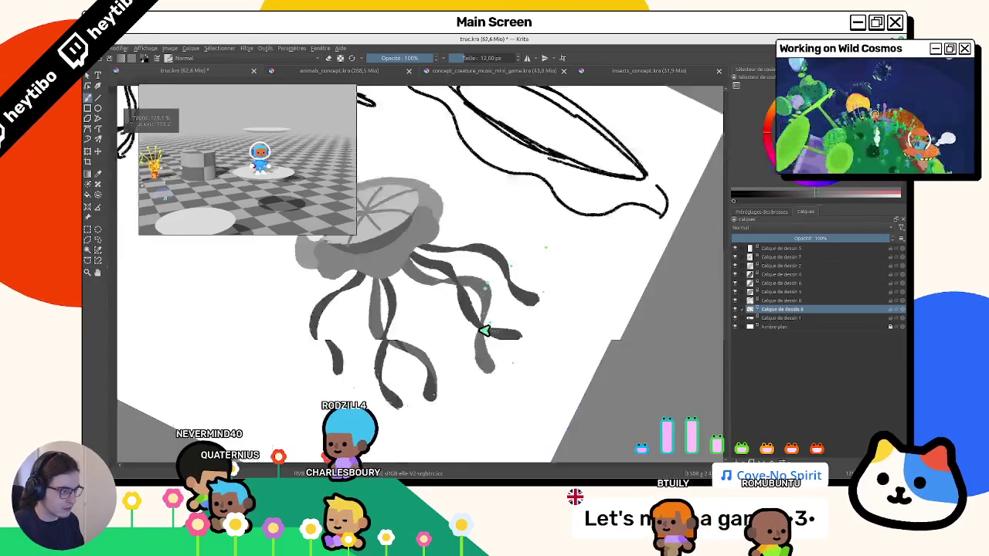
pyautogui.scroll(2, 536, 281)
pyautogui.moveTo(494, 275); pyautogui.dragTo(404, 271)
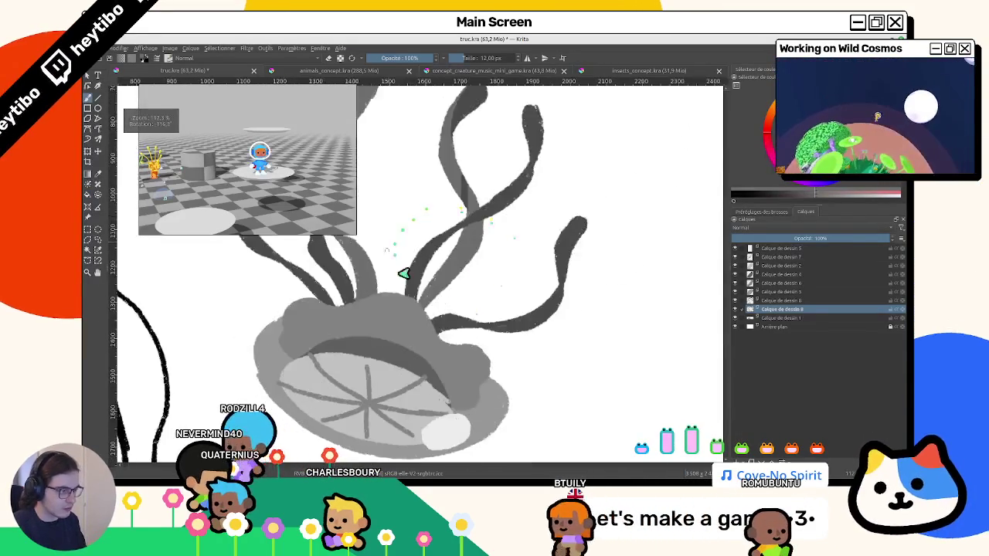
pyautogui.scroll(1, 392, 260)
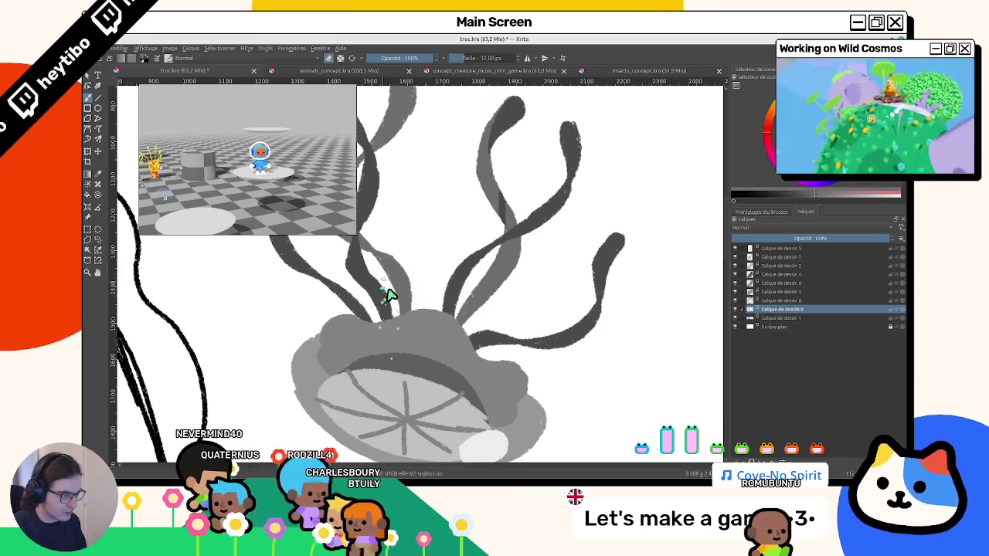
pyautogui.scroll(-3, 384, 368)
pyautogui.moveTo(385, 368); pyautogui.dragTo(429, 202)
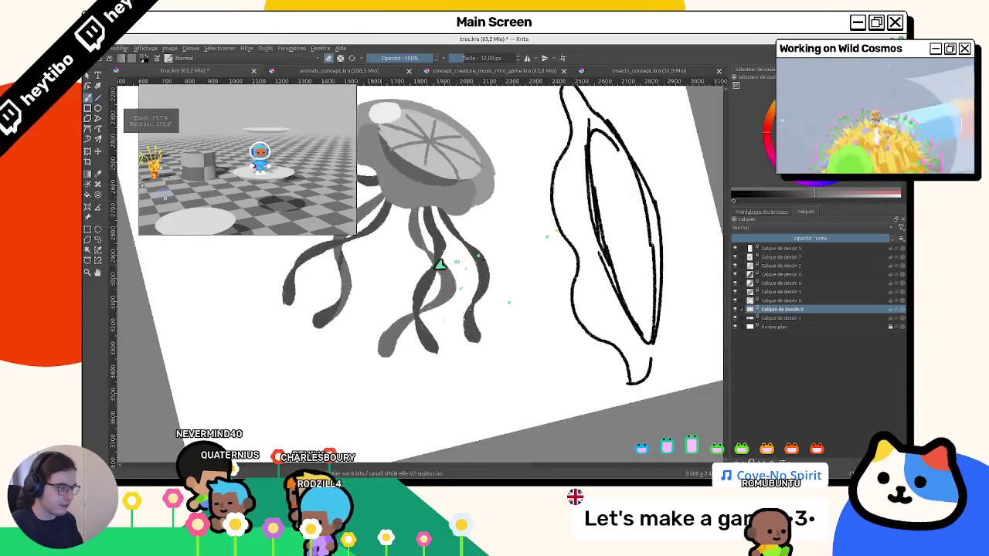
pyautogui.scroll(3, 429, 201)
pyautogui.scroll(-5, 437, 210)
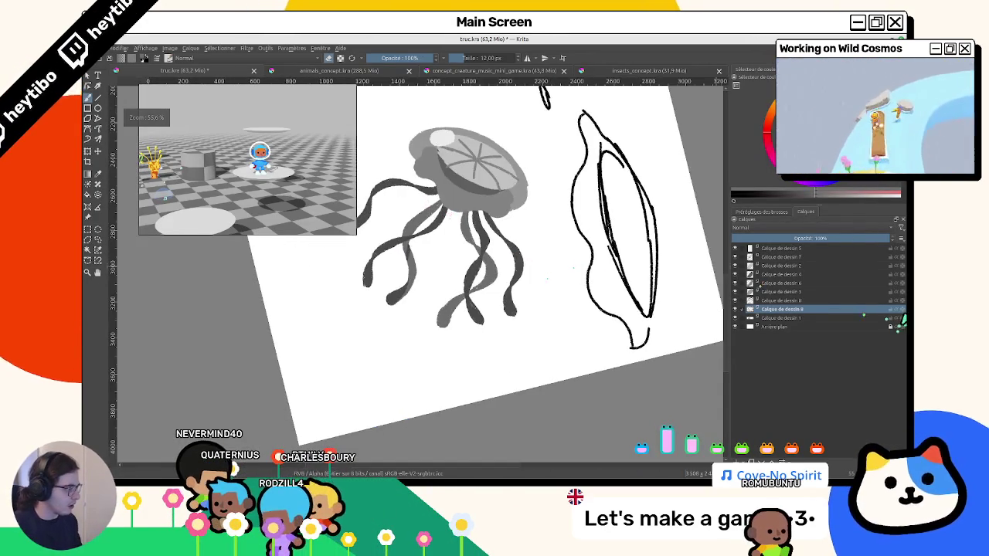
pyautogui.scroll(3, 375, 276)
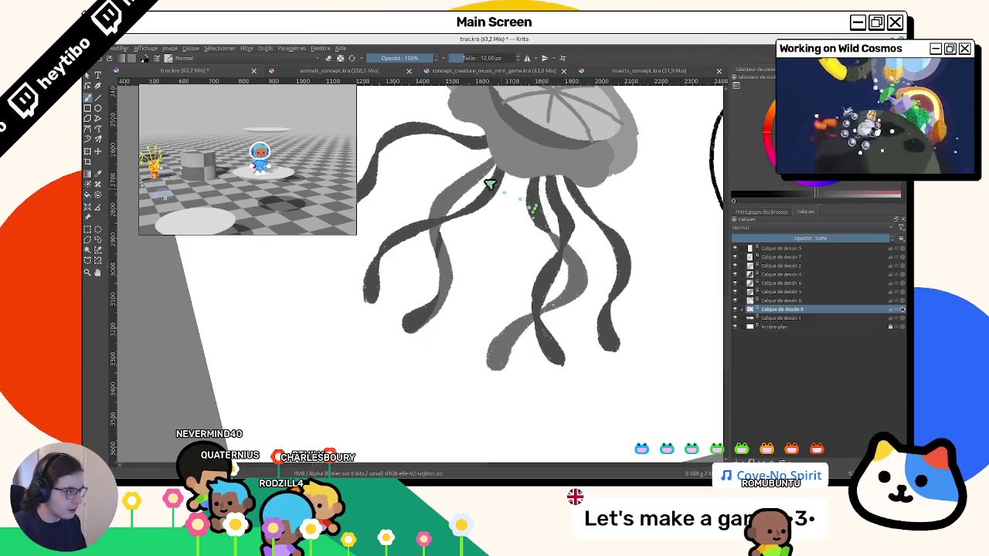
# Retouch the lower-right tentacle tip, revert the touch-ups, and hide Calque de dessin 8.
pyautogui.moveTo(482, 182); pyautogui.dragTo(572, 262)
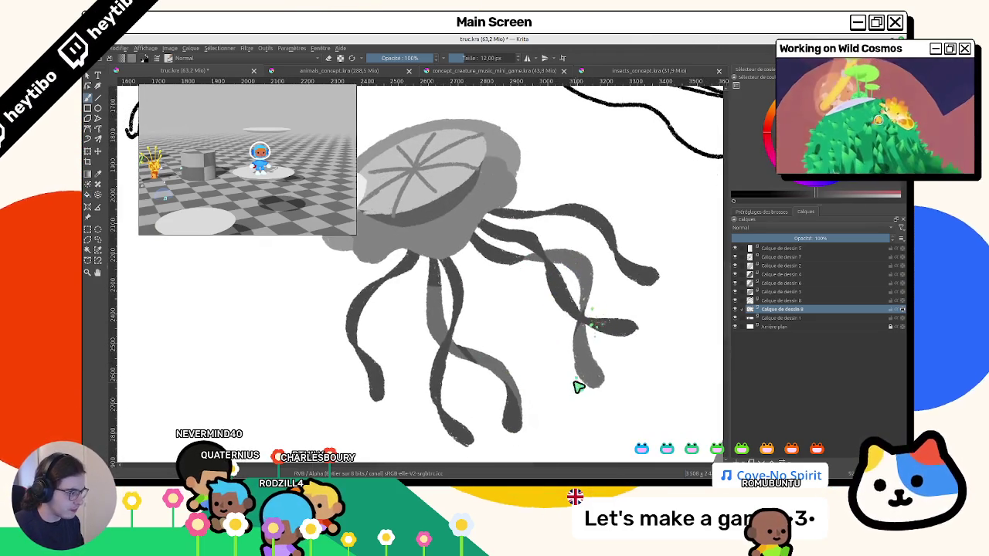
pyautogui.moveTo(581, 346); pyautogui.dragTo(582, 363)
pyautogui.moveTo(589, 302); pyautogui.dragTo(583, 312)
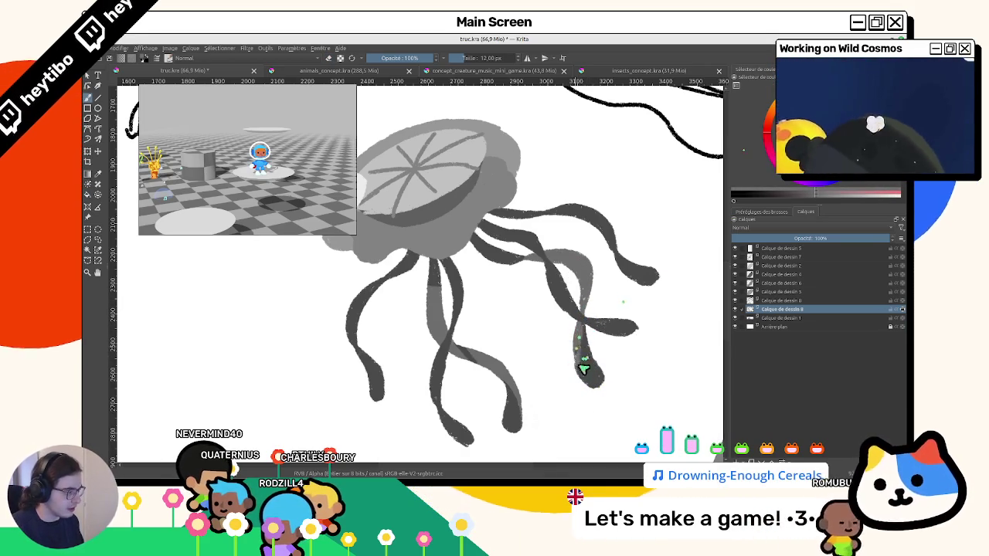
pyautogui.hotkey('ctrl', 'z')
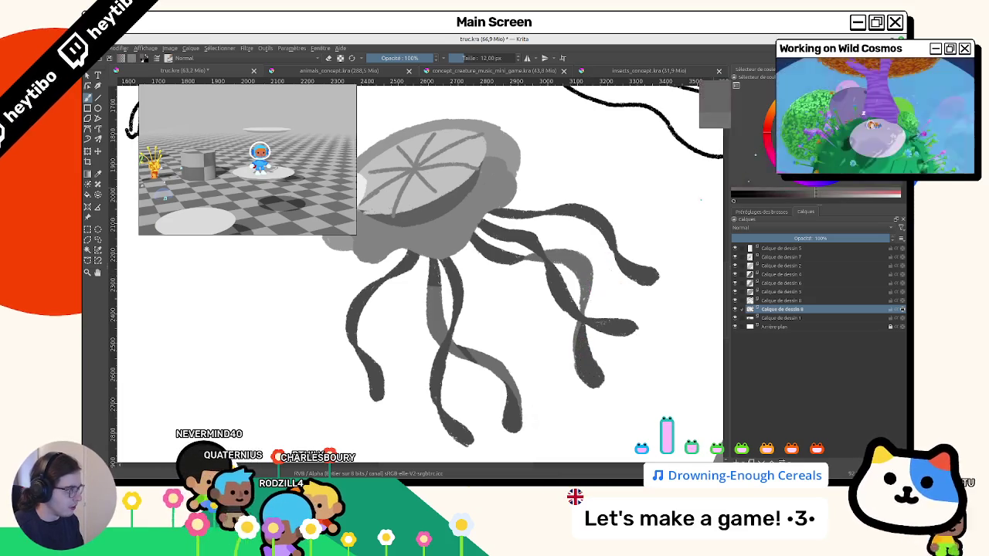
pyautogui.moveTo(566, 355); pyautogui.dragTo(585, 328)
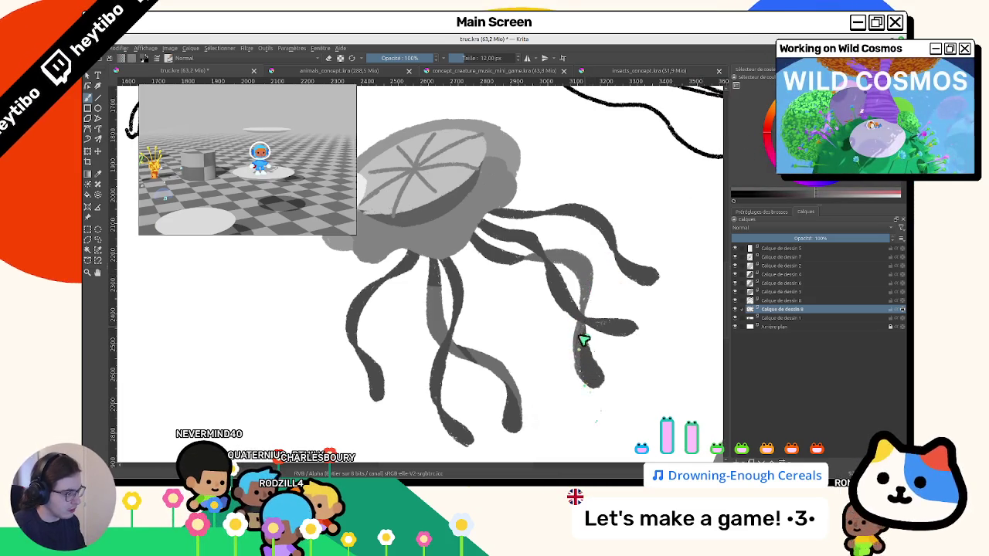
pyautogui.moveTo(589, 360)
pyautogui.mouseDown()
pyautogui.moveTo(599, 309)
pyautogui.moveTo(581, 384)
pyautogui.mouseUp()
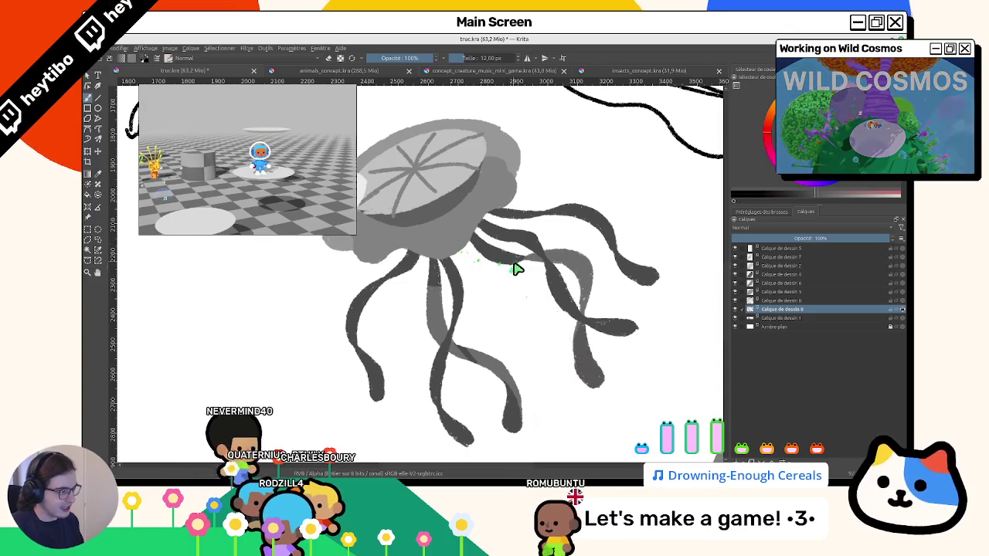
pyautogui.press('.')
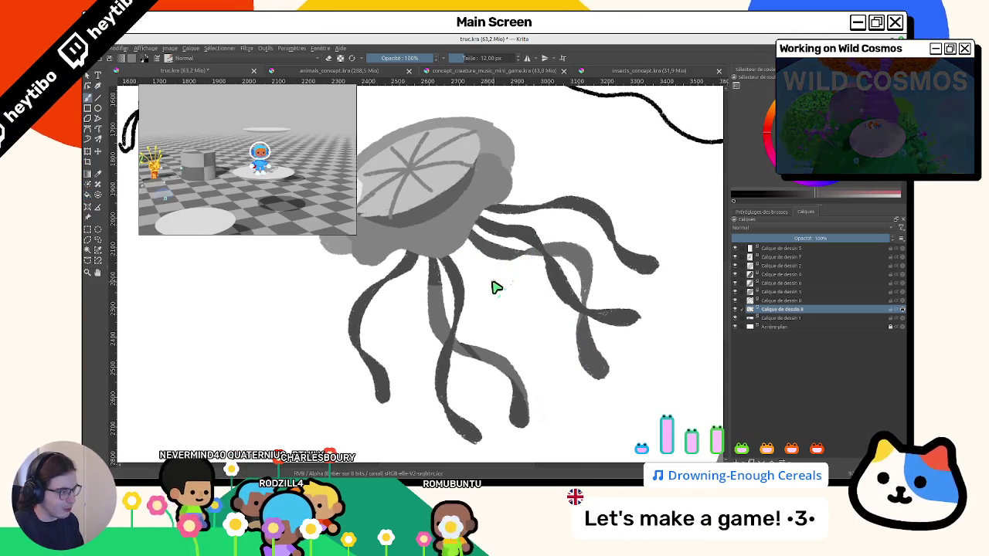
pyautogui.click(736, 309)
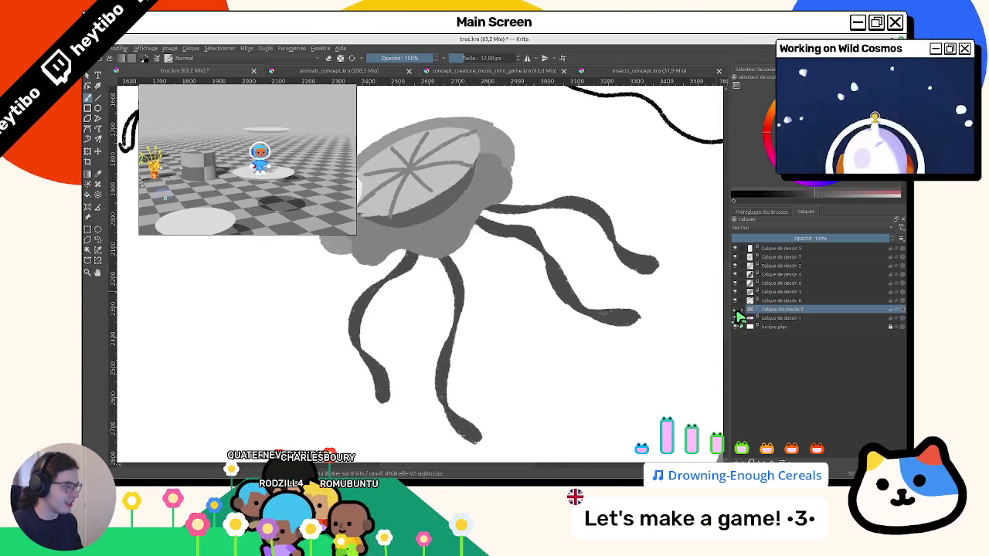
pyautogui.click(735, 310)
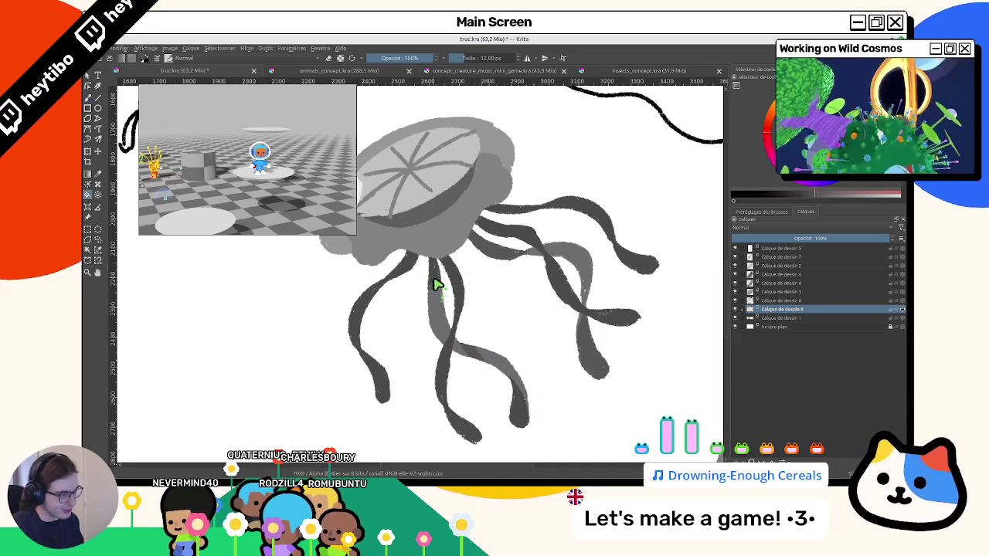
pyautogui.scroll(-2, 479, 312)
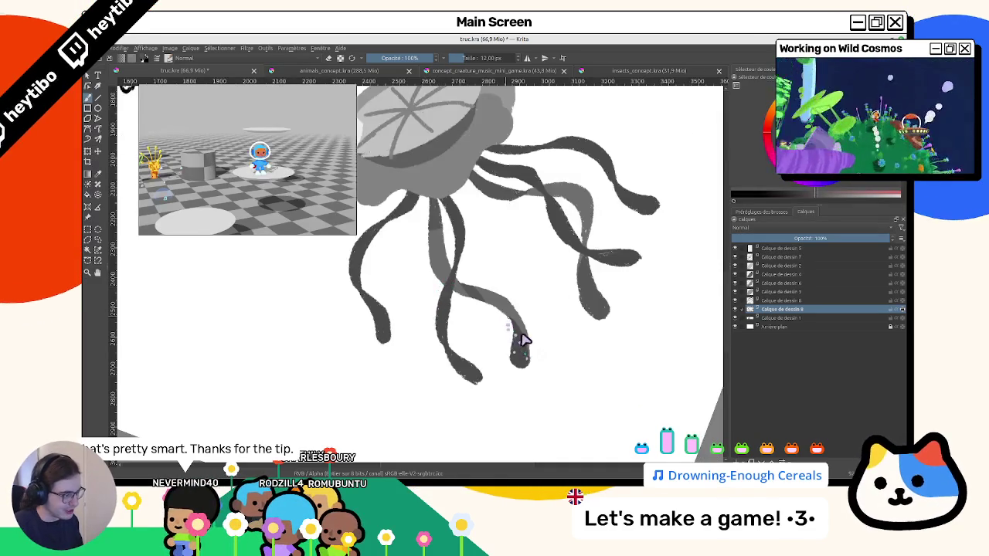
pyautogui.moveTo(541, 302); pyautogui.dragTo(410, 236)
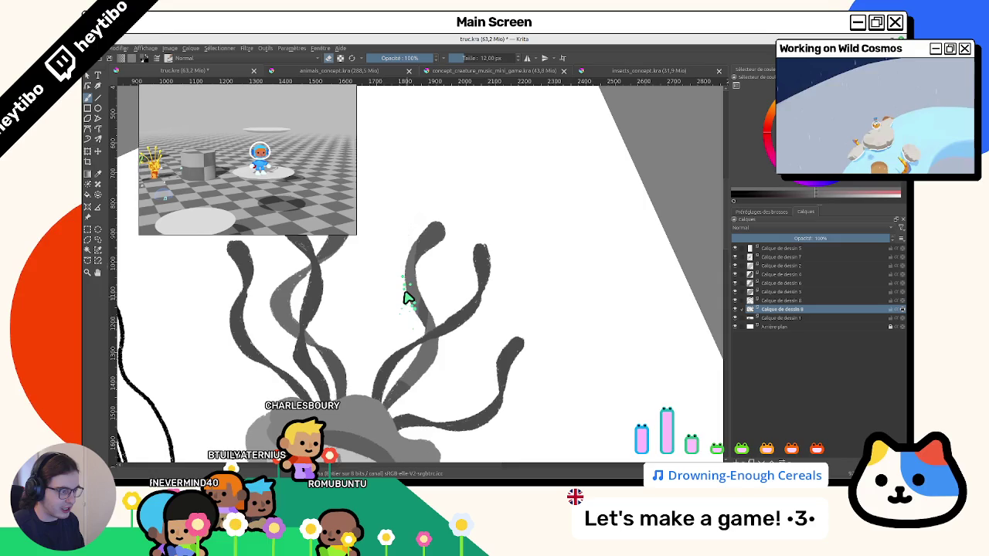
pyautogui.scroll(-2, 406, 299)
pyautogui.scroll(3, 401, 299)
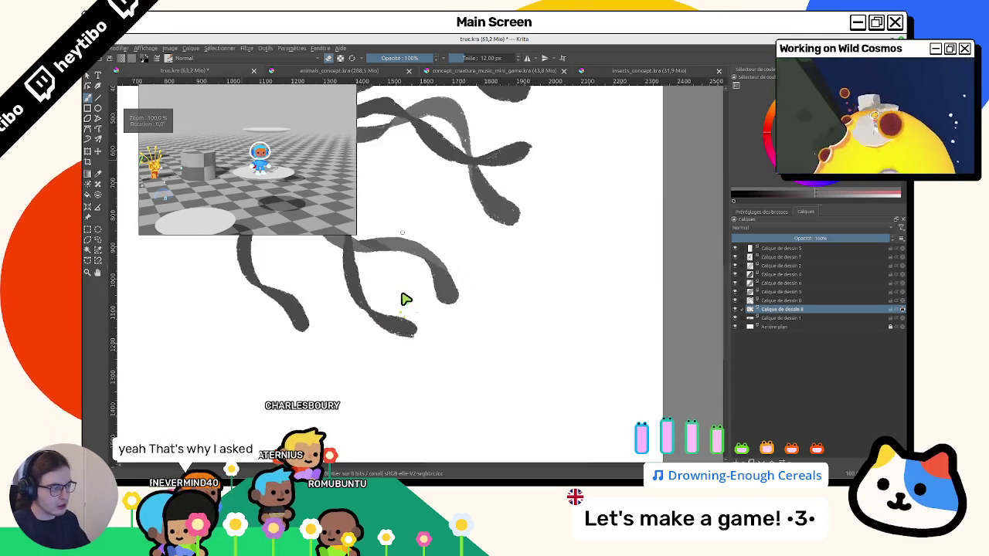
pyautogui.press('5')
pyautogui.scroll(-2, 545, 424)
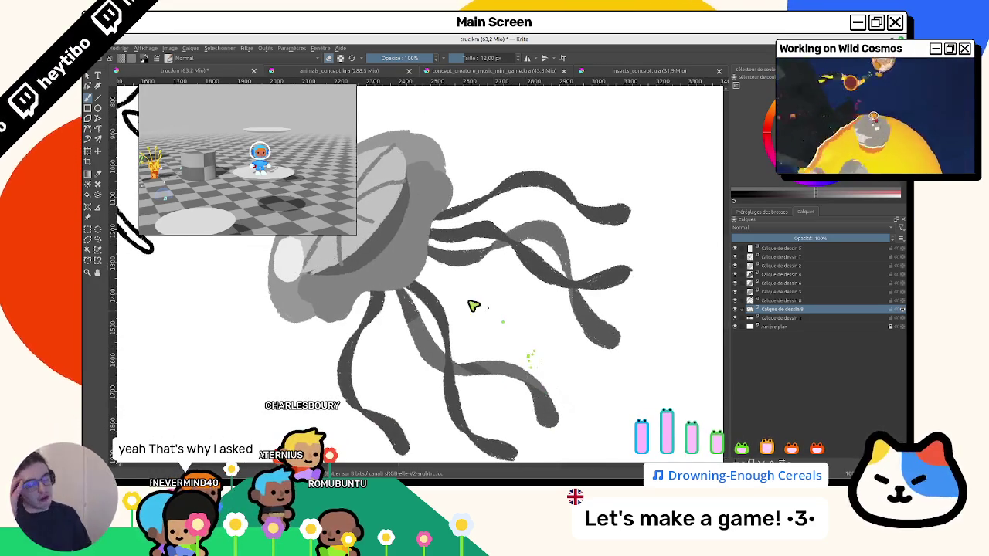
pyautogui.moveTo(466, 311); pyautogui.dragTo(452, 309)
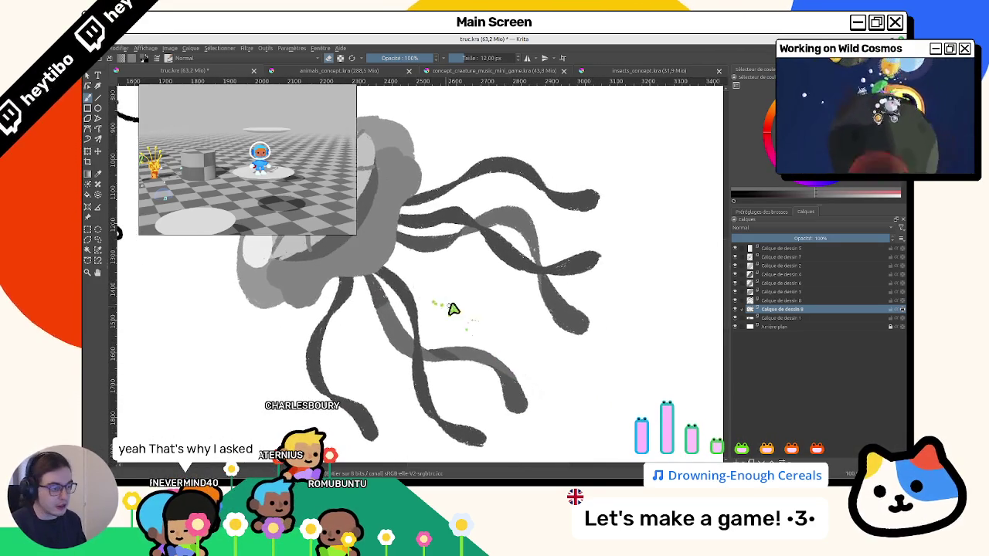
pyautogui.moveTo(461, 353)
pyautogui.mouseDown()
pyautogui.moveTo(441, 379)
pyautogui.moveTo(379, 347)
pyautogui.mouseUp()
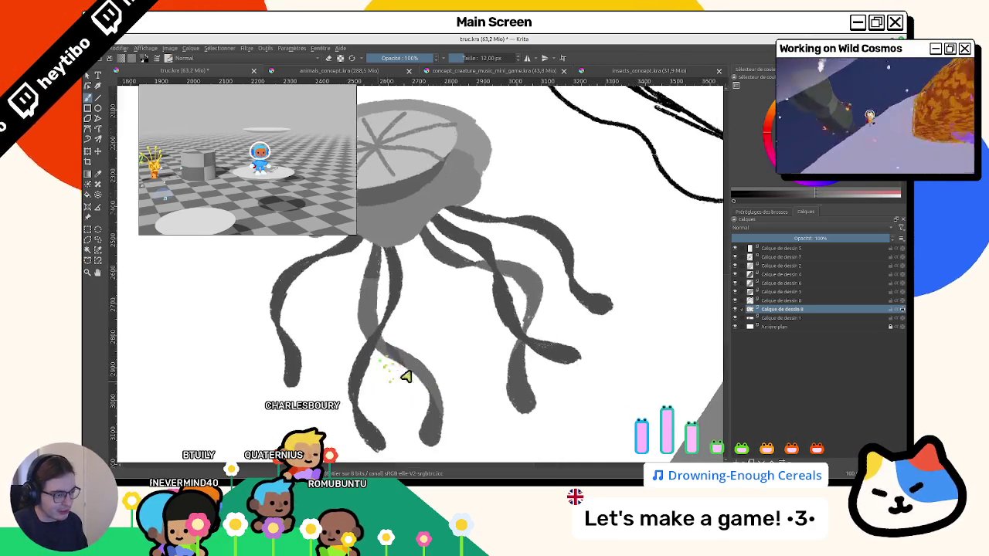
pyautogui.moveTo(404, 374); pyautogui.dragTo(497, 302)
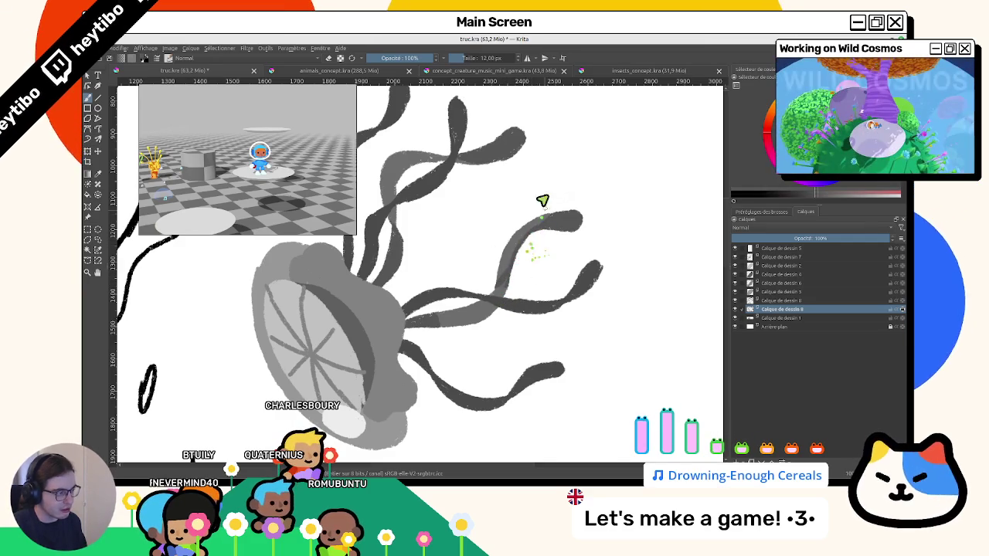
pyautogui.moveTo(542, 200); pyautogui.dragTo(426, 293)
pyautogui.scroll(-5, 499, 375)
pyautogui.press('5')
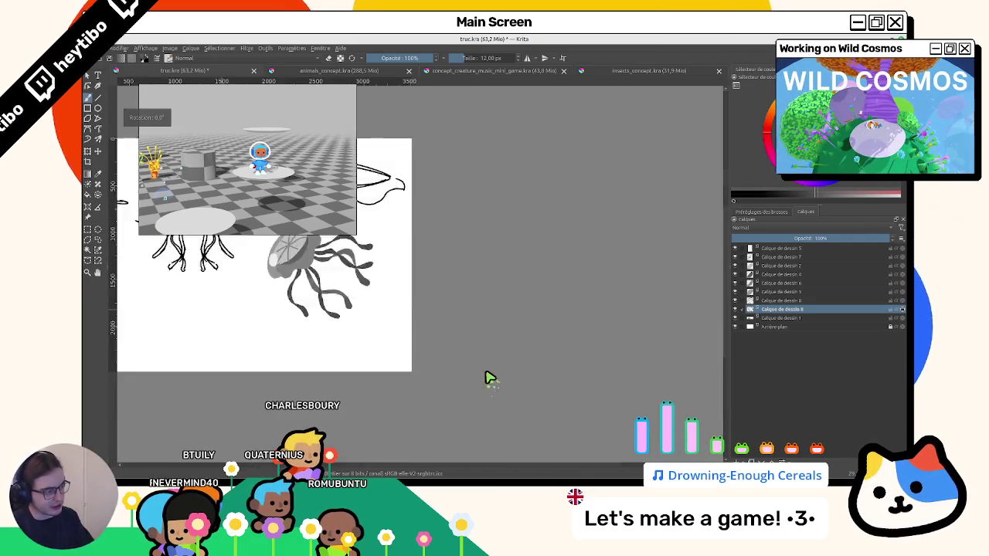
# Select Calque de dessin 5 through Calque de dessin 8 and group them.
pyautogui.scroll(5, 490, 378)
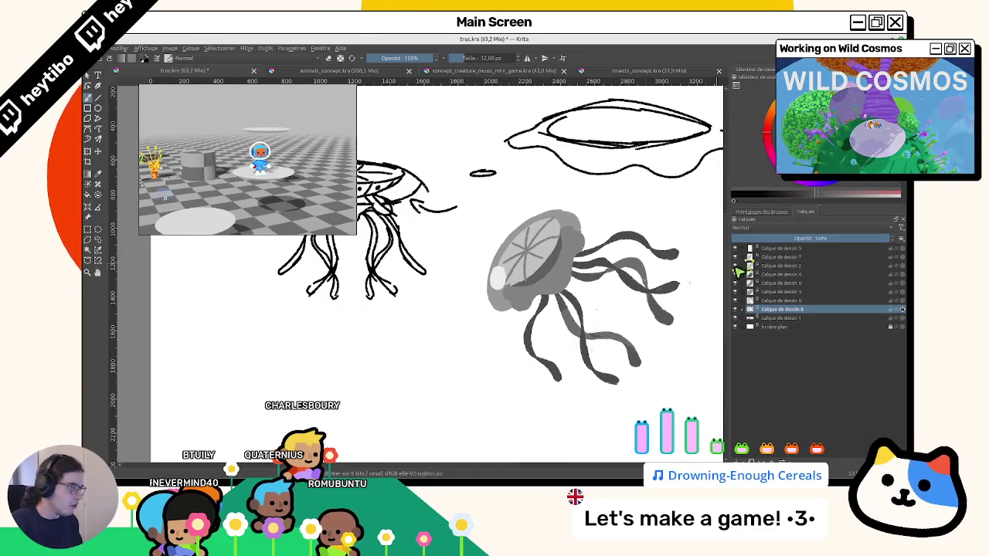
pyautogui.click(771, 250)
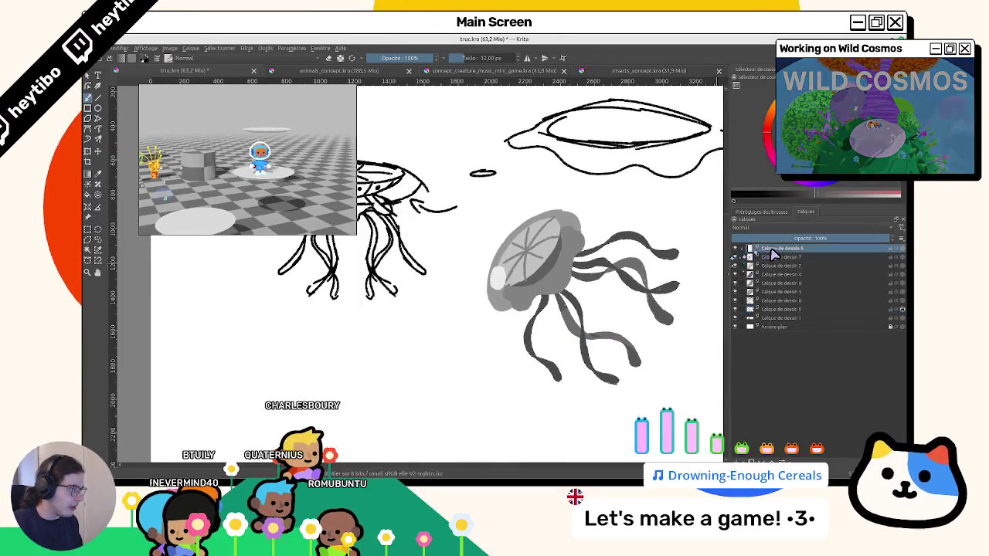
pyautogui.keyDown('shift'); pyautogui.click(782, 310); pyautogui.keyUp('shift')
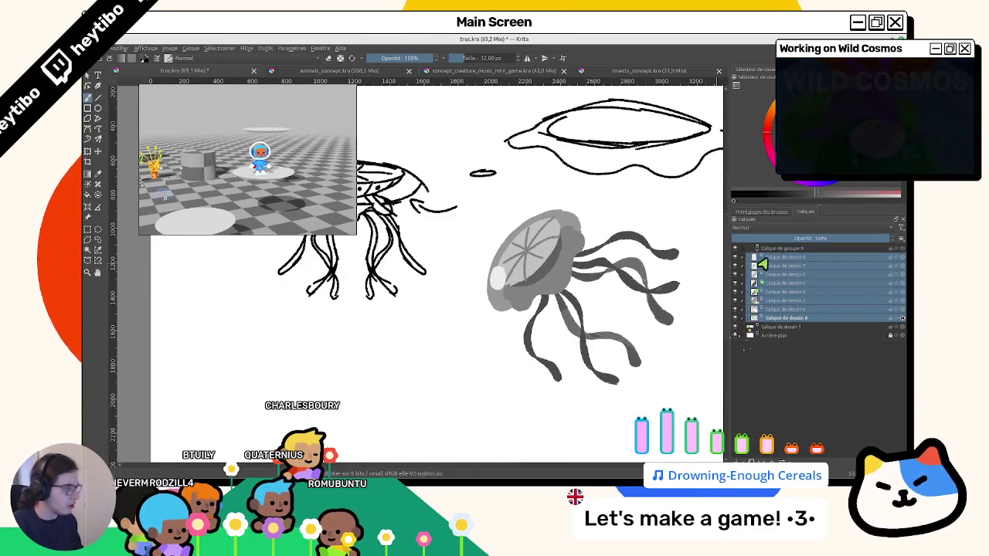
pyautogui.hotkey('ctrl', 'g')
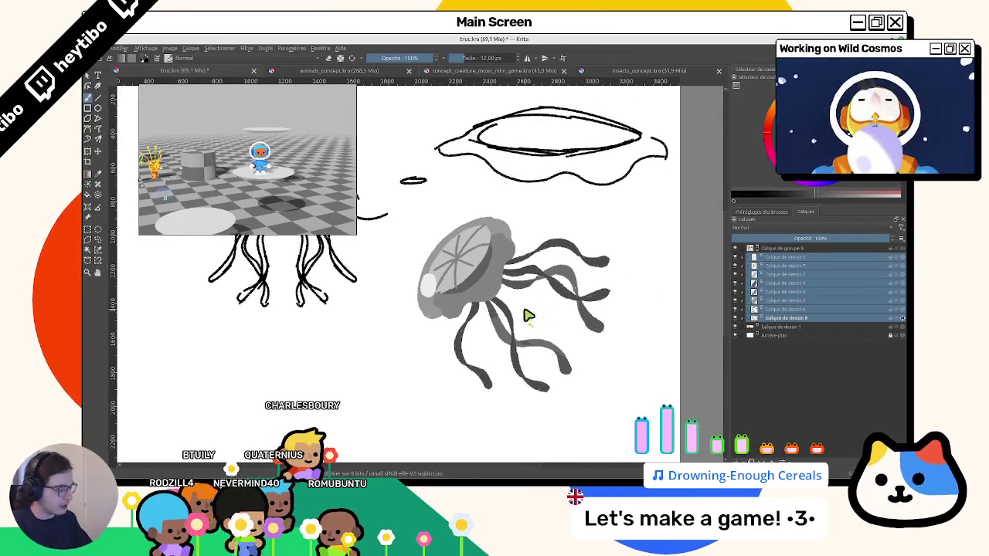
# Recentre the view on the sketches, then switch to animals_concept.kra.
pyautogui.scroll(3, 530, 313)
pyautogui.scroll(2, 364, 247)
pyautogui.scroll(-2, 574, 286)
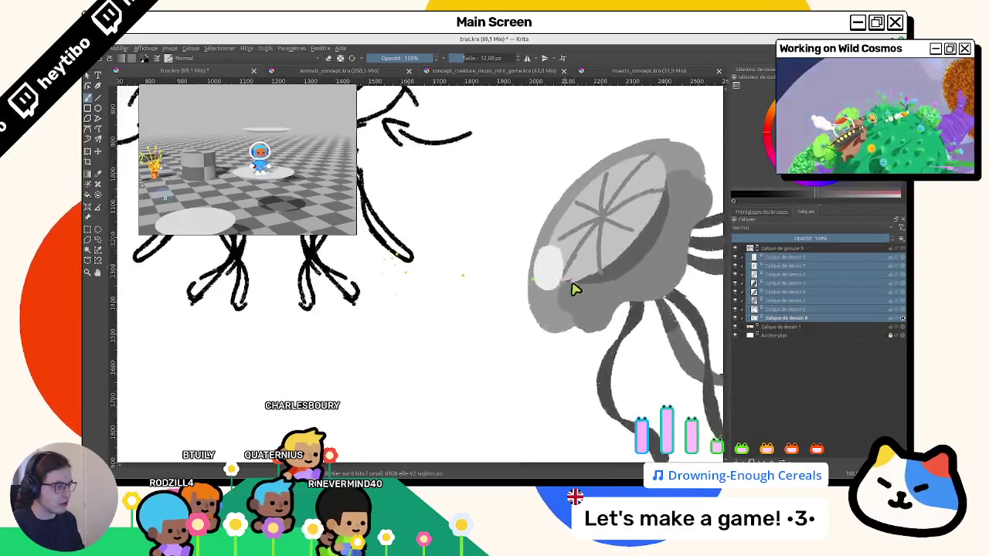
pyautogui.scroll(-2, 536, 316)
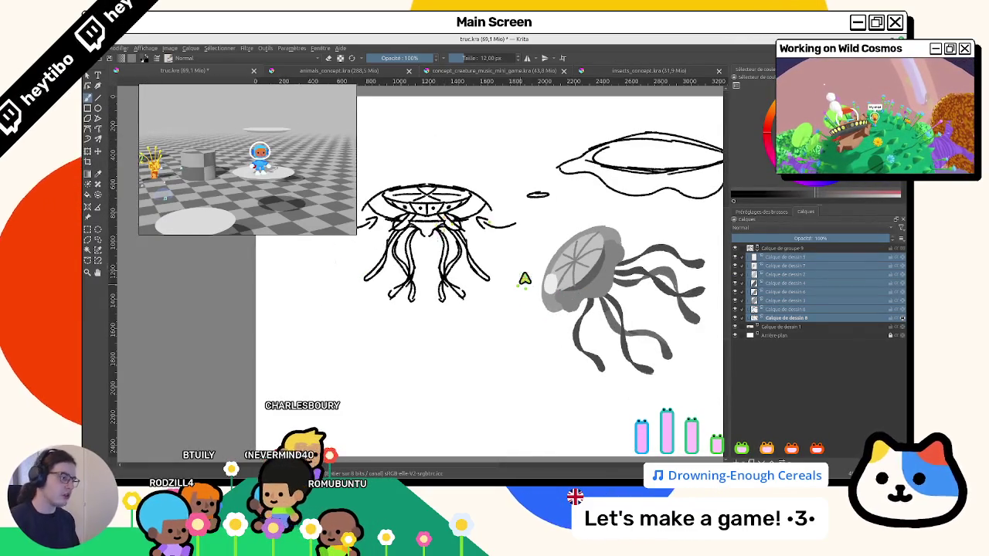
pyautogui.moveTo(525, 279); pyautogui.dragTo(480, 275)
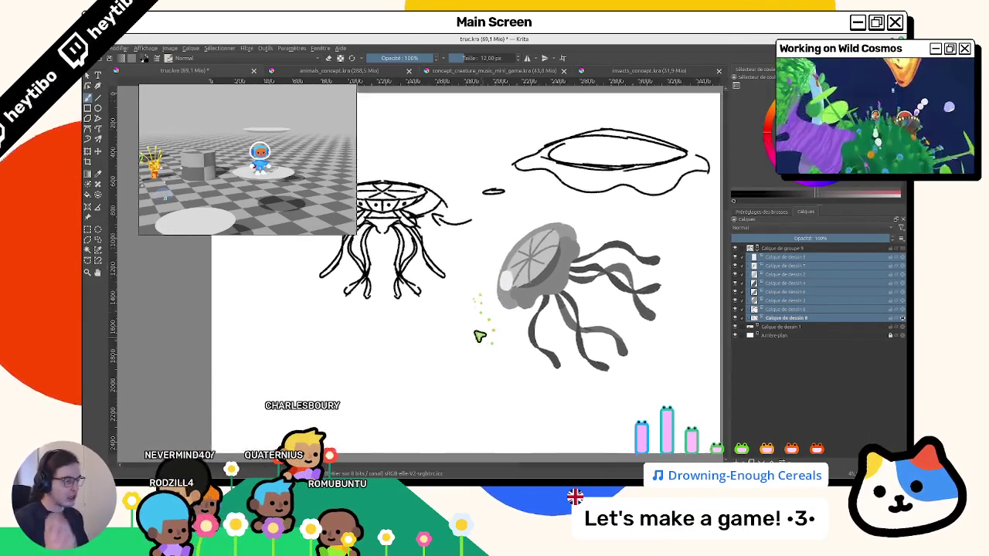
pyautogui.moveTo(480, 336); pyautogui.dragTo(459, 317)
pyautogui.moveTo(475, 229); pyautogui.dragTo(463, 199)
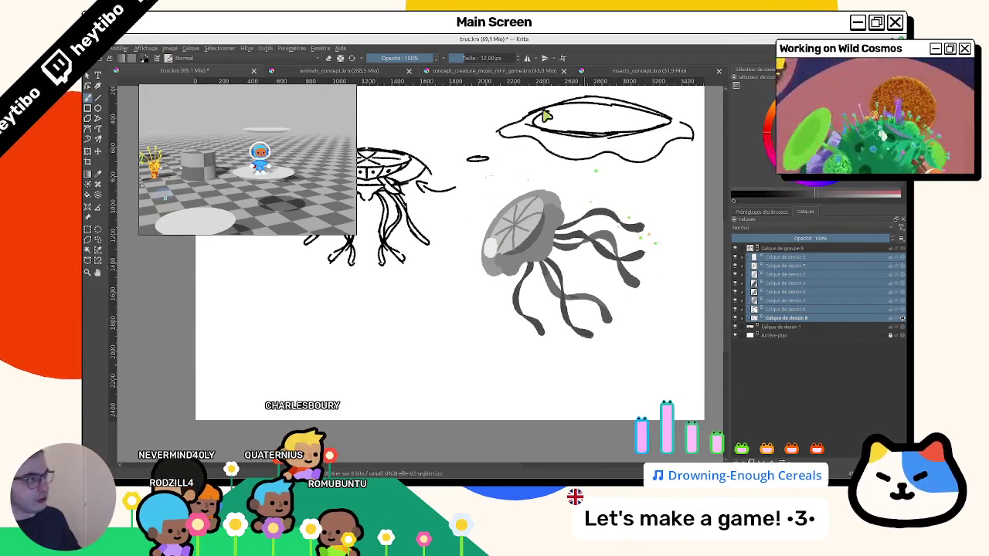
pyautogui.click(485, 77)
# Back in truc.kra, fill the Arrière-plan background layer with dark grey.
pyautogui.click(340, 70)
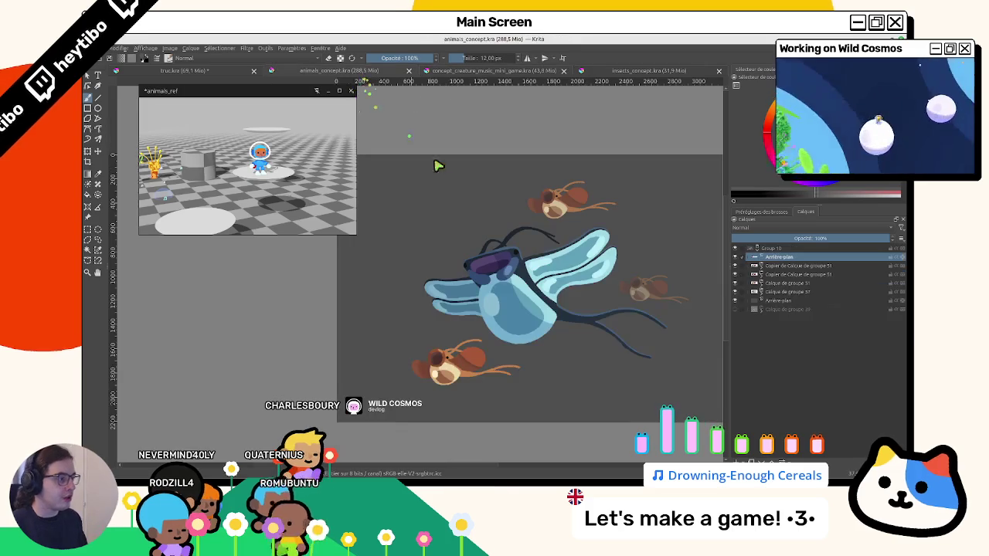
pyautogui.click(261, 72)
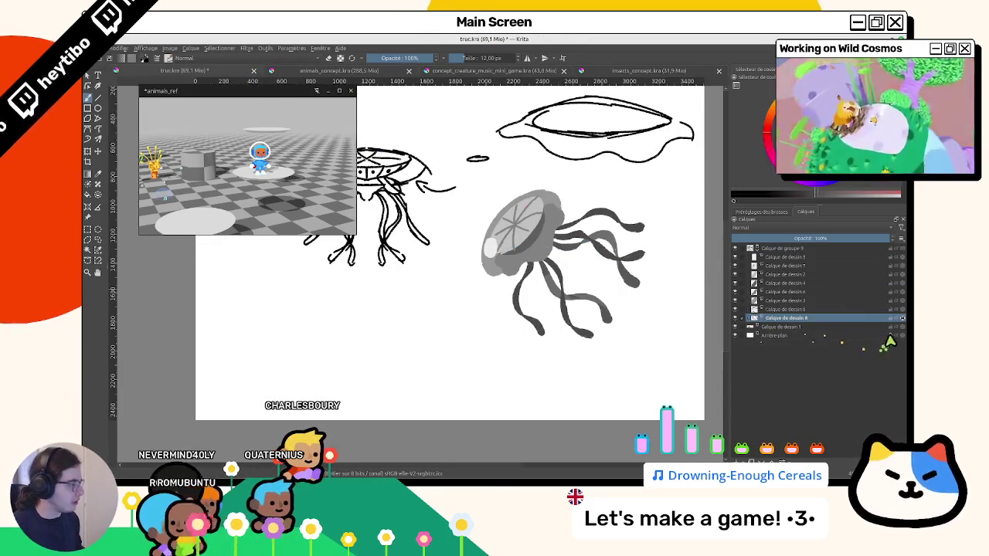
pyautogui.click(784, 336)
pyautogui.hotkey('shift', 'BackSpace')
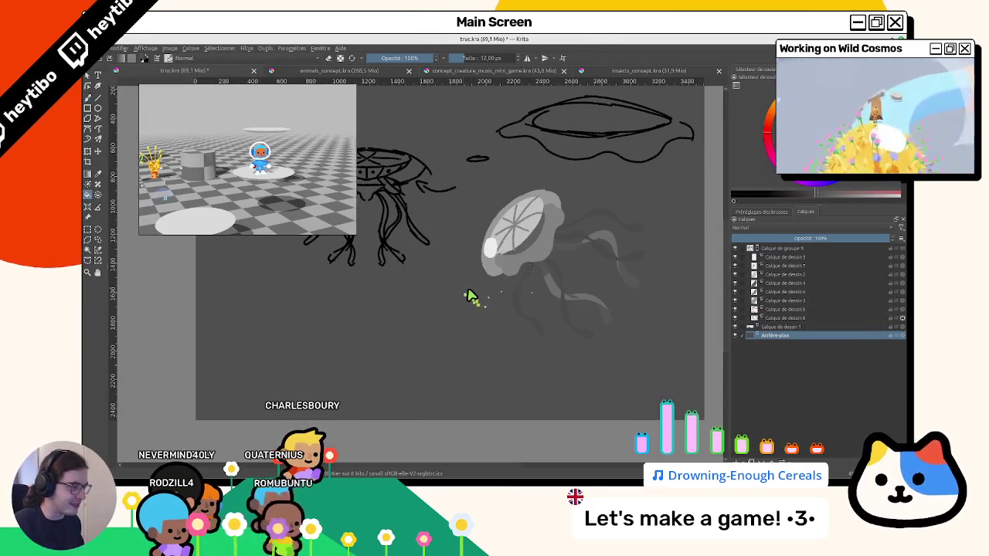
# Check Calque de dessin 5, select Calque de dessin 2, and pick purple.
pyautogui.moveTo(553, 236); pyautogui.dragTo(520, 286)
pyautogui.click(761, 212)
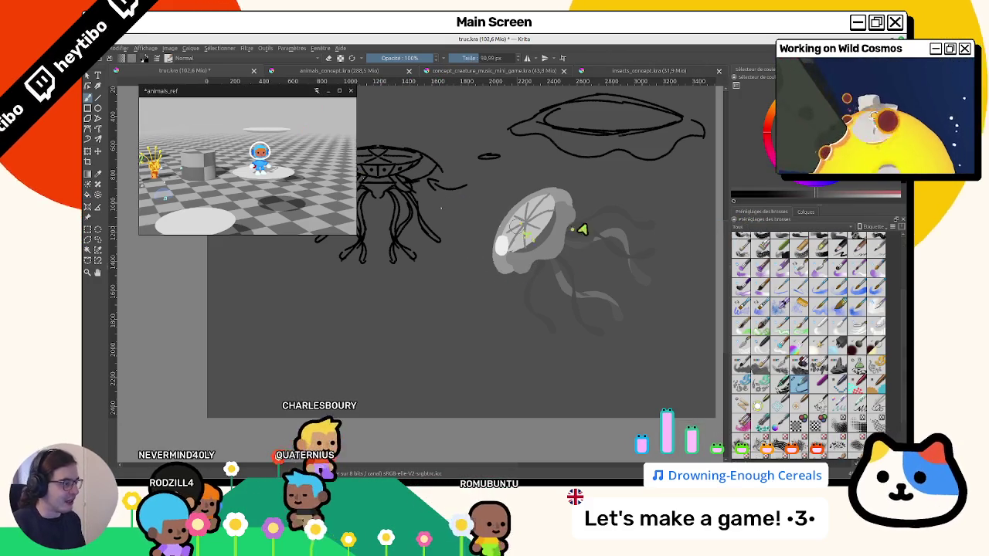
pyautogui.click(805, 213)
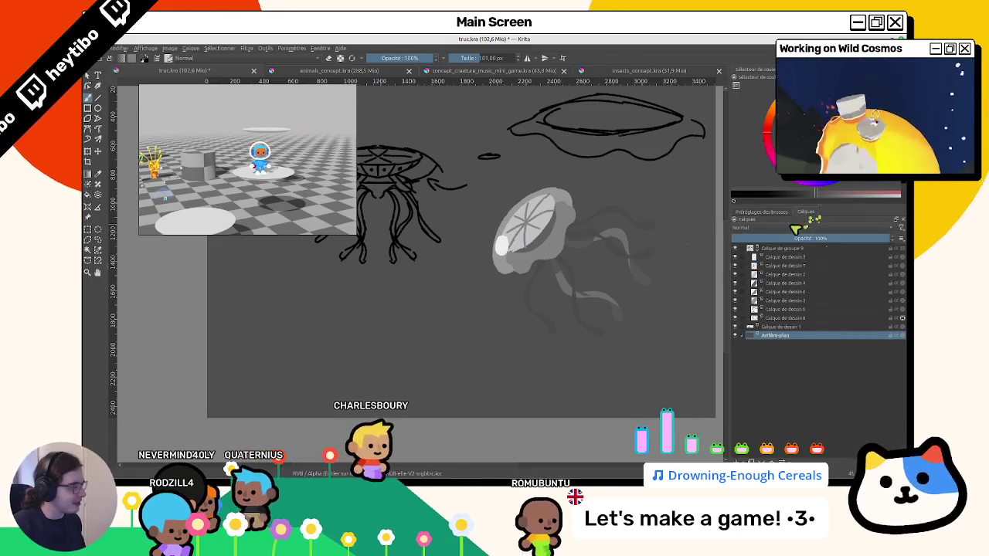
pyautogui.click(734, 256)
pyautogui.click(734, 257)
pyautogui.click(880, 274)
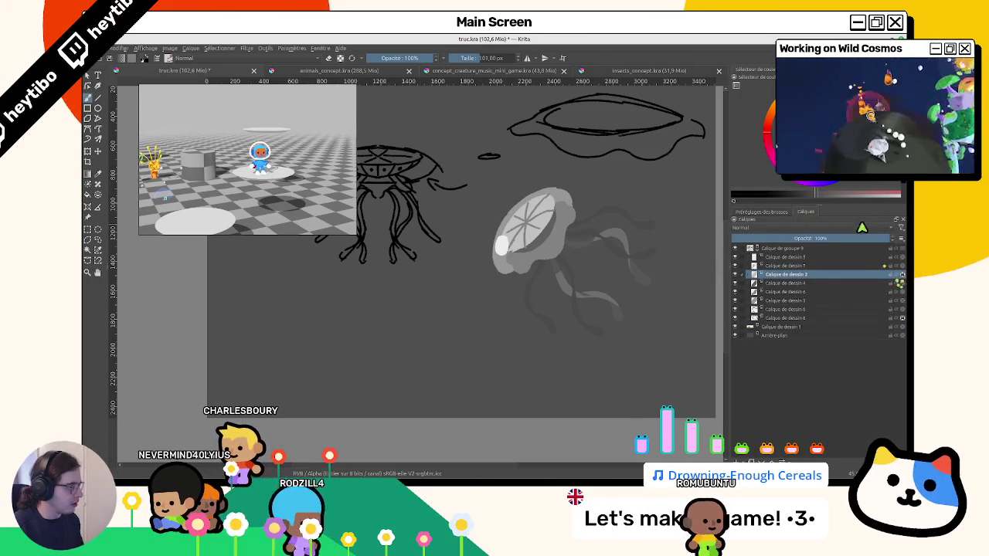
pyautogui.click(812, 184)
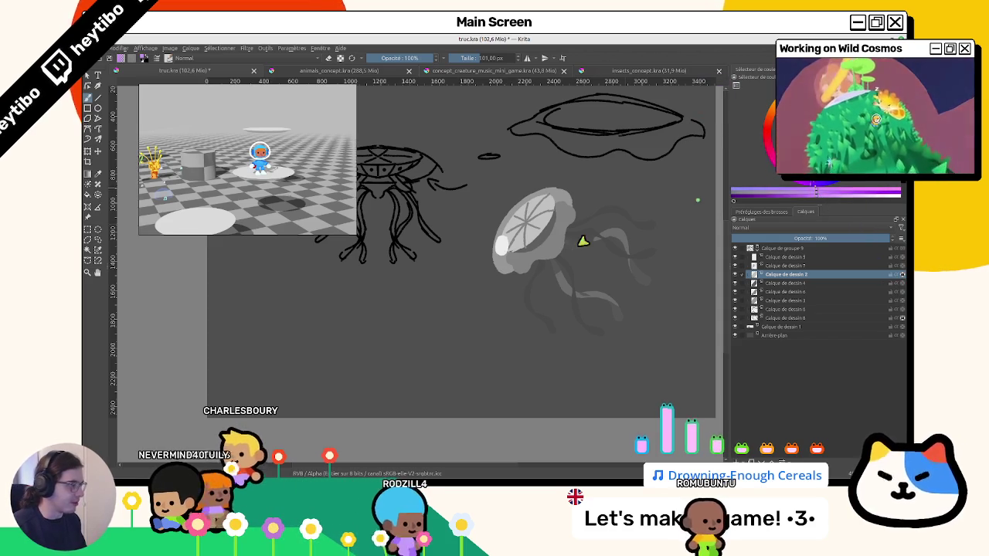
# Fill the bell's inner disc with purple and zoom in on the jellyfish.
pyautogui.keyDown('ctrl'); pyautogui.click(544, 203); pyautogui.keyUp('ctrl')
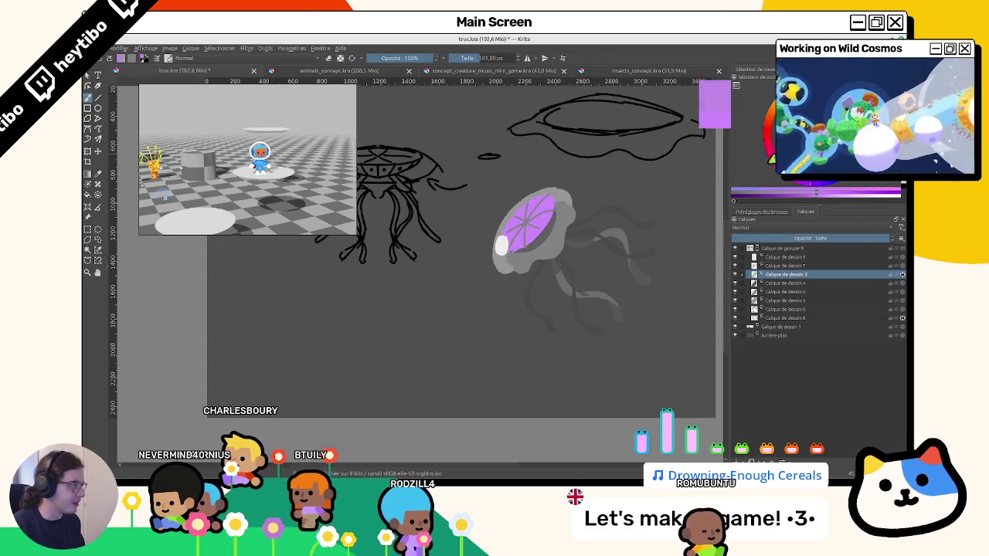
pyautogui.scroll(3, 627, 174)
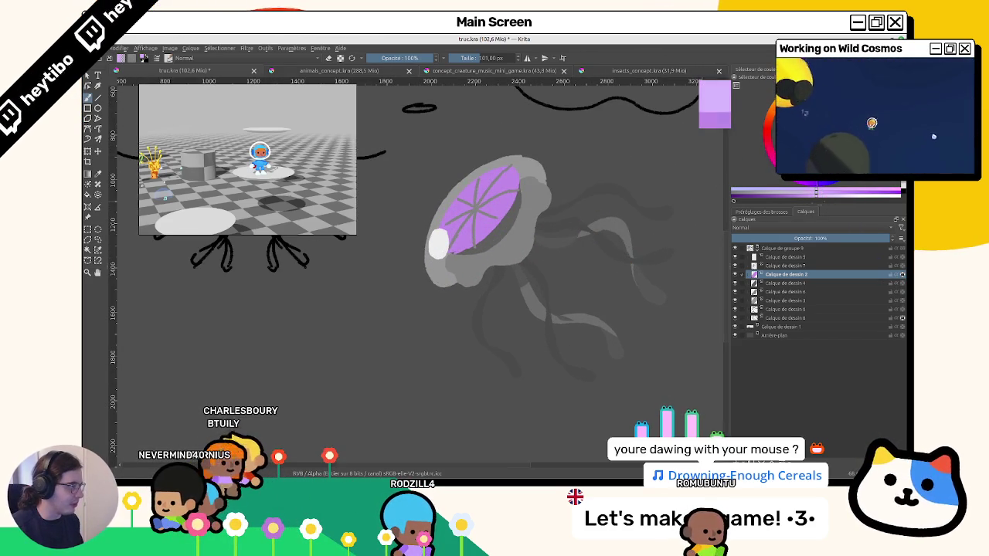
pyautogui.click(786, 284)
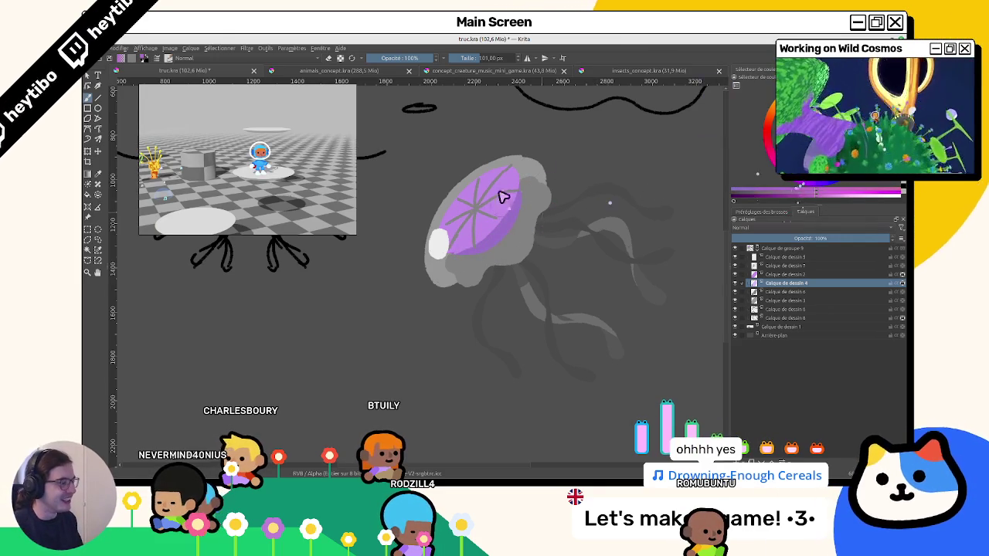
# Adjust the purple shade and darken the bell's radial lines on Calque de dessin 2.
pyautogui.scroll(2, 509, 217)
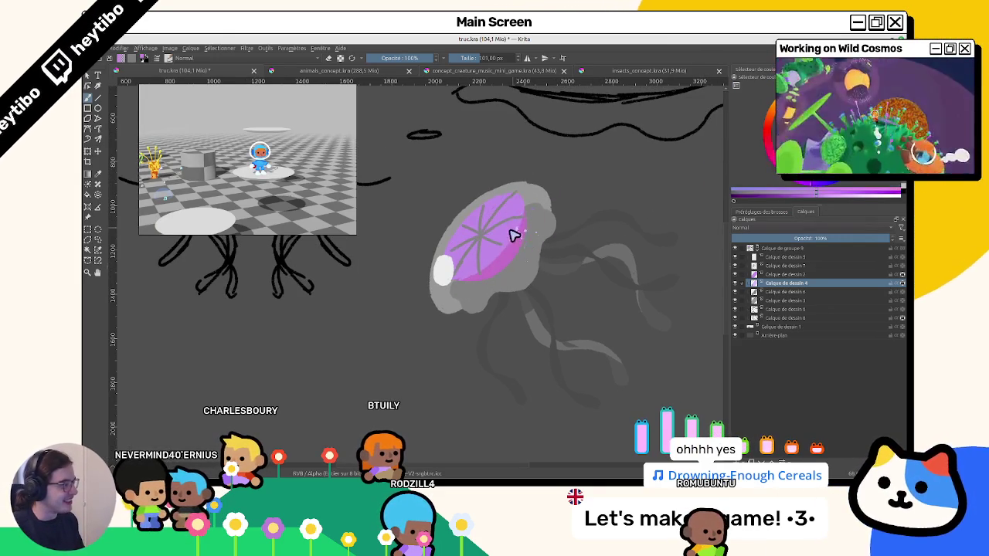
pyautogui.click(793, 188)
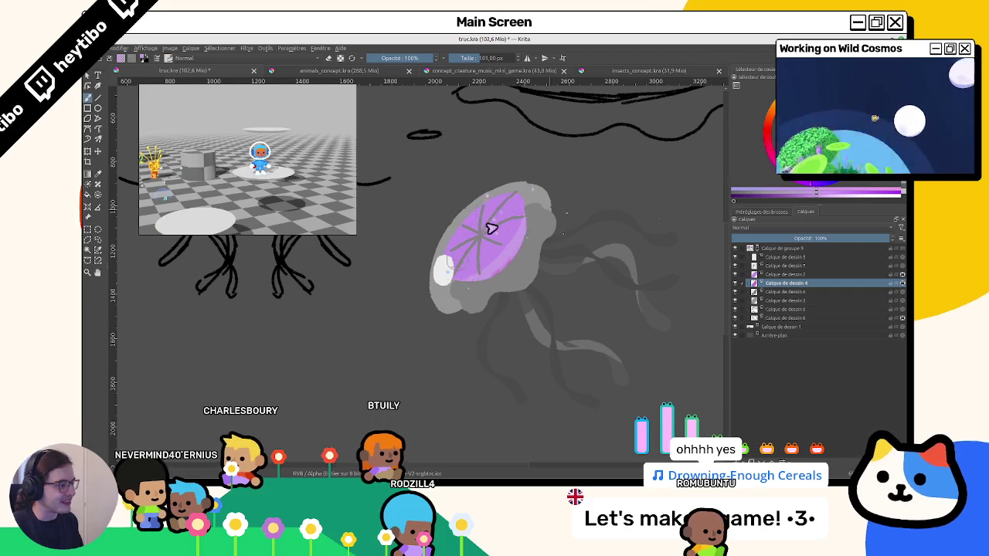
pyautogui.click(785, 274)
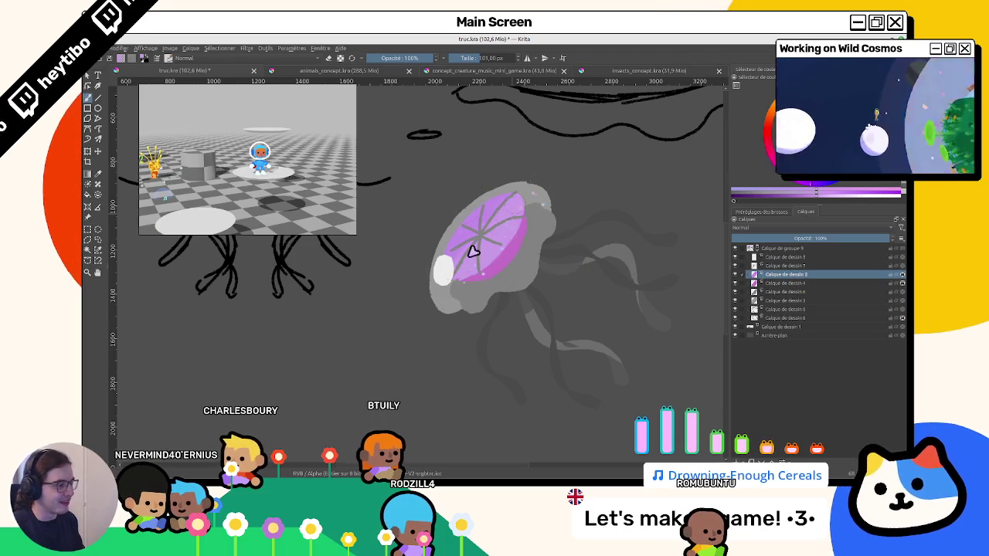
pyautogui.moveTo(473, 251); pyautogui.dragTo(476, 227)
# On Calque de dessin 6, brush purple over the lower right of the bell.
pyautogui.click(781, 283)
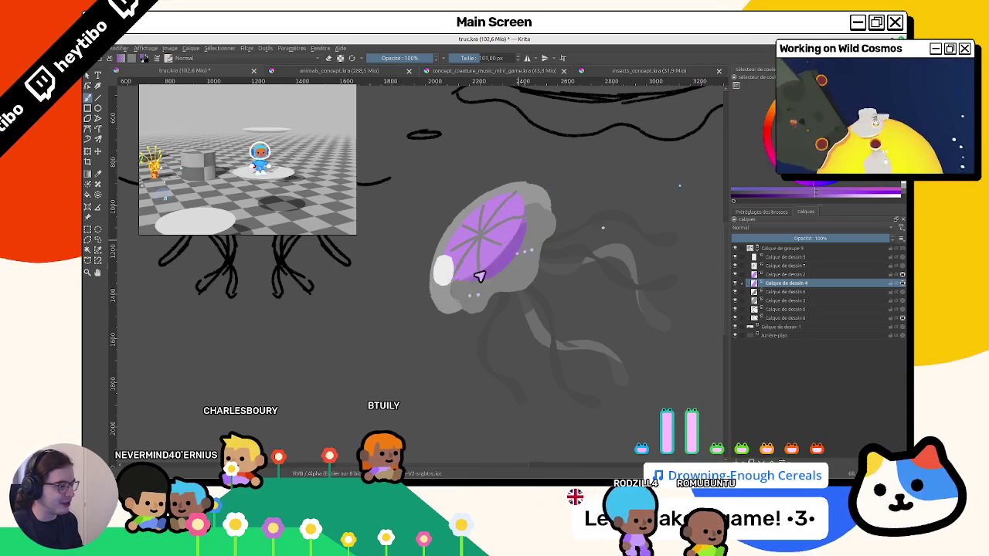
pyautogui.click(777, 292)
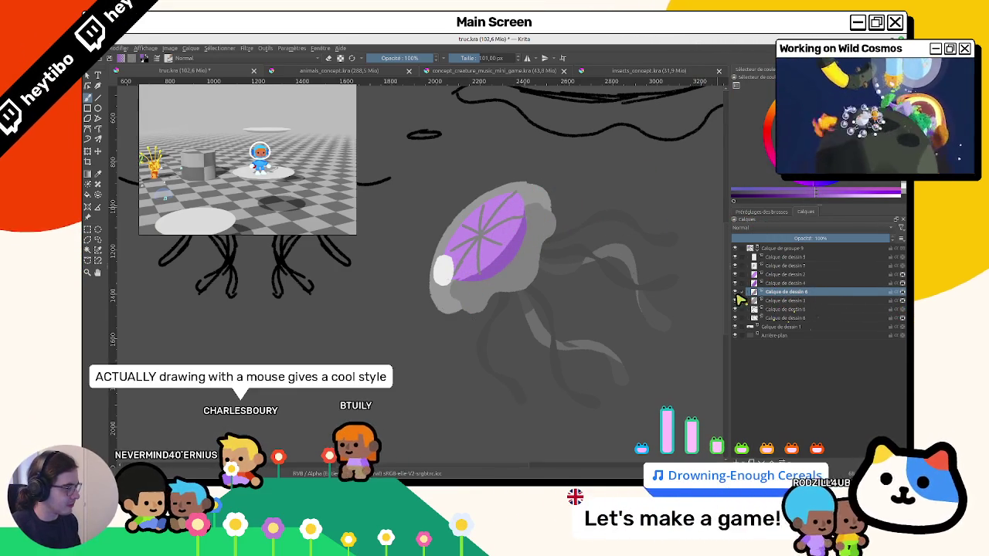
pyautogui.click(764, 300)
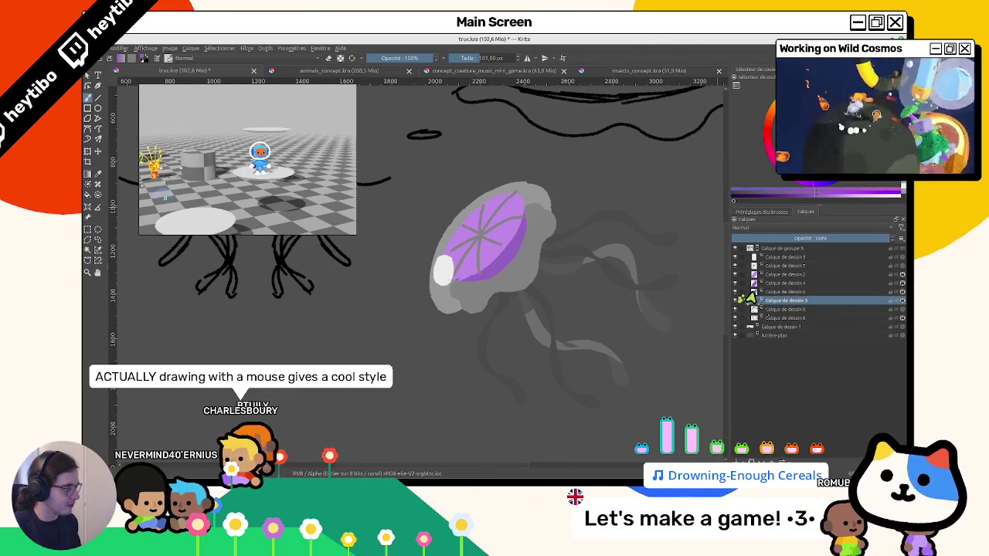
pyautogui.click(776, 292)
pyautogui.moveTo(503, 278)
pyautogui.mouseDown()
pyautogui.moveTo(474, 293)
pyautogui.moveTo(495, 335)
pyautogui.moveTo(539, 212)
pyautogui.moveTo(561, 258)
pyautogui.mouseUp()
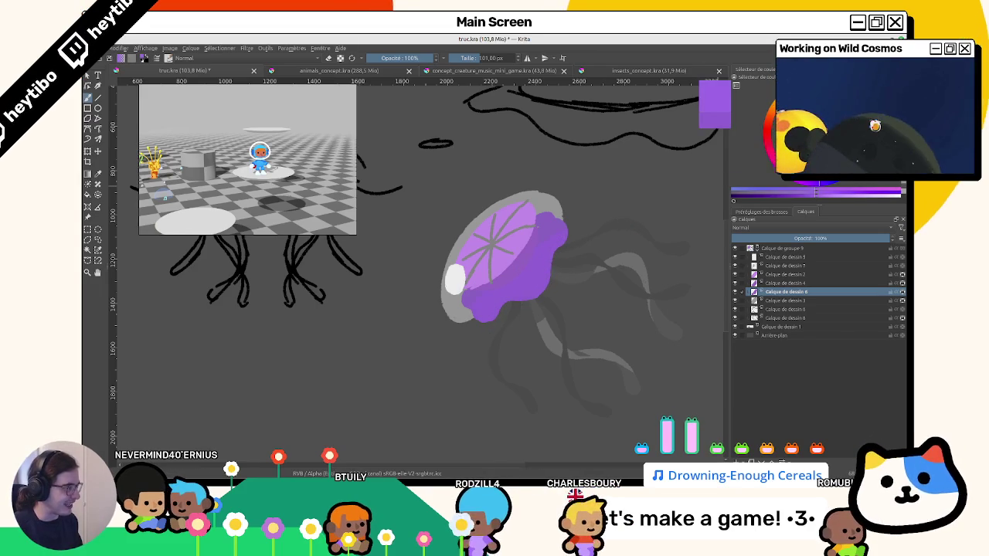
# Undo the last stroke and extend purple over the violet area on Calque de dessin 2.
pyautogui.hotkey('ctrl', 'z')
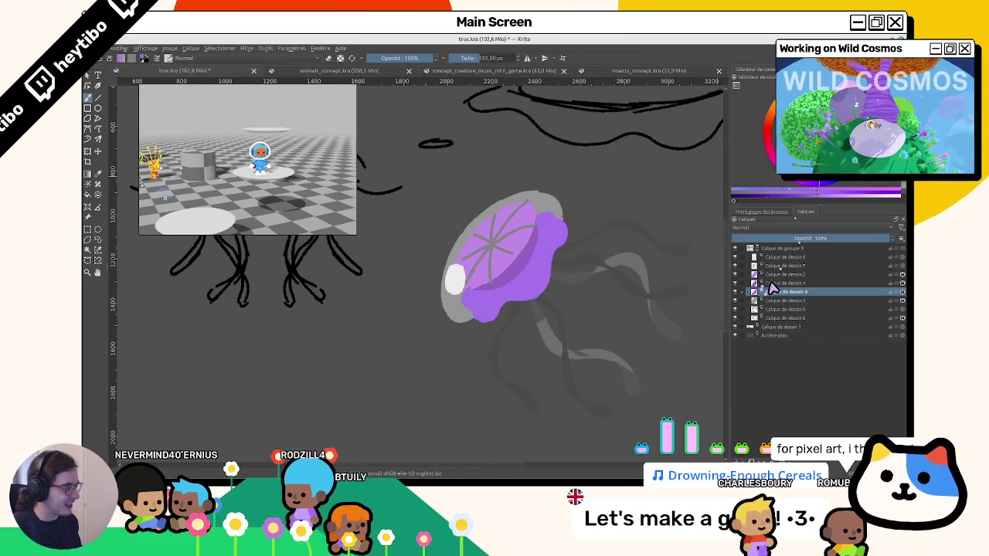
pyautogui.press('pageup')
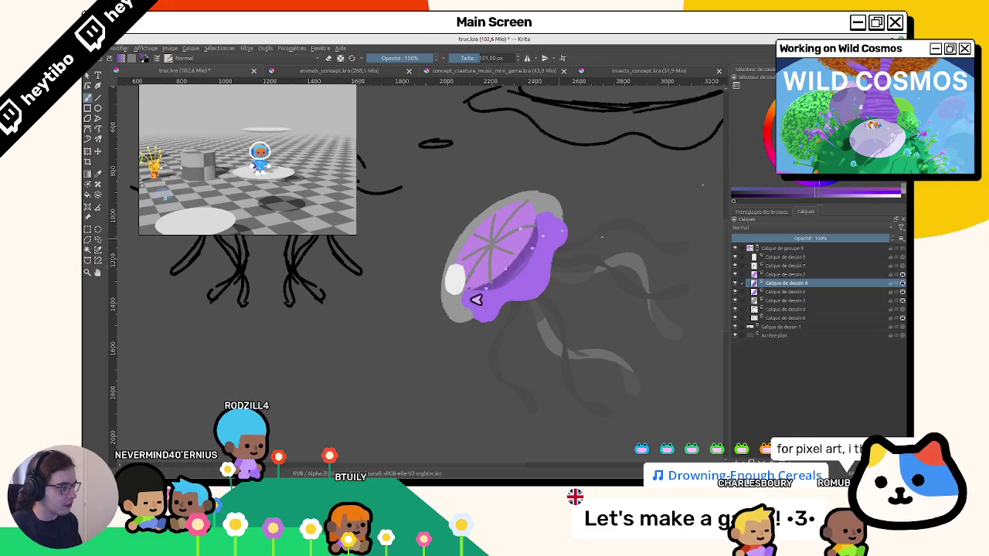
pyautogui.press('pageup')
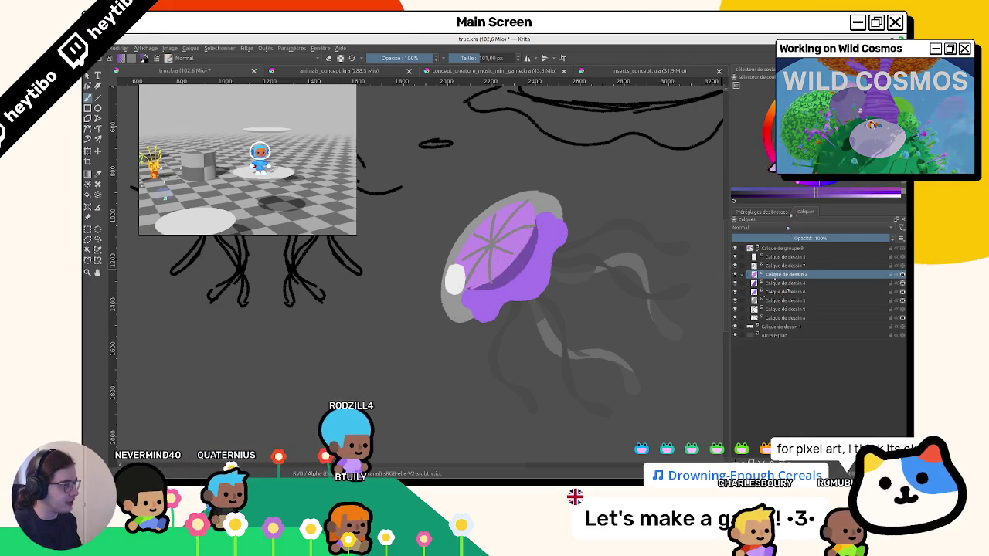
pyautogui.moveTo(500, 258); pyautogui.dragTo(469, 234)
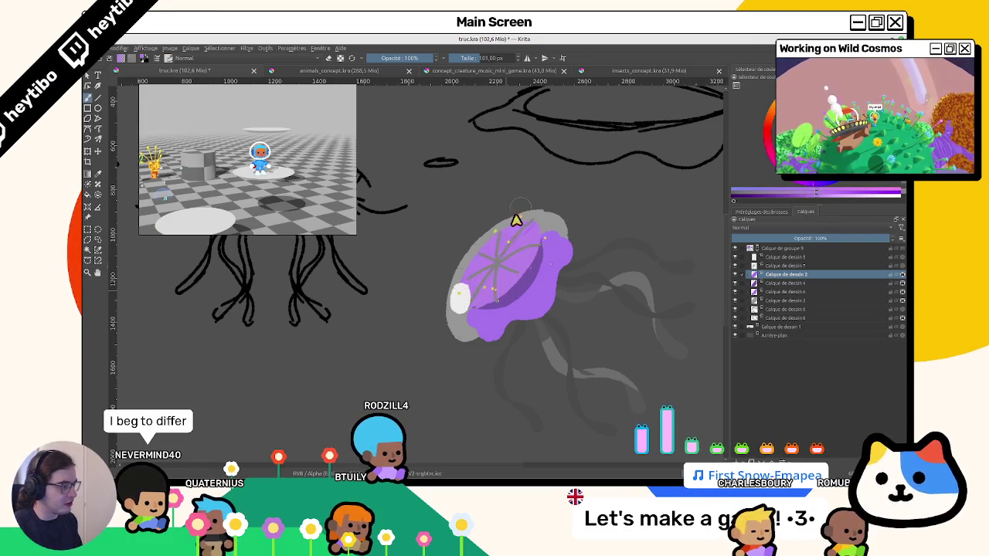
# Sample the jellyfish's purple and paint the bell's grey left part light purple.
pyautogui.moveTo(523, 294); pyautogui.dragTo(470, 298)
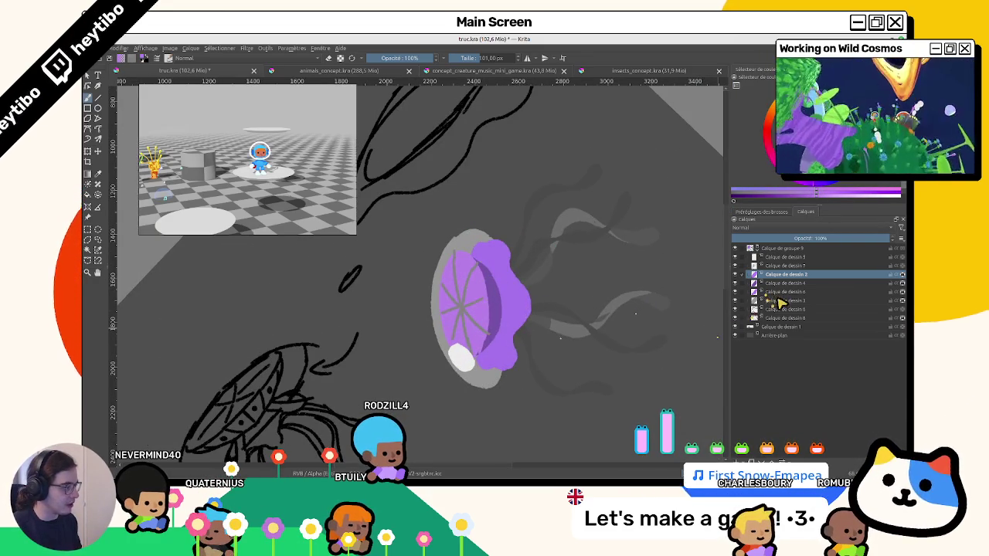
pyautogui.moveTo(784, 300); pyautogui.dragTo(785, 273)
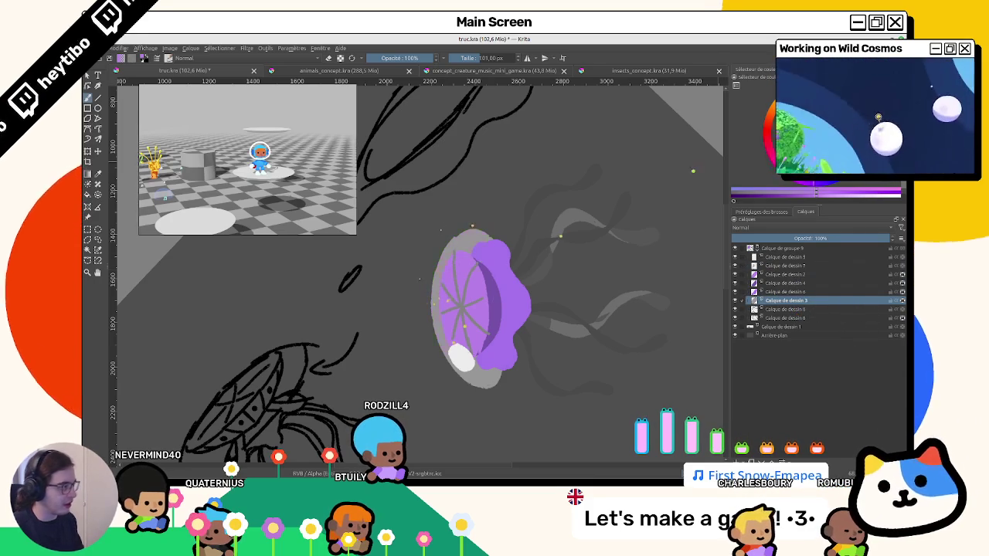
pyautogui.keyDown('ctrl'); pyautogui.click(468, 263); pyautogui.keyUp('ctrl')
pyautogui.moveTo(545, 236)
pyautogui.mouseDown()
pyautogui.moveTo(432, 294)
pyautogui.moveTo(470, 335)
pyautogui.moveTo(507, 353)
pyautogui.moveTo(480, 294)
pyautogui.moveTo(580, 276)
pyautogui.mouseUp()
pyautogui.click(784, 257)
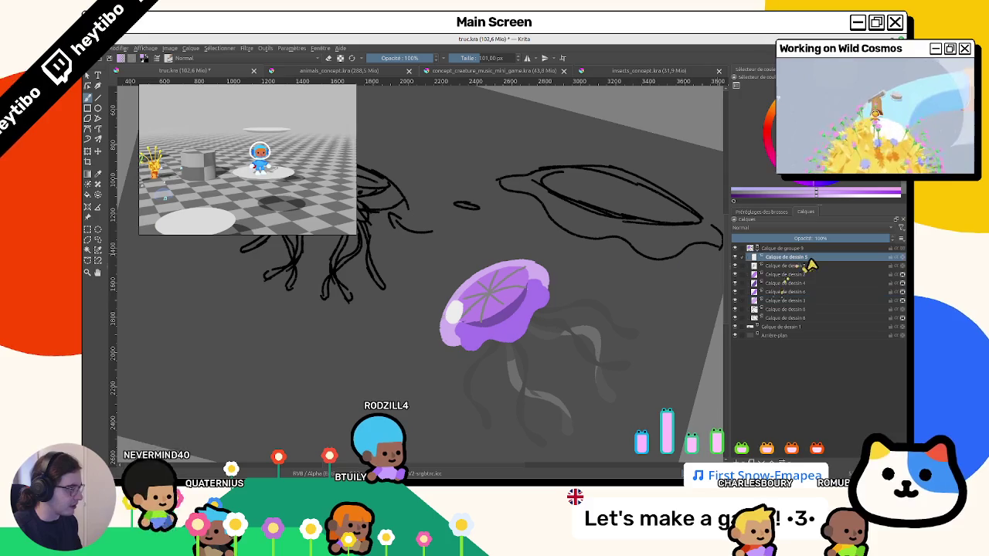
# Brush light lines and dots onto the bell's cap on Calque de dessin 7.
pyautogui.click(786, 265)
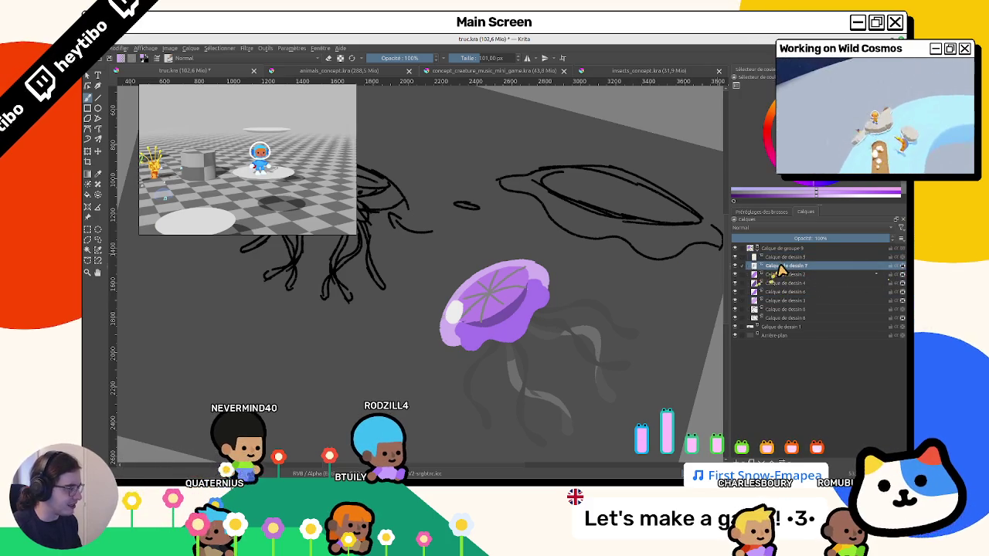
pyautogui.moveTo(501, 313); pyautogui.dragTo(530, 285)
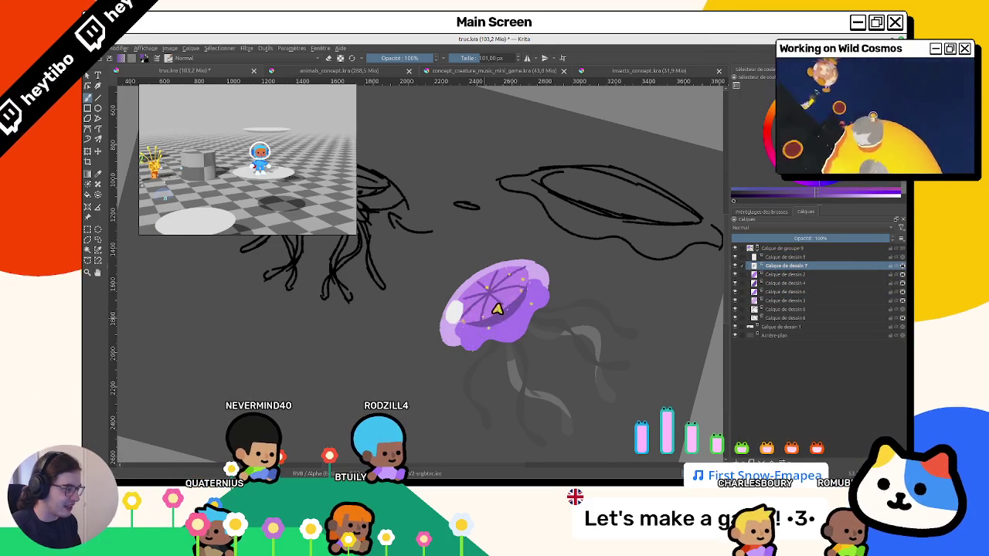
pyautogui.scroll(2, 497, 309)
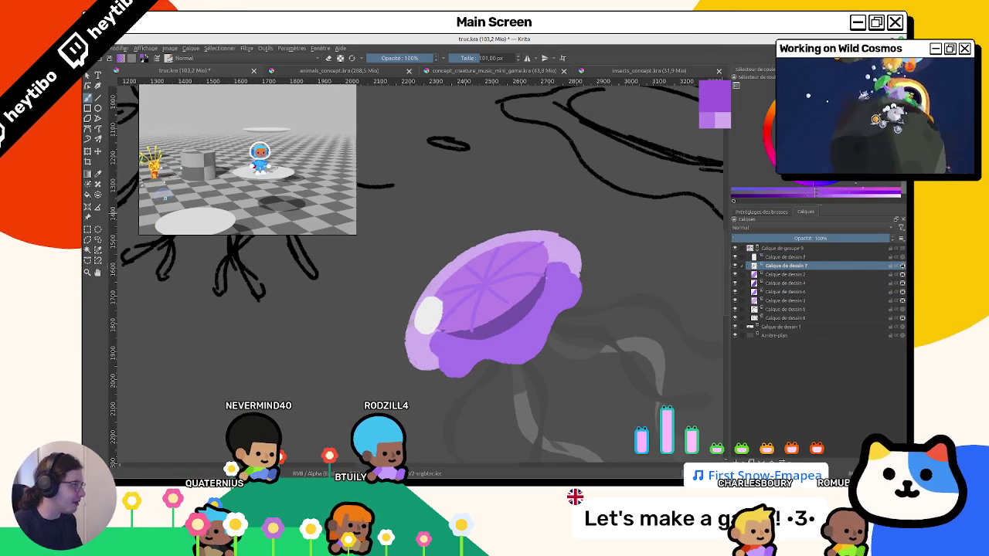
pyautogui.moveTo(507, 245); pyautogui.dragTo(540, 318)
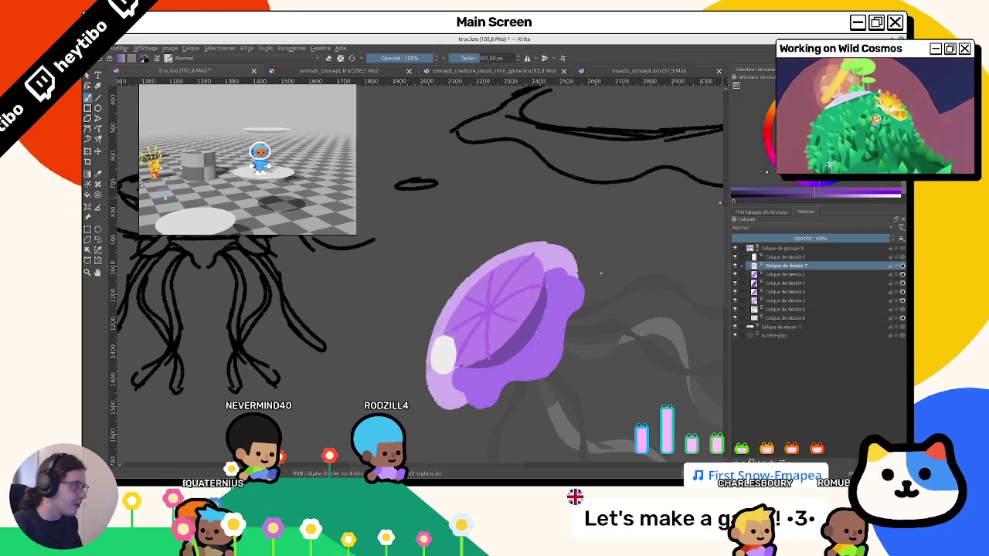
pyautogui.click(765, 284)
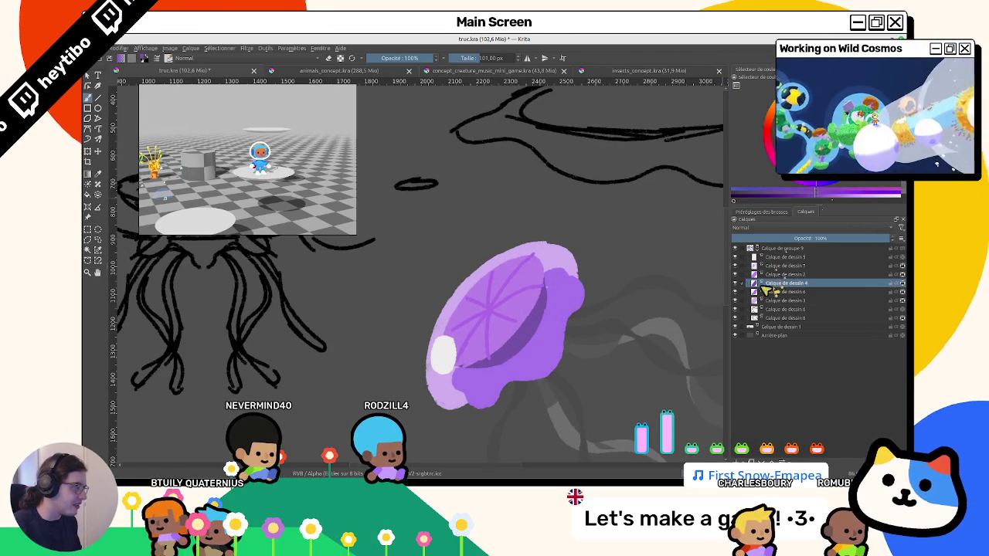
pyautogui.press('2')
# Pick up the jellyfish purple on Calque de dessin 3 and raise that layer higher.
pyautogui.scroll(5, 618, 216)
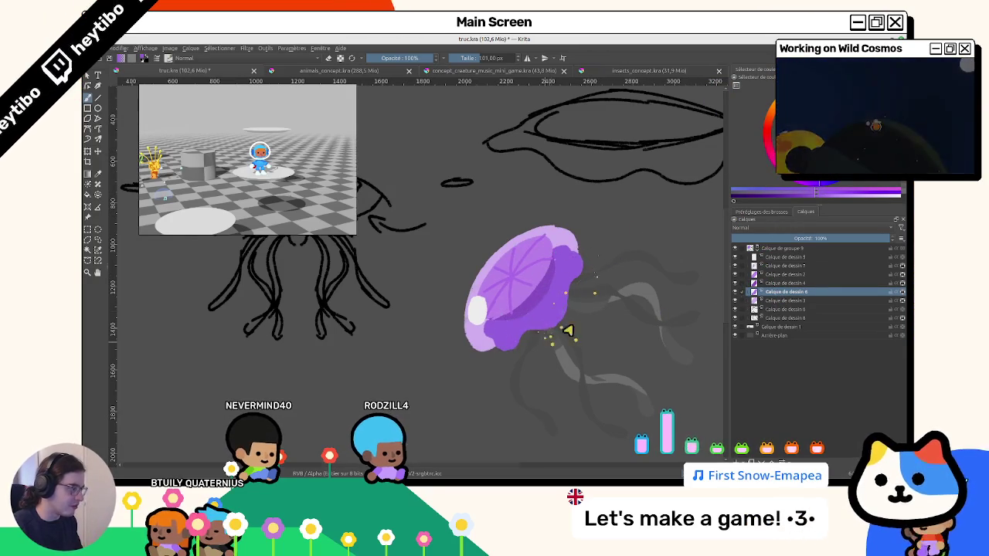
pyautogui.press('2')
pyautogui.scroll(5, 556, 311)
pyautogui.scroll(-2, 512, 283)
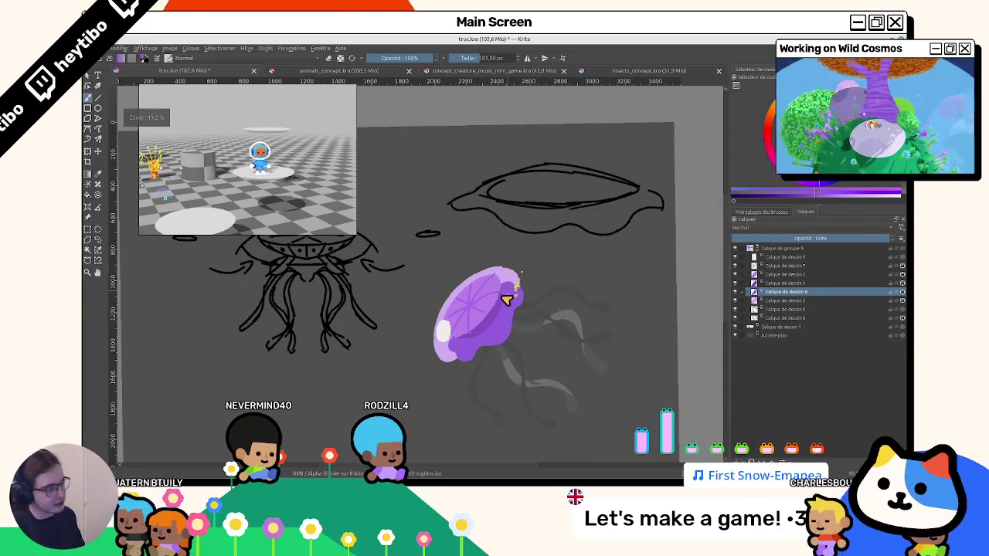
pyautogui.click(790, 298)
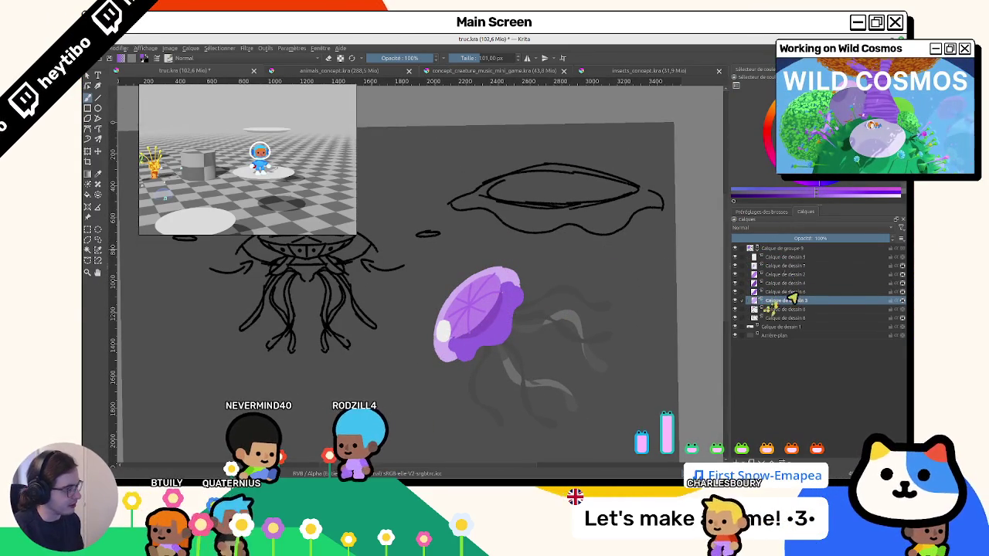
pyautogui.moveTo(497, 260); pyautogui.dragTo(726, 116)
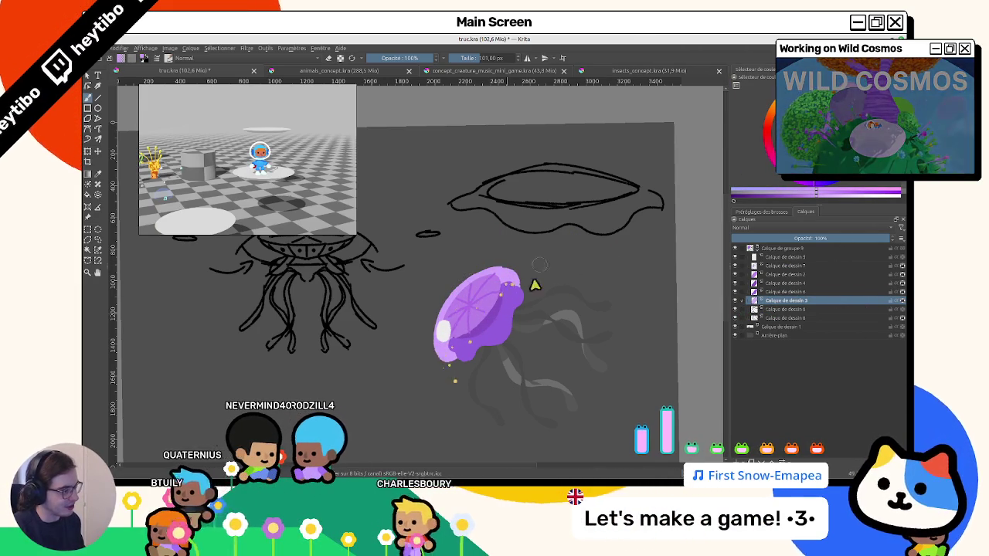
pyautogui.moveTo(785, 299); pyautogui.dragTo(785, 265)
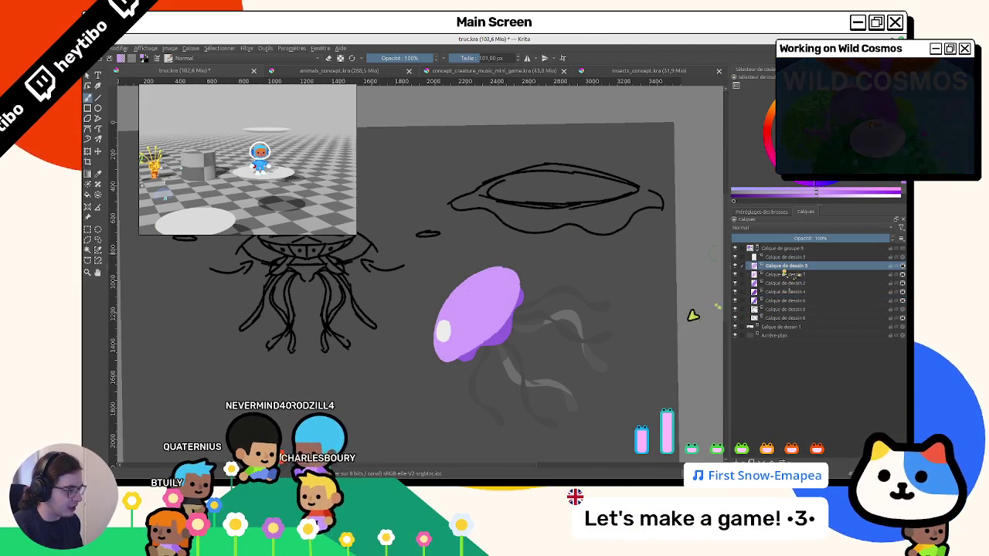
# Try the Lumière linéaire and Lumière douce (SVG) blend modes on the layer.
pyautogui.moveTo(470, 324); pyautogui.dragTo(485, 347)
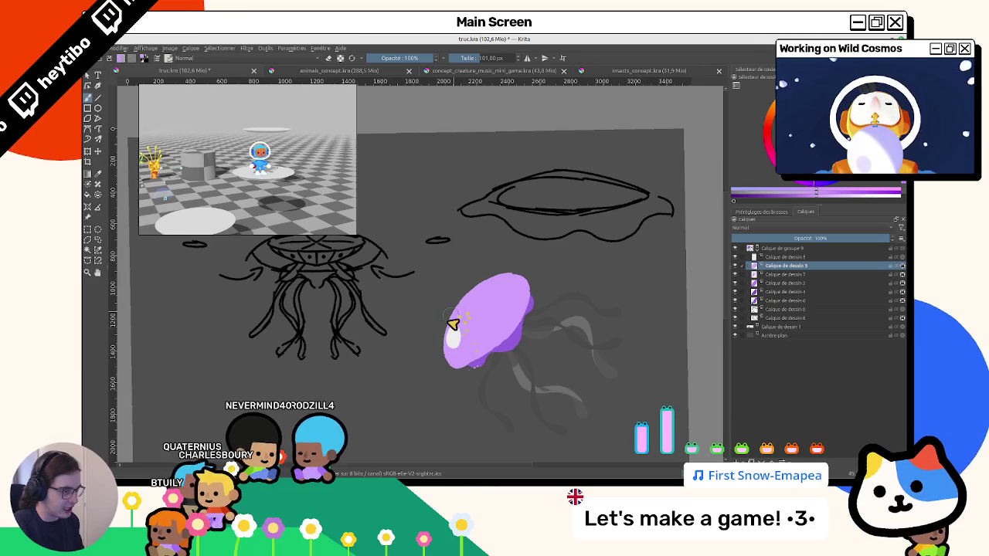
pyautogui.click(774, 228)
pyautogui.click(777, 214)
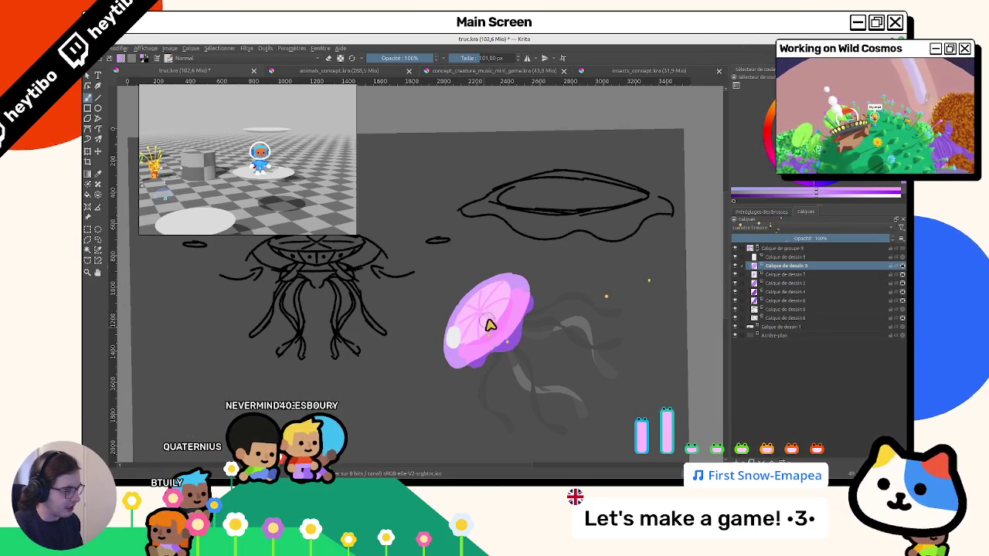
pyautogui.click(773, 228)
pyautogui.click(735, 247)
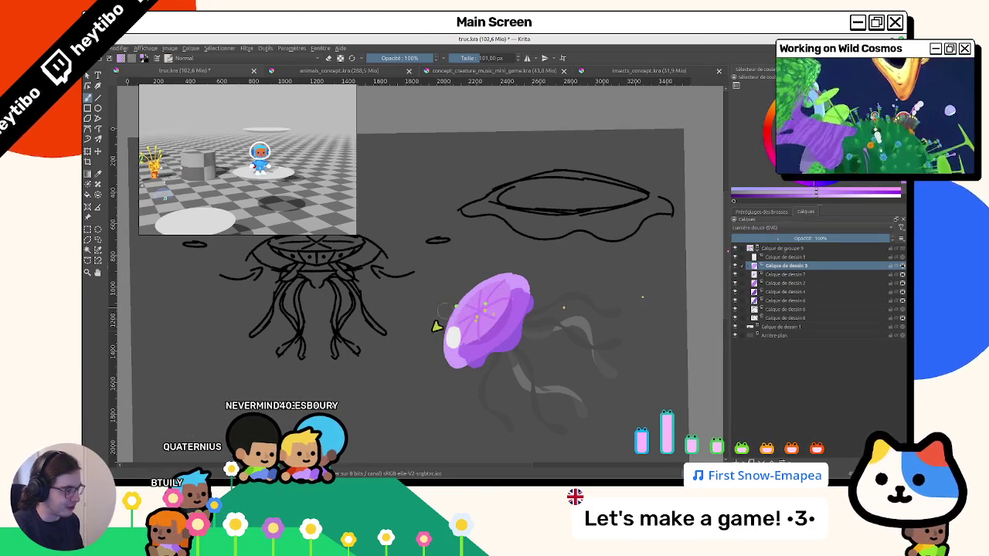
pyautogui.moveTo(532, 290); pyautogui.dragTo(503, 221)
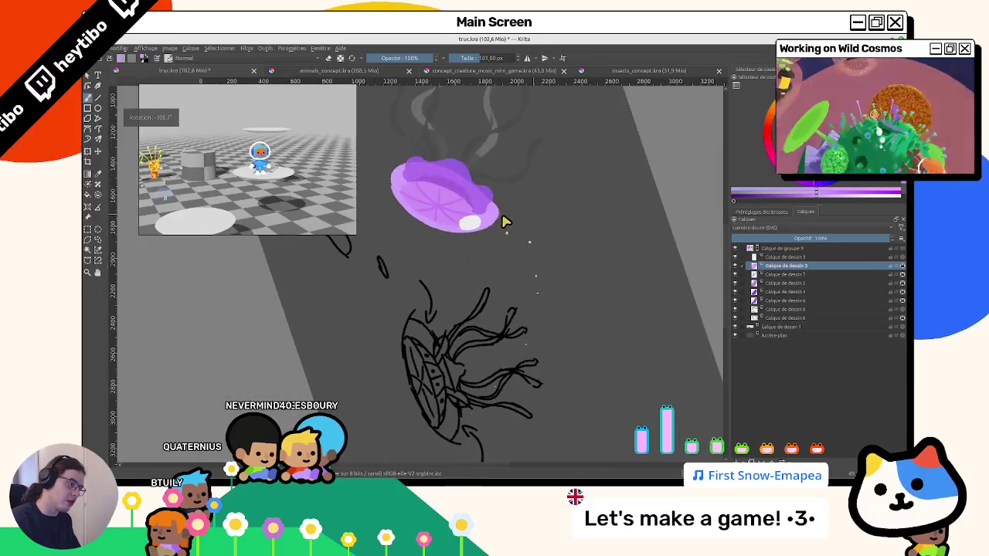
# Revert the blend to Normal and settle Calque de dessin 3 below Calque de dessin 6.
pyautogui.hotkey('ctrl', 'pagedown')
pyautogui.hotkey('ctrl', 'pagedown')
pyautogui.hotkey('ctrl', 'pagedown')
pyautogui.hotkey('ctrl', 'pageup')
pyautogui.hotkey('ctrl', 'pageup')
pyautogui.hotkey('ctrl', 'pageup')
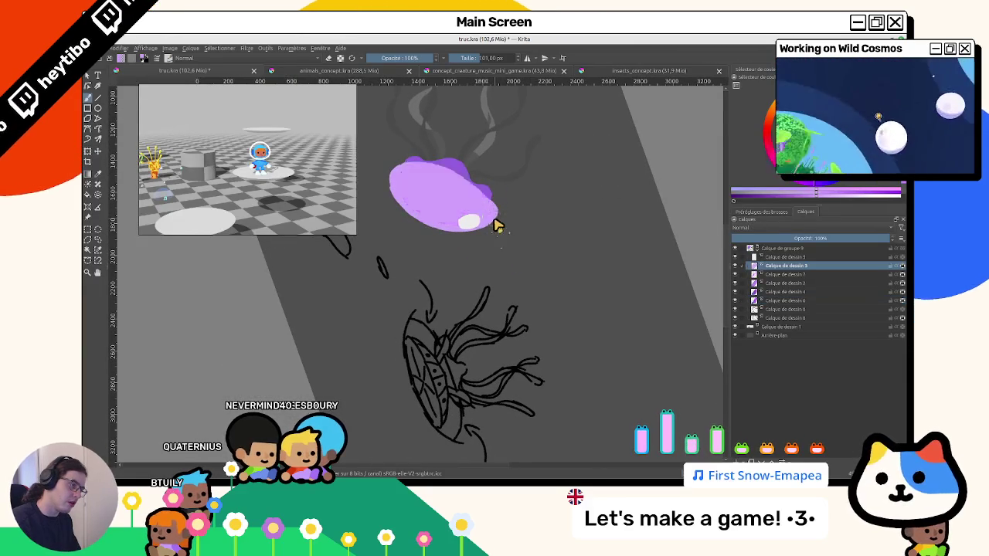
pyautogui.hotkey('ctrl', 'pageup')
pyautogui.moveTo(495, 230)
pyautogui.mouseDown()
pyautogui.moveTo(375, 386)
pyautogui.moveTo(408, 360)
pyautogui.mouseUp()
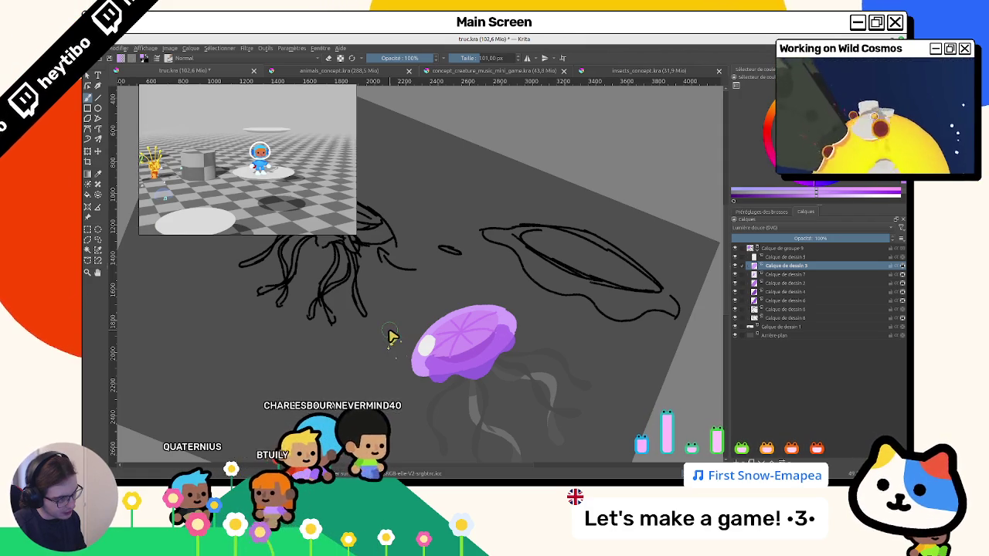
pyautogui.hotkey('ctrl', 'z')
pyautogui.hotkey('ctrl', 'shift', 'z')
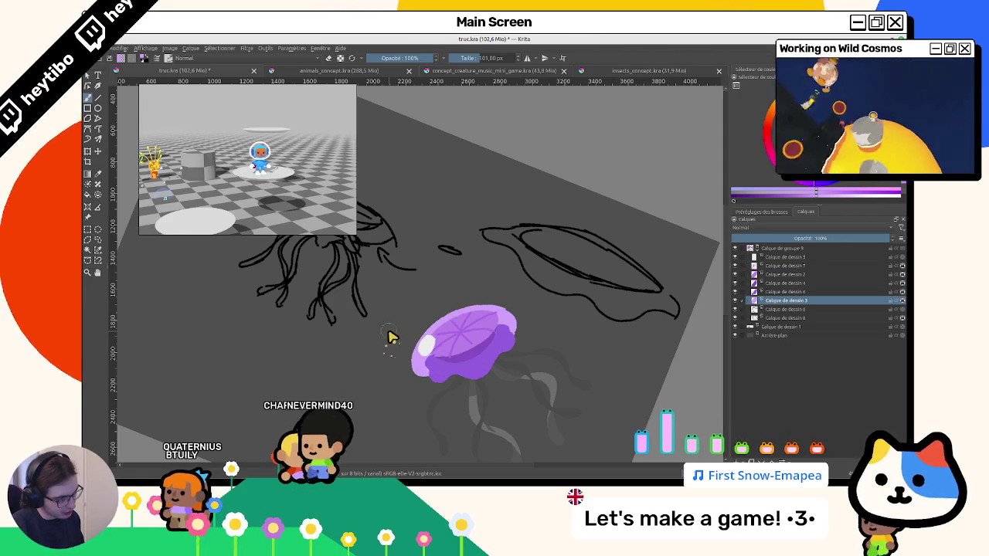
pyautogui.hotkey('ctrl', 'pagedown')
pyautogui.hotkey('ctrl', 'pagedown')
pyautogui.hotkey('ctrl', 'pagedown')
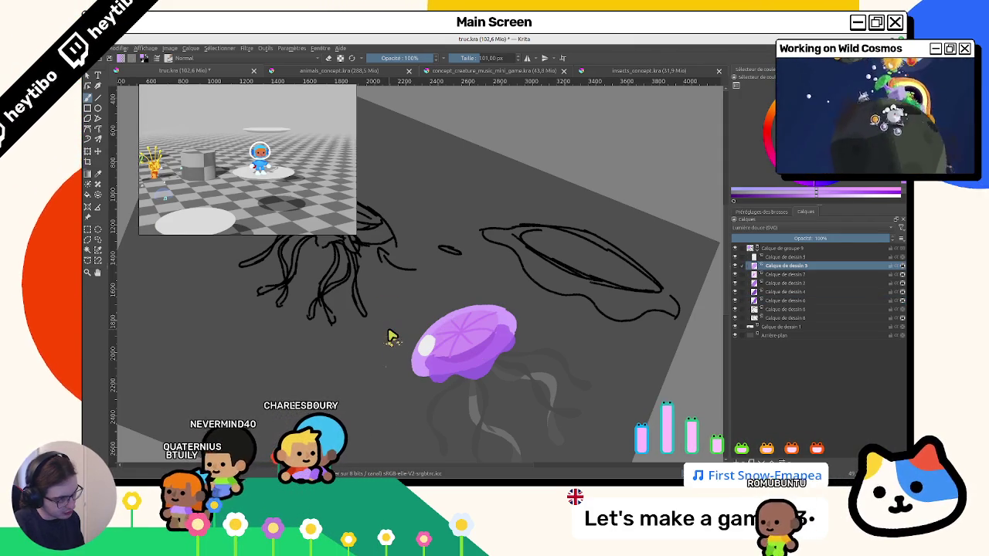
pyautogui.hotkey('ctrl', 'pageup')
pyautogui.hotkey('ctrl', 'pageup')
pyautogui.hotkey('ctrl', 'pageup')
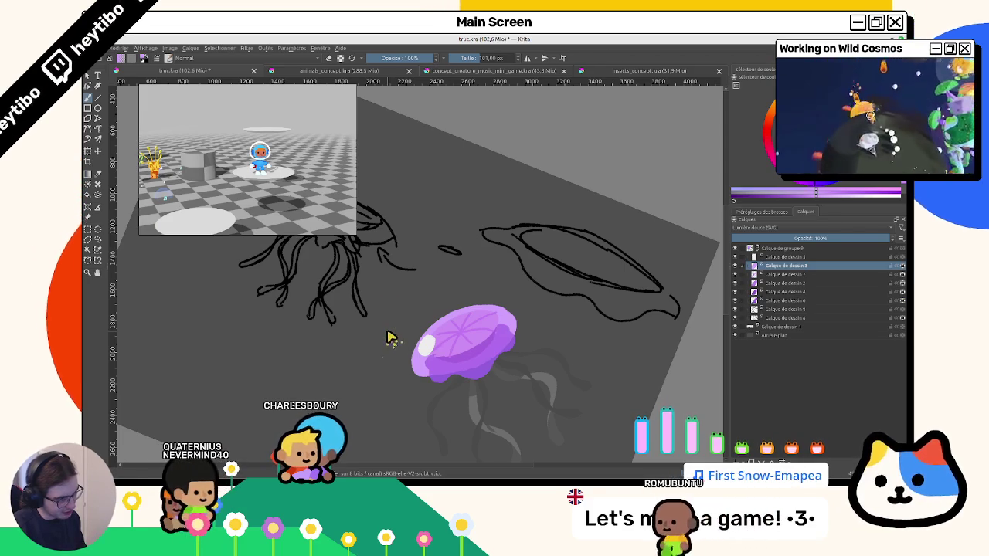
pyautogui.hotkey('ctrl', 'pagedown')
pyautogui.hotkey('ctrl', 'pagedown')
pyautogui.hotkey('ctrl', 'pagedown')
pyautogui.moveTo(445, 393); pyautogui.dragTo(495, 331)
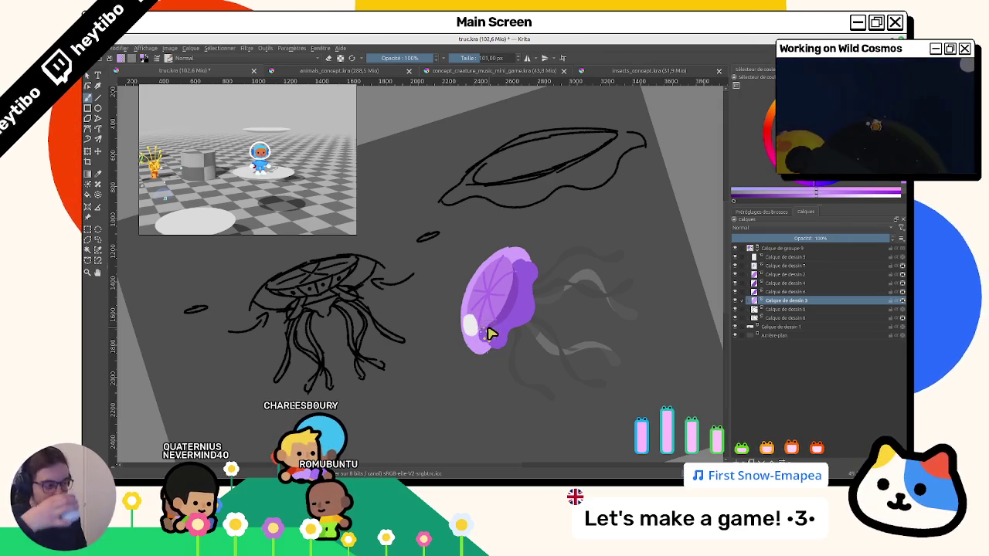
# Select the bell's pixels and paint purple shading on Calque de dessin 6 at 43% opacity.
pyautogui.click(735, 293)
pyautogui.click(735, 293)
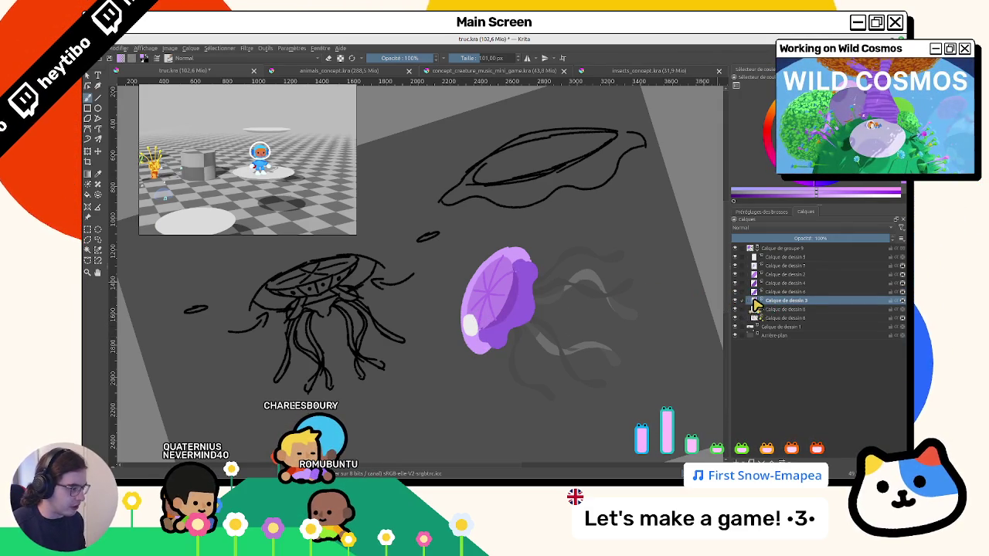
pyautogui.keyDown('ctrl'); pyautogui.click(756, 305); pyautogui.keyUp('ctrl')
pyautogui.click(776, 300)
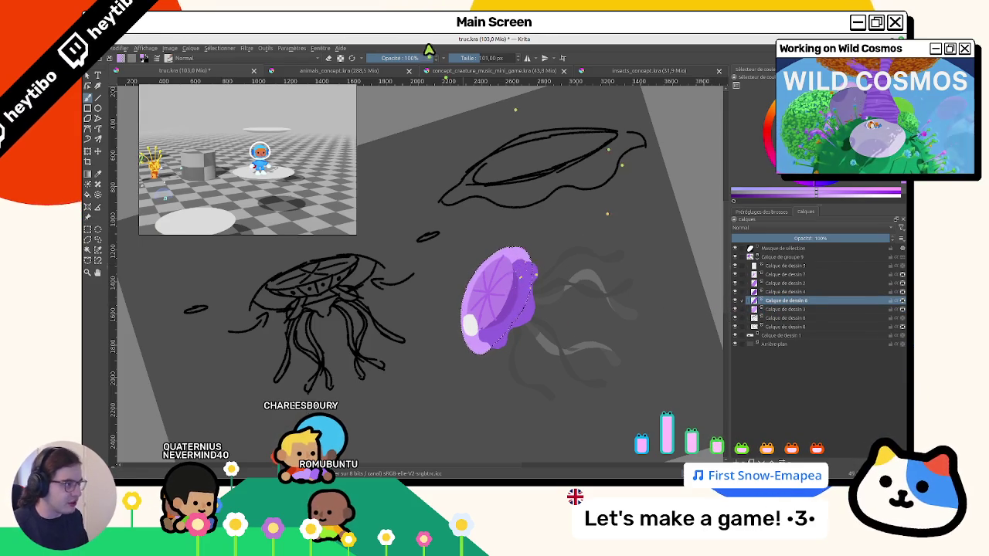
pyautogui.press('i')
pyautogui.moveTo(506, 309); pyautogui.dragTo(515, 322)
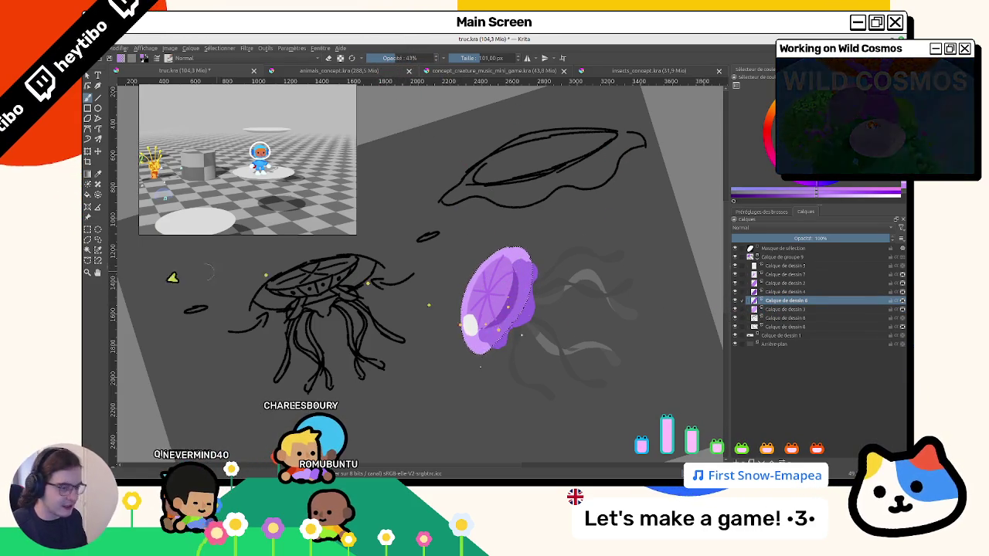
# Clear the selection and bring up the brush preset list.
pyautogui.click(349, 289)
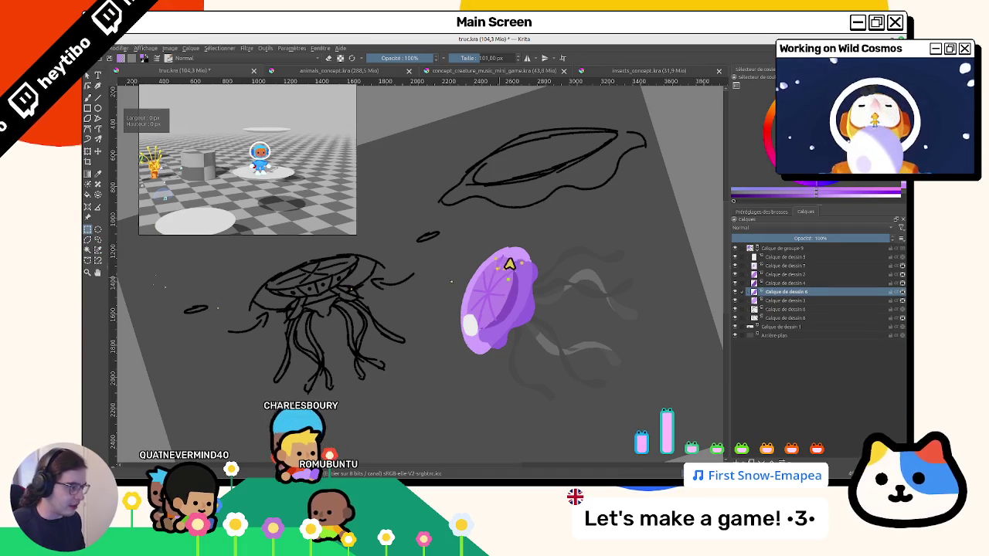
pyautogui.moveTo(494, 325)
pyautogui.mouseDown()
pyautogui.moveTo(410, 271)
pyautogui.moveTo(530, 249)
pyautogui.mouseUp()
pyautogui.scroll(2, 468, 243)
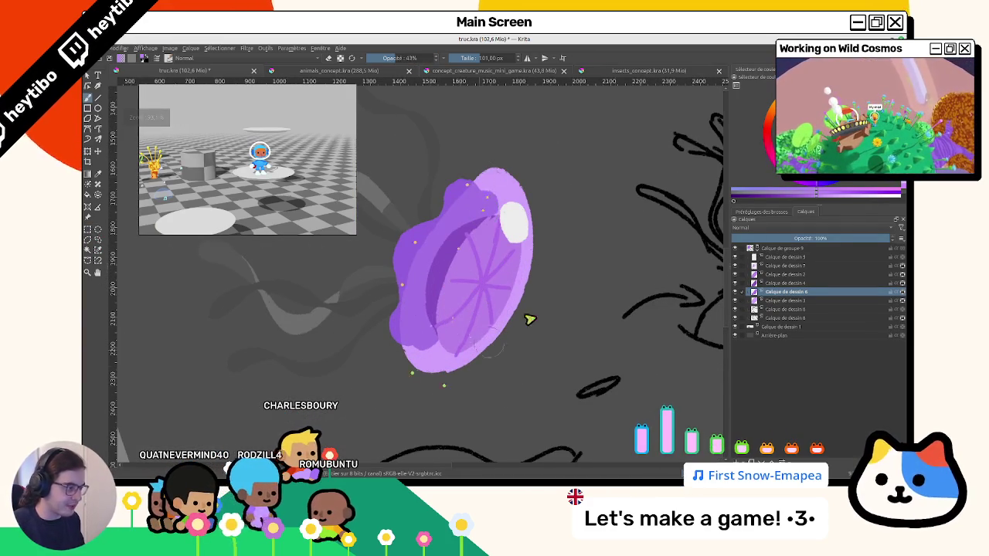
pyautogui.click(758, 213)
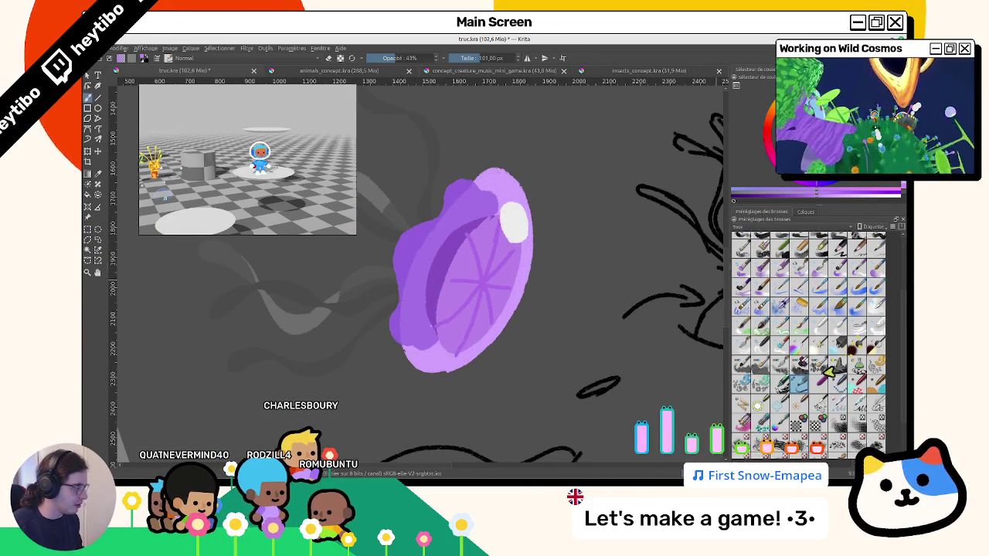
# Choose a thin 10 px, 15% opacity brush preset and paint on Calque de dessin 3.
pyautogui.scroll(3, 866, 290)
pyautogui.scroll(2, 866, 278)
pyautogui.click(876, 261)
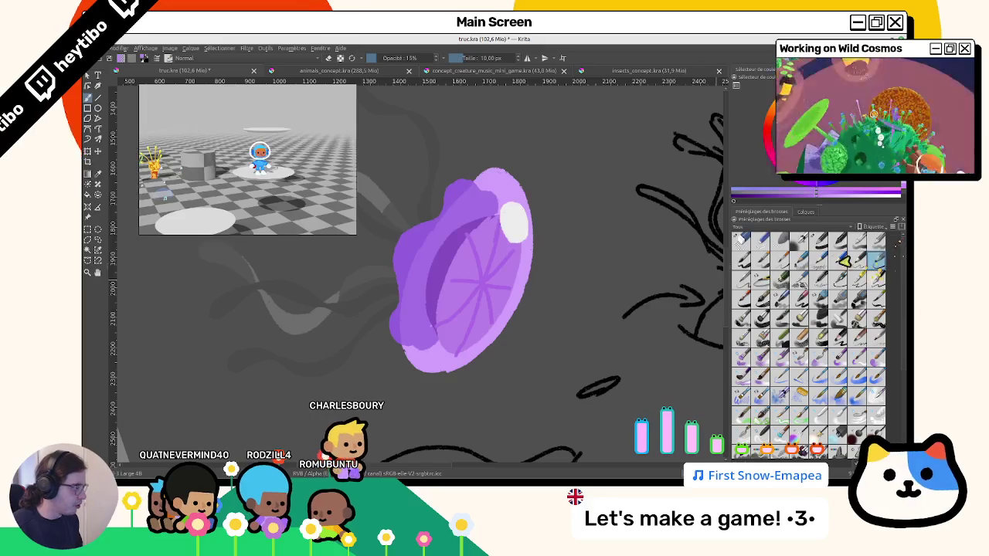
pyautogui.click(806, 212)
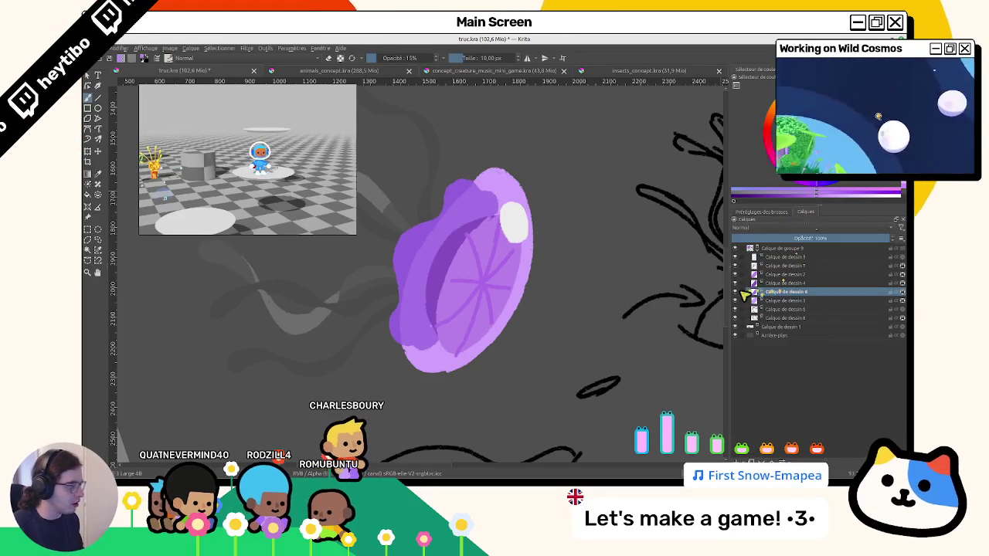
pyautogui.click(781, 301)
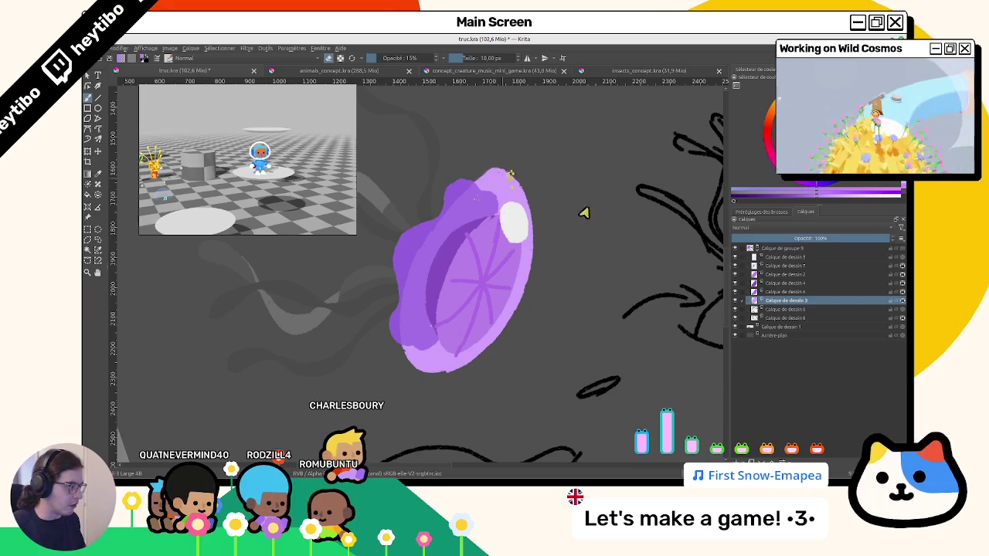
# Browse the brush preset grid, then switch to the freehand brush tool.
pyautogui.click(763, 213)
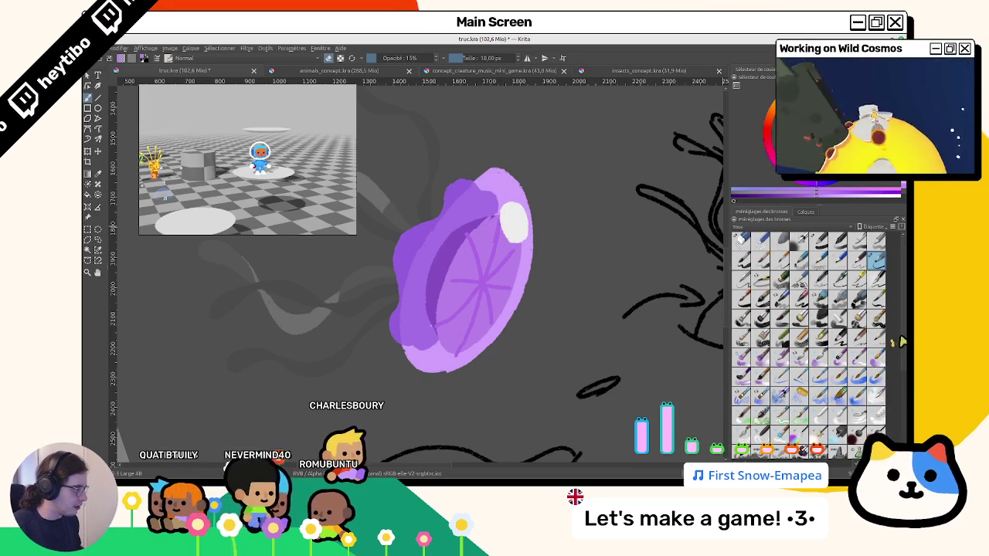
pyautogui.scroll(-5, 898, 341)
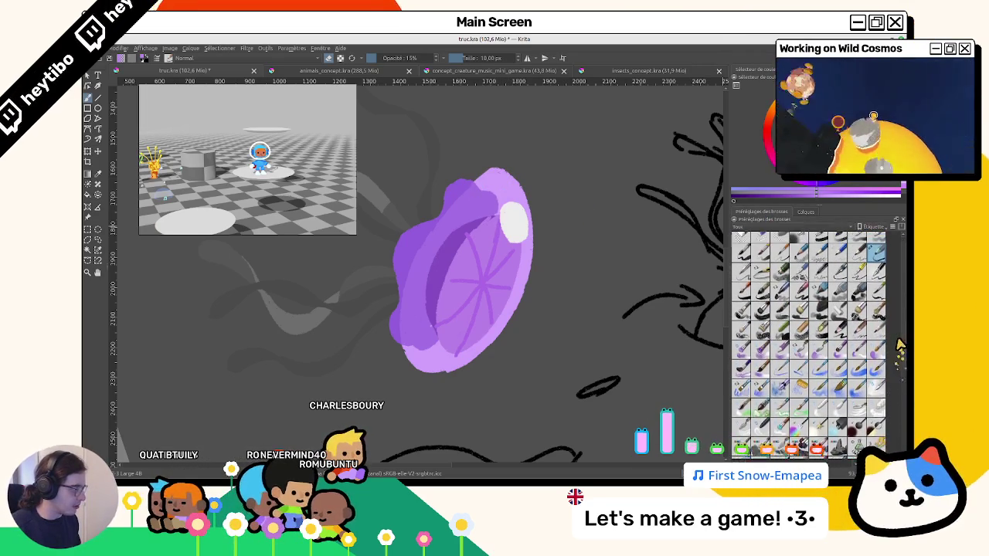
pyautogui.scroll(1, 899, 342)
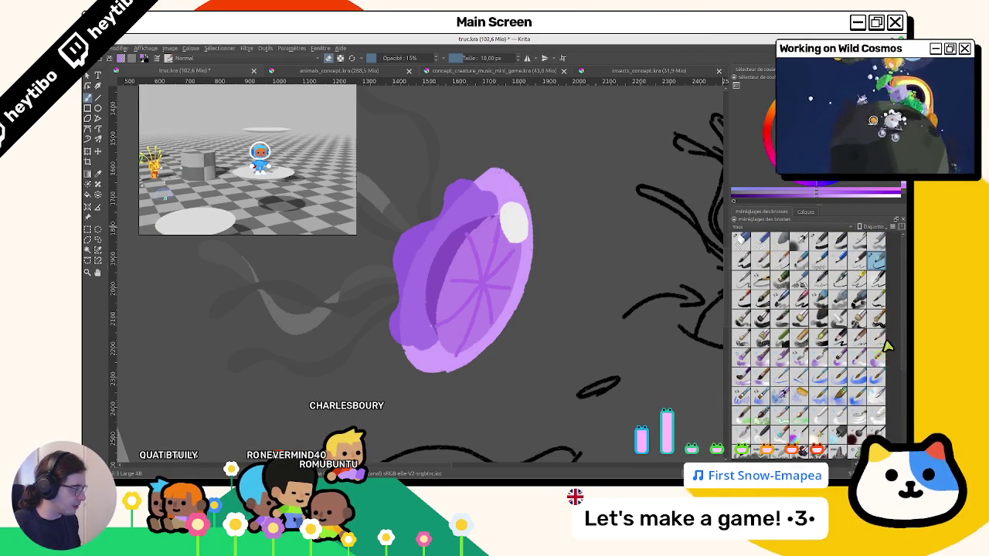
pyautogui.scroll(-1, 900, 374)
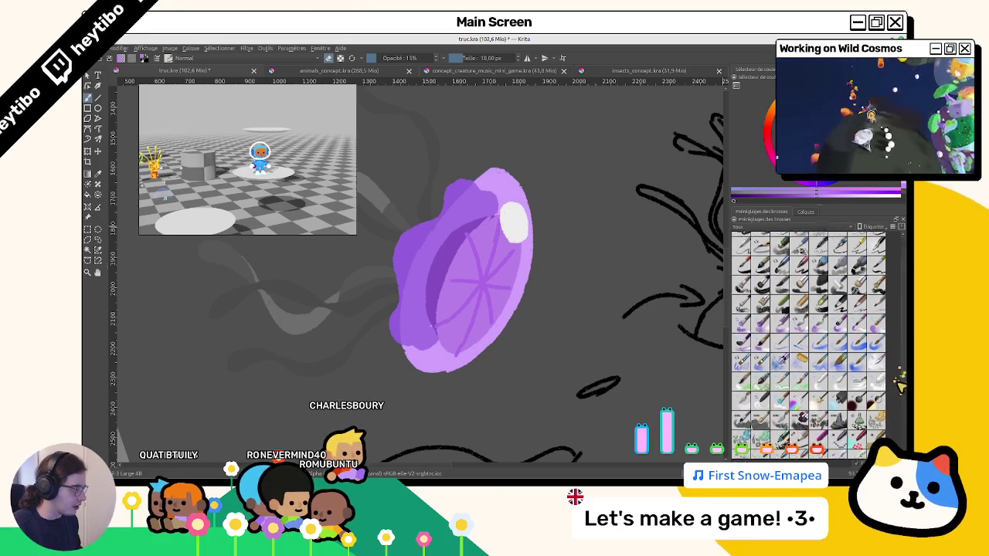
pyautogui.scroll(-1, 893, 386)
pyautogui.scroll(-1, 884, 401)
pyautogui.scroll(-1, 877, 421)
pyautogui.scroll(-2, 877, 418)
pyautogui.scroll(-2, 876, 402)
pyautogui.scroll(-2, 876, 386)
pyautogui.scroll(-2, 875, 371)
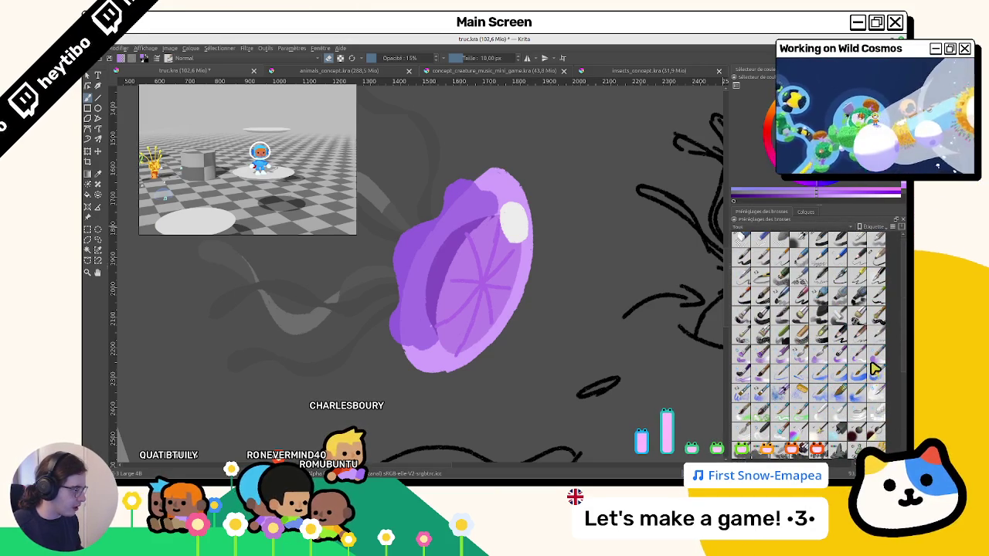
pyautogui.scroll(-2, 875, 369)
pyautogui.scroll(-2, 876, 368)
pyautogui.scroll(-2, 876, 366)
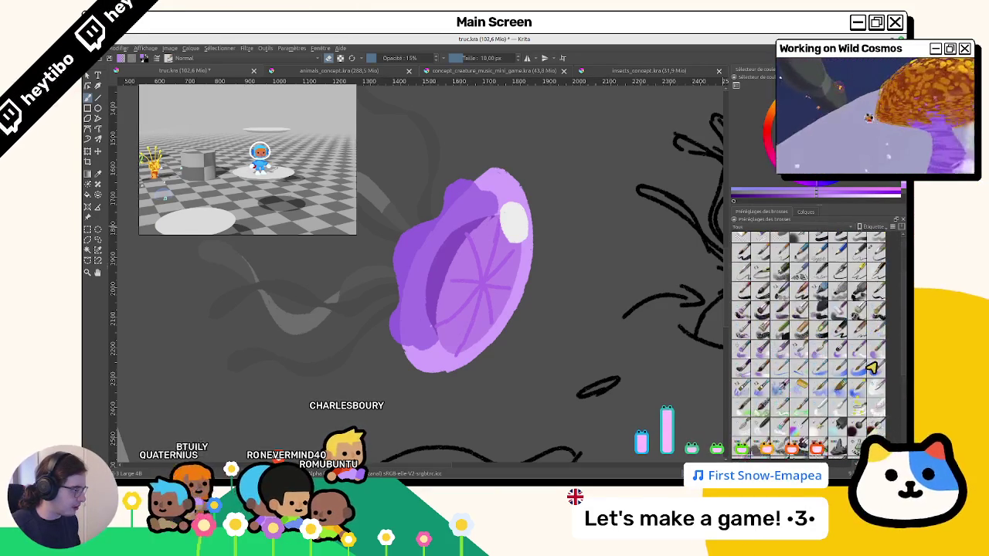
pyautogui.scroll(-2, 877, 365)
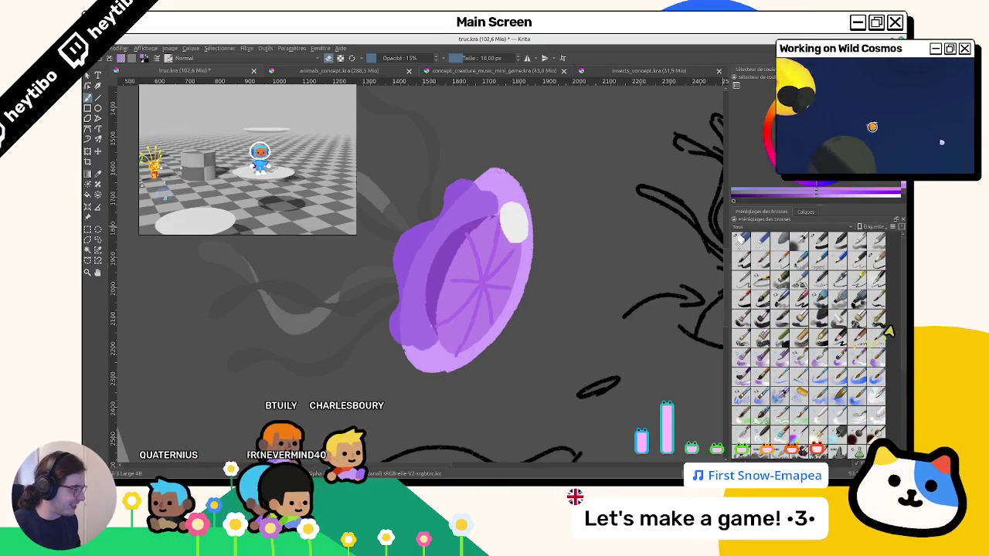
pyautogui.scroll(-2, 896, 340)
pyautogui.scroll(-2, 888, 371)
pyautogui.scroll(-2, 880, 401)
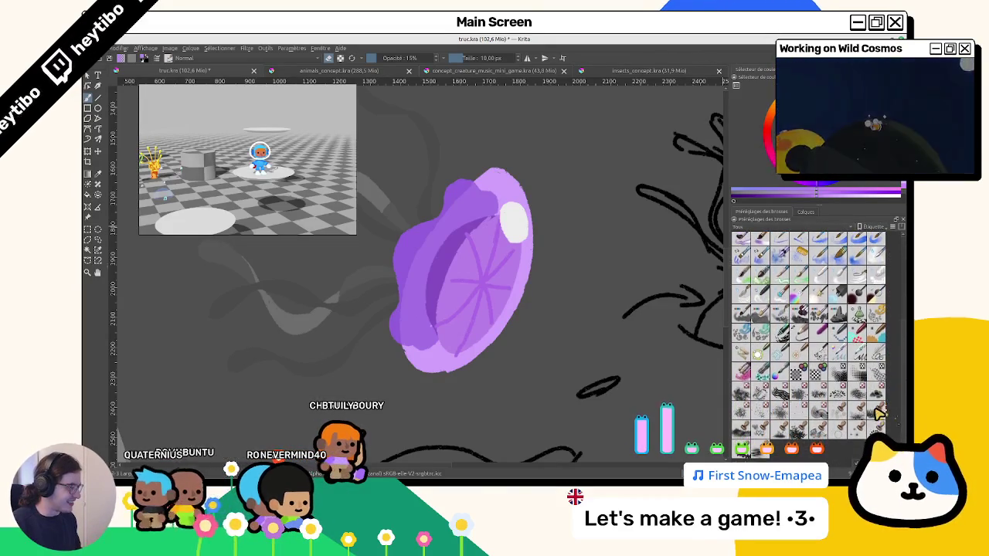
pyautogui.scroll(2, 879, 398)
pyautogui.scroll(2, 883, 377)
pyautogui.scroll(2, 888, 366)
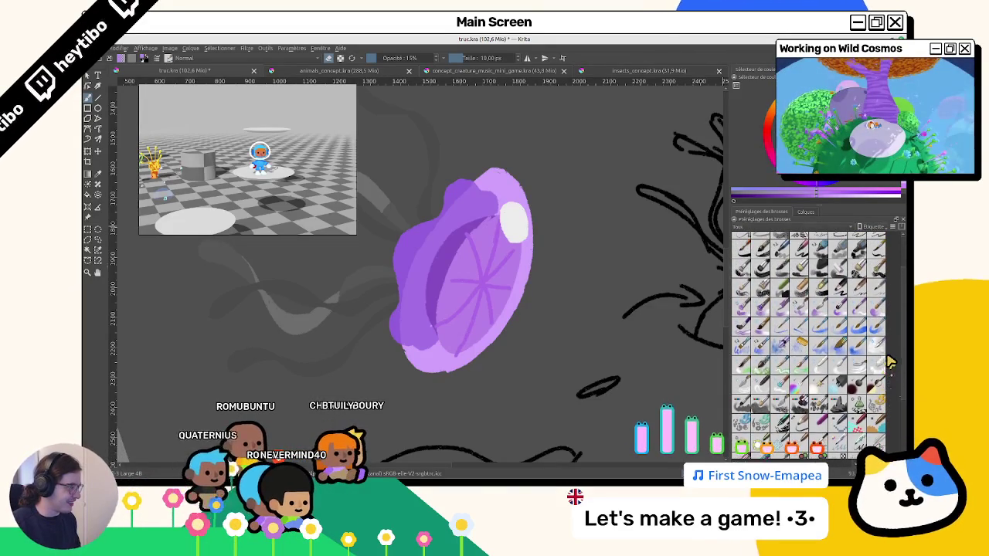
pyautogui.scroll(2, 892, 347)
pyautogui.scroll(2, 895, 336)
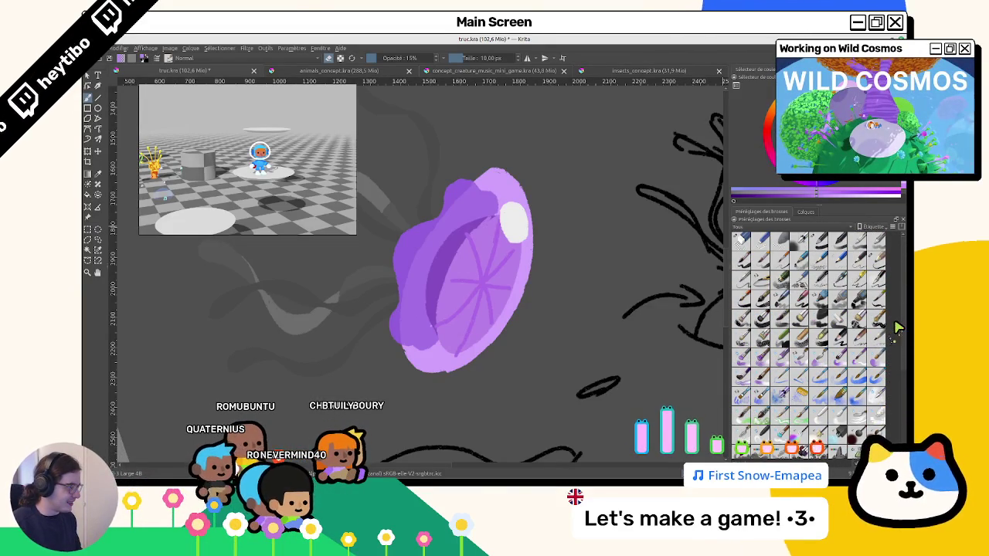
pyautogui.scroll(-2, 893, 340)
pyautogui.scroll(-2, 888, 359)
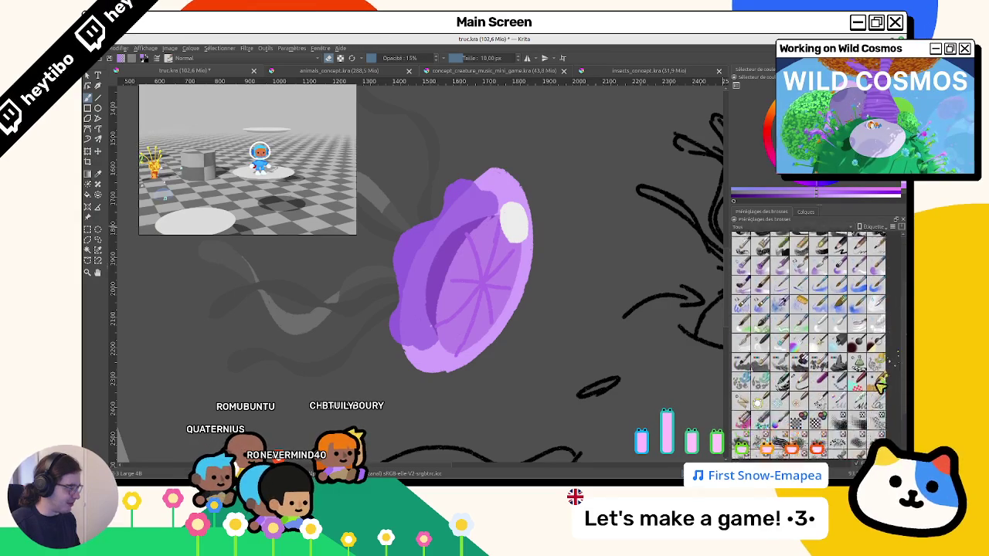
pyautogui.scroll(-2, 882, 382)
pyautogui.scroll(-2, 876, 402)
pyautogui.scroll(2, 873, 402)
pyautogui.scroll(3, 876, 340)
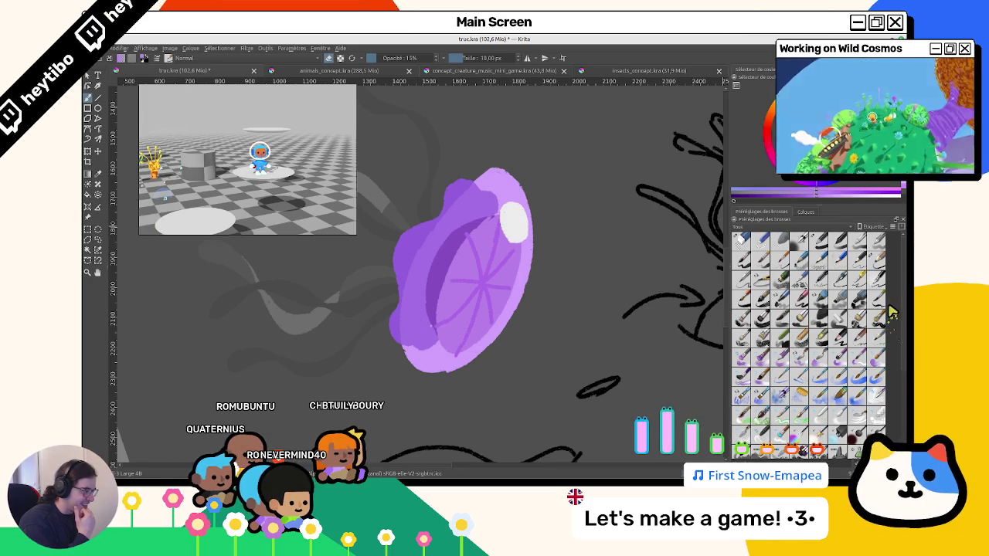
pyautogui.scroll(-2, 896, 317)
pyautogui.scroll(-2, 897, 332)
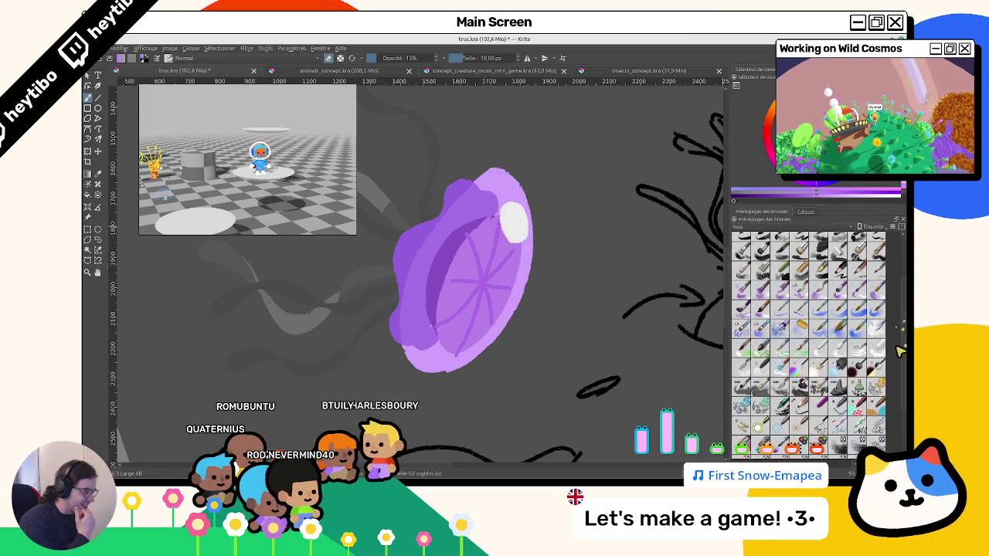
pyautogui.scroll(-3, 898, 360)
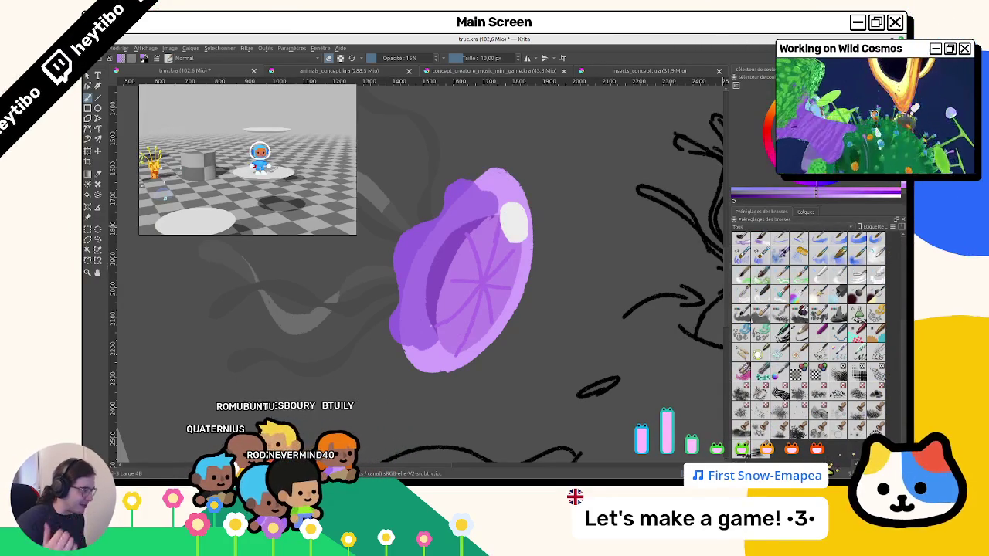
pyautogui.press('b')
pyautogui.press('o')
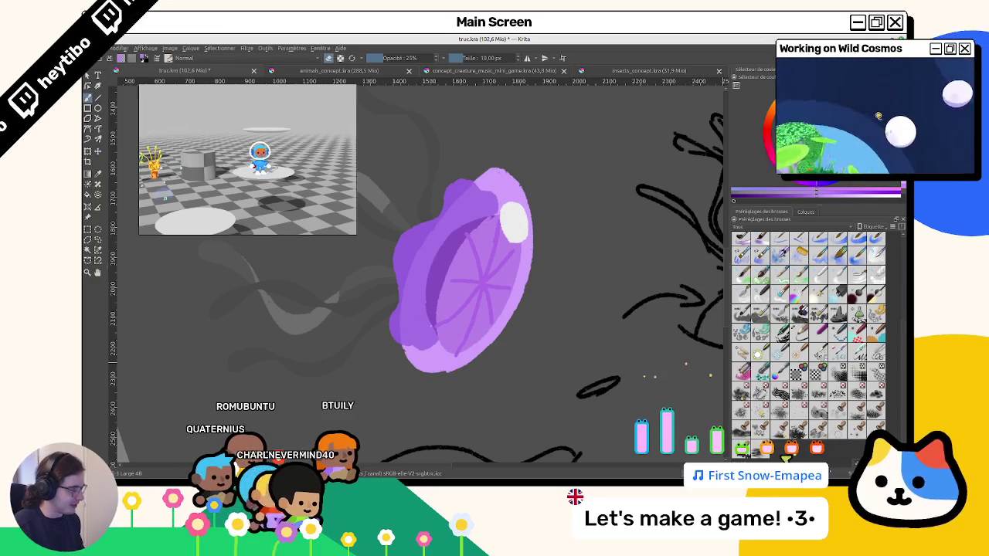
# Pick the 'encre' ink brush preset, clear the search filter, and widen the preset docker.
pyautogui.write('encre')
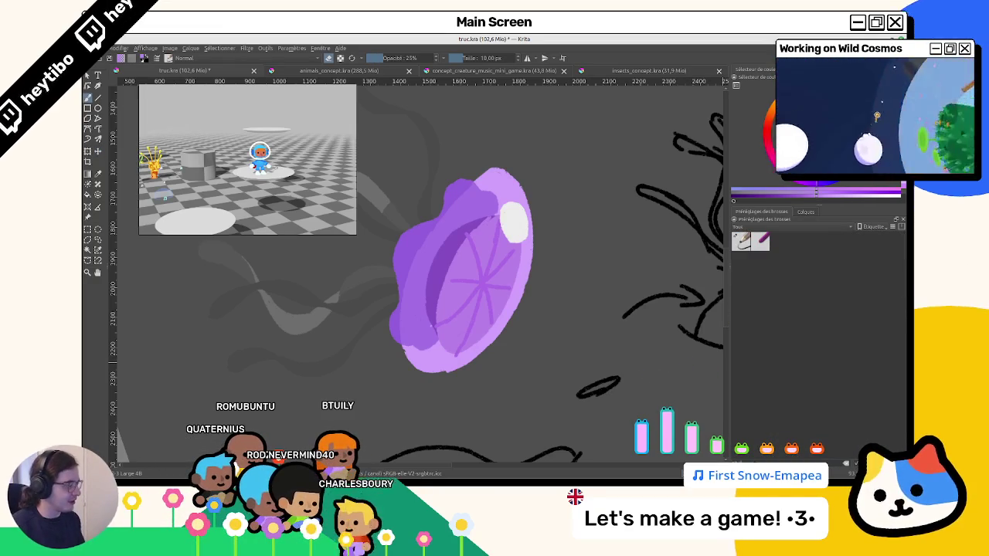
pyautogui.click(741, 241)
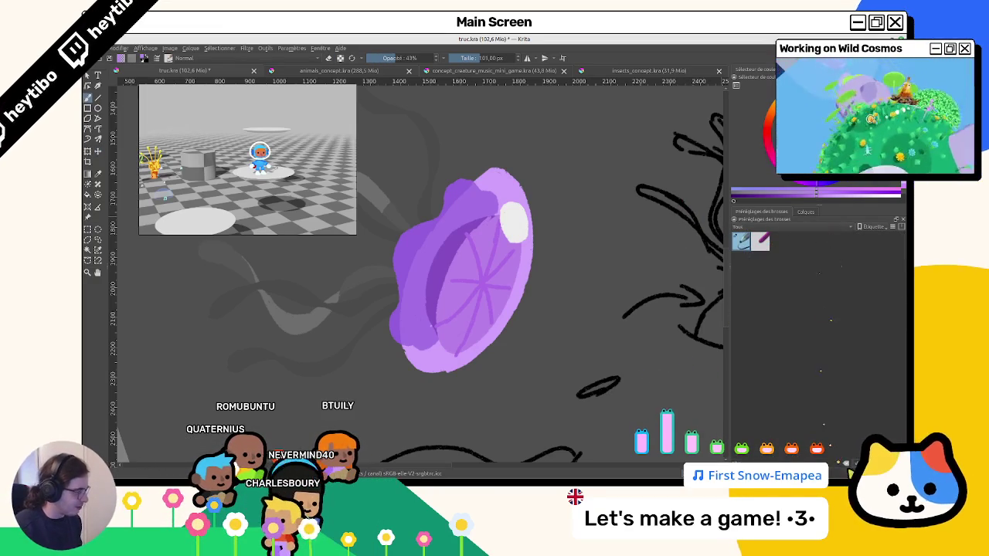
pyautogui.click(849, 465)
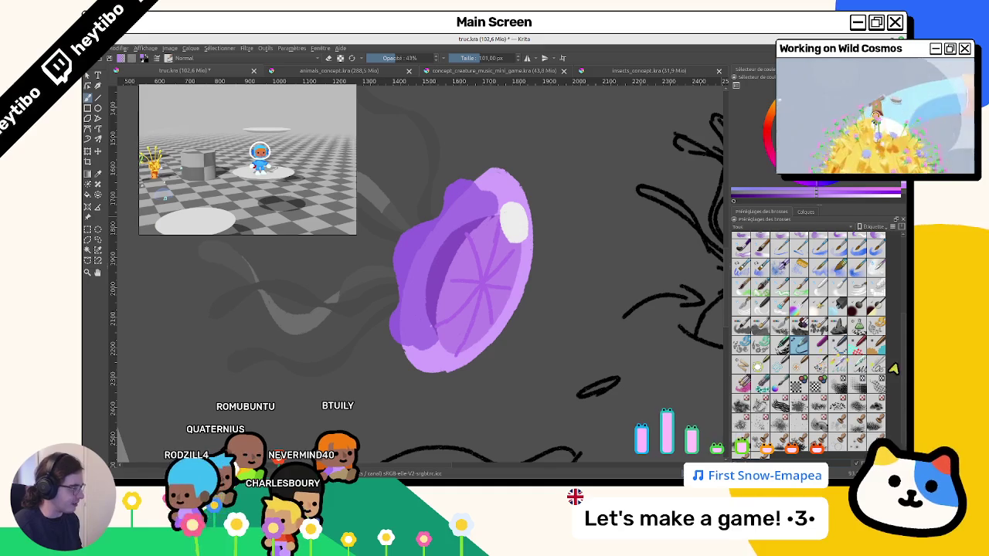
pyautogui.scroll(5, 836, 355)
pyautogui.scroll(3, 896, 361)
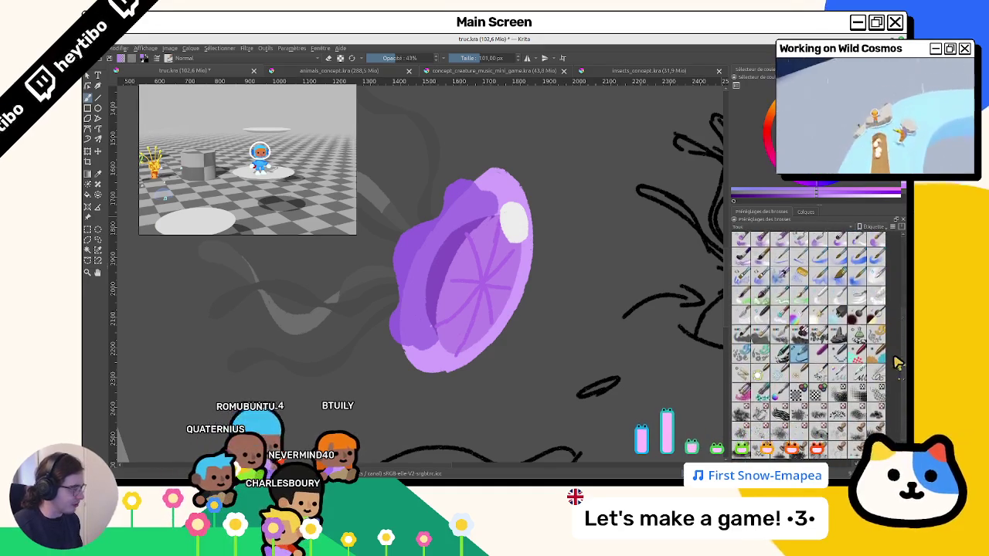
pyautogui.scroll(2, 850, 348)
pyautogui.moveTo(731, 334); pyautogui.dragTo(723, 352)
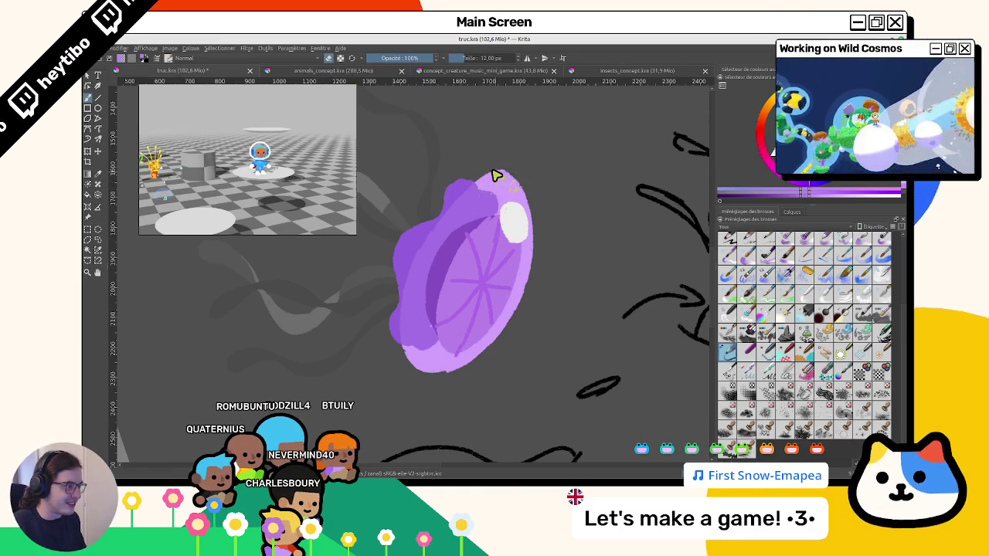
# Rotate and zoom the canvas so the whole jellyfish and tentacles stand upright.
pyautogui.moveTo(374, 320)
pyautogui.mouseDown()
pyautogui.moveTo(459, 249)
pyautogui.moveTo(496, 323)
pyautogui.moveTo(457, 326)
pyautogui.mouseUp()
pyautogui.scroll(-3, 445, 366)
pyautogui.scroll(3, 445, 366)
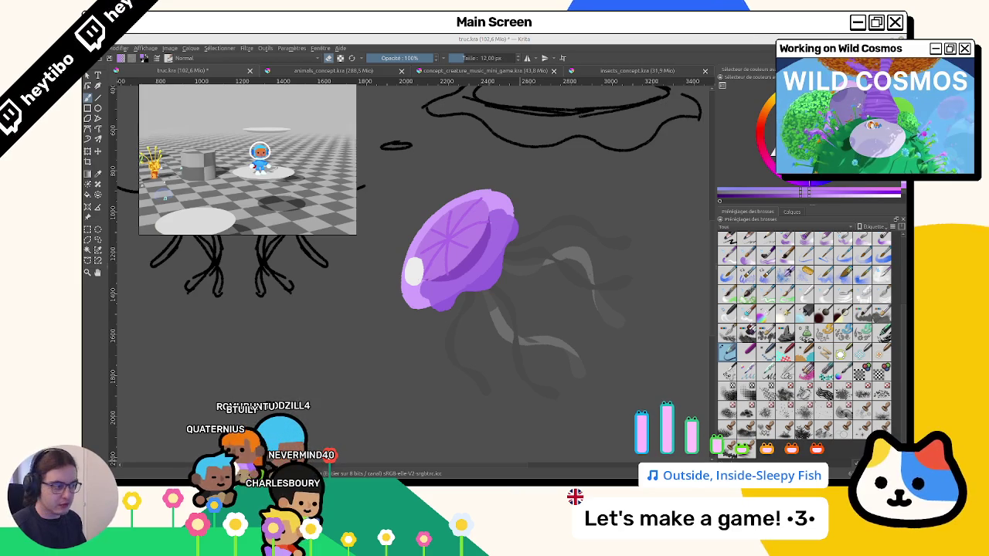
pyautogui.rightClick(592, 463)
pyautogui.press('Escape')
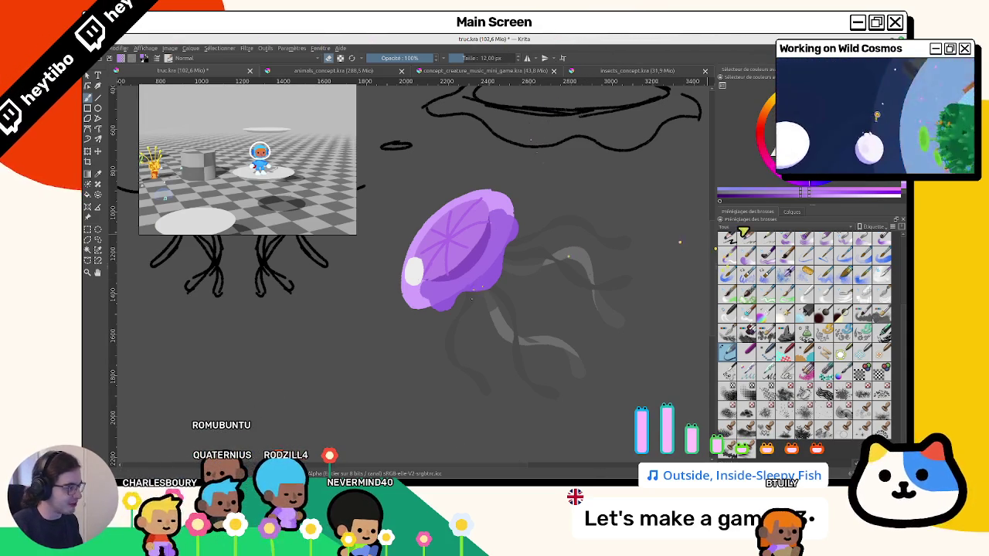
# Toggle Calque de dessin 6's visibility, make it active, and dab light spots on the bell.
pyautogui.click(790, 212)
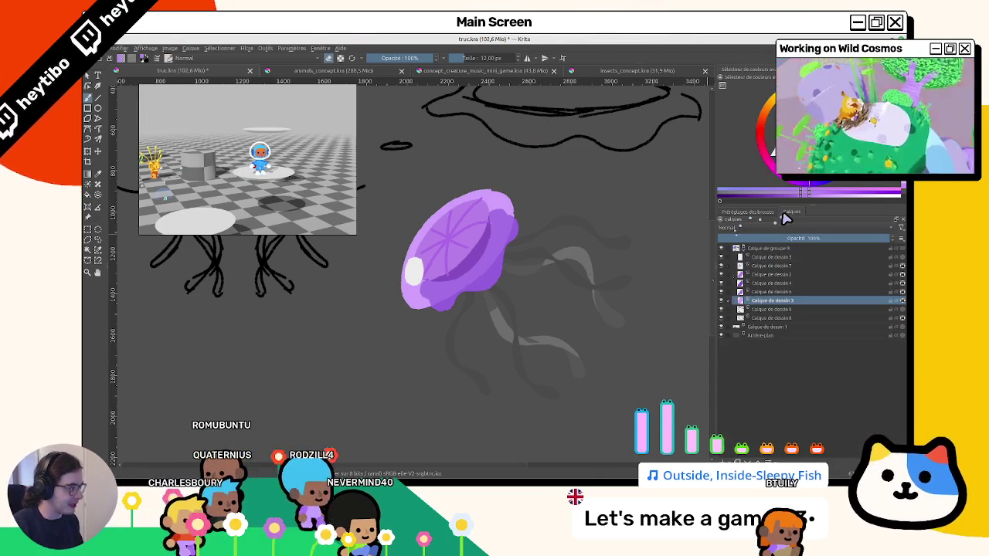
pyautogui.click(721, 292)
pyautogui.click(721, 292)
pyautogui.click(721, 292)
pyautogui.click(721, 292)
pyautogui.click(773, 292)
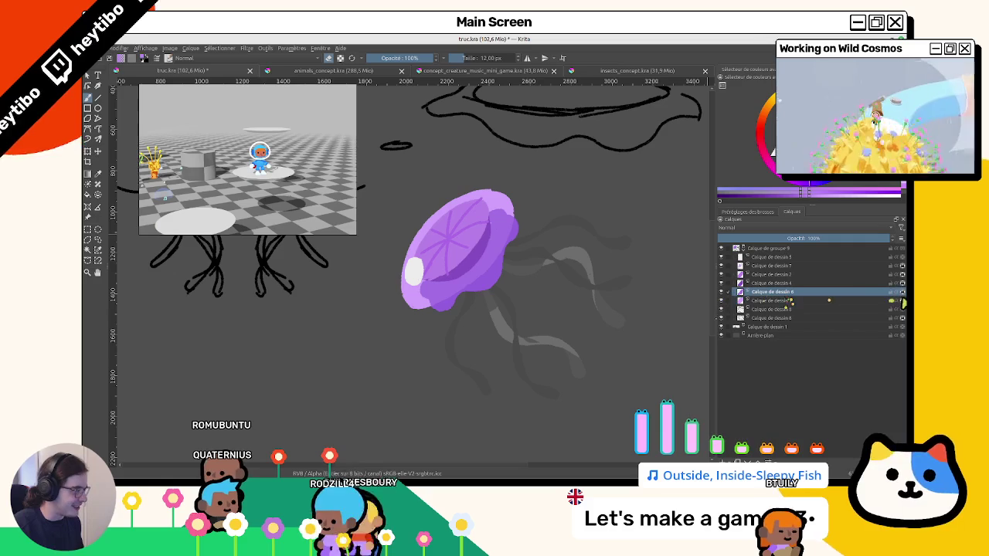
pyautogui.click(481, 210)
pyautogui.click(498, 231)
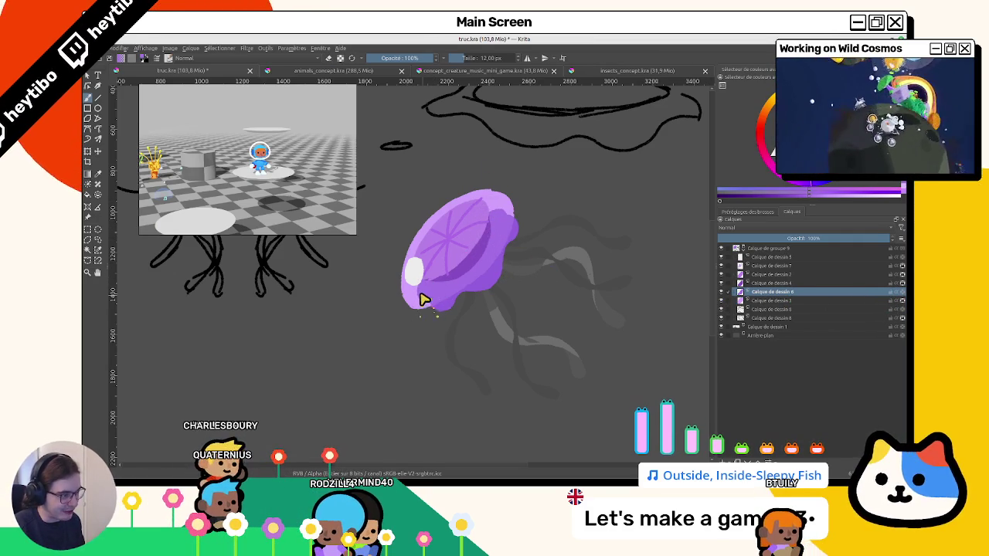
pyautogui.scroll(2, 475, 177)
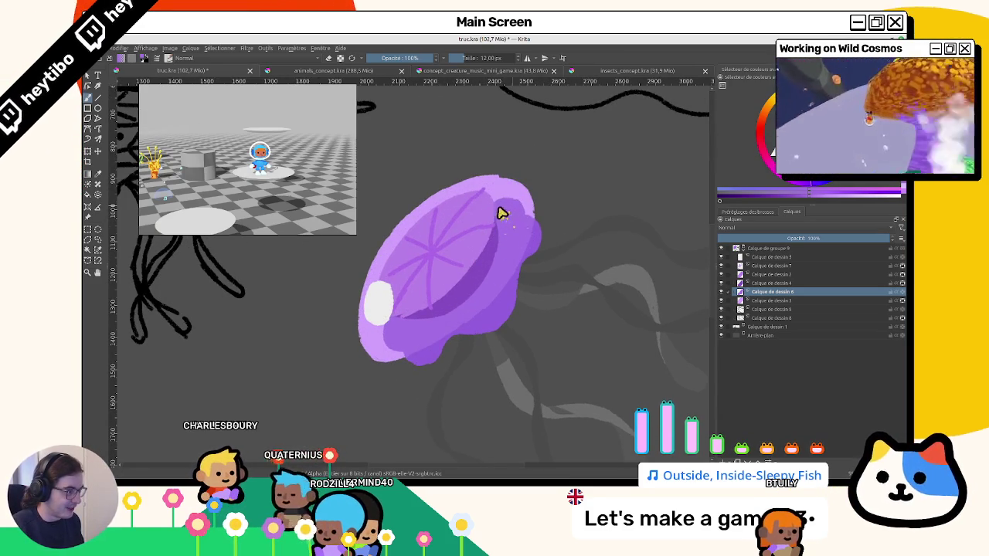
pyautogui.moveTo(584, 307); pyautogui.dragTo(556, 229)
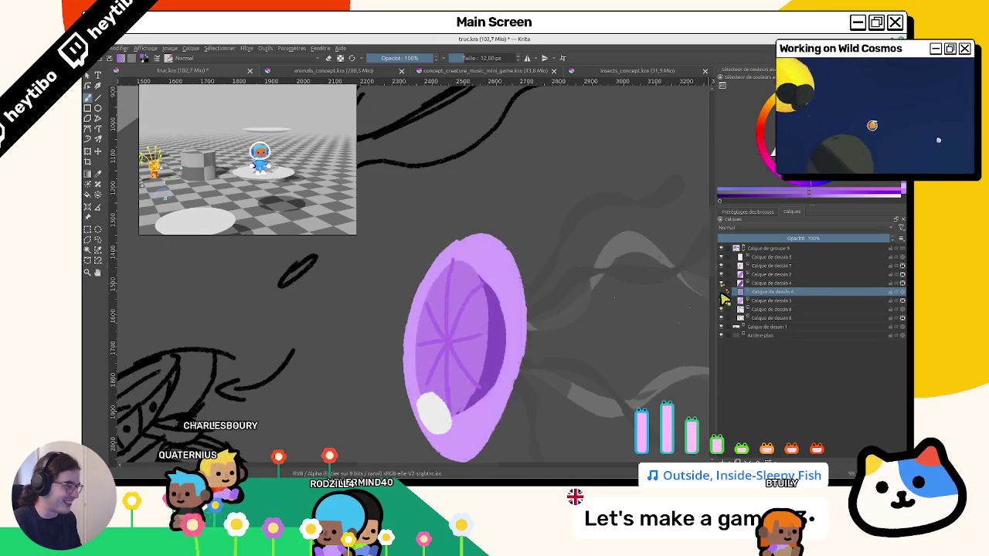
# Reveal the hidden shading layer and paint a dark purple stroke along the bell's lower-left edge.
pyautogui.click(721, 300)
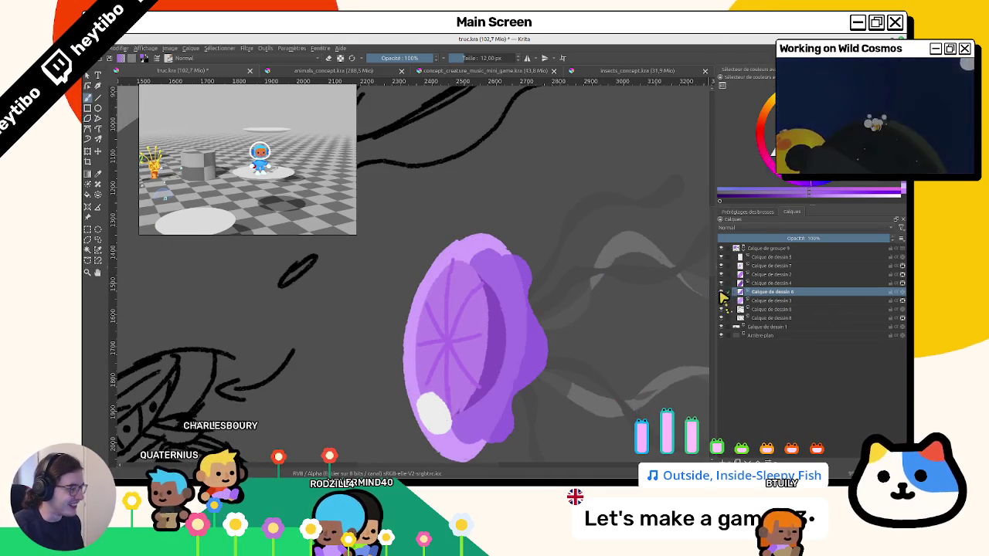
pyautogui.moveTo(702, 300)
pyautogui.mouseDown()
pyautogui.moveTo(626, 271)
pyautogui.moveTo(569, 358)
pyautogui.moveTo(570, 342)
pyautogui.mouseUp()
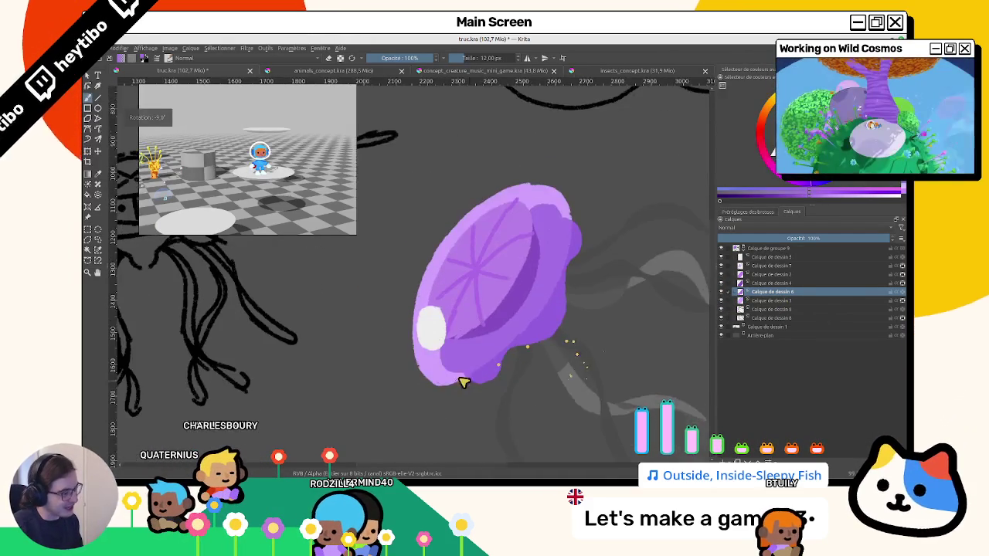
pyautogui.scroll(-4, 536, 338)
pyautogui.scroll(2, 540, 309)
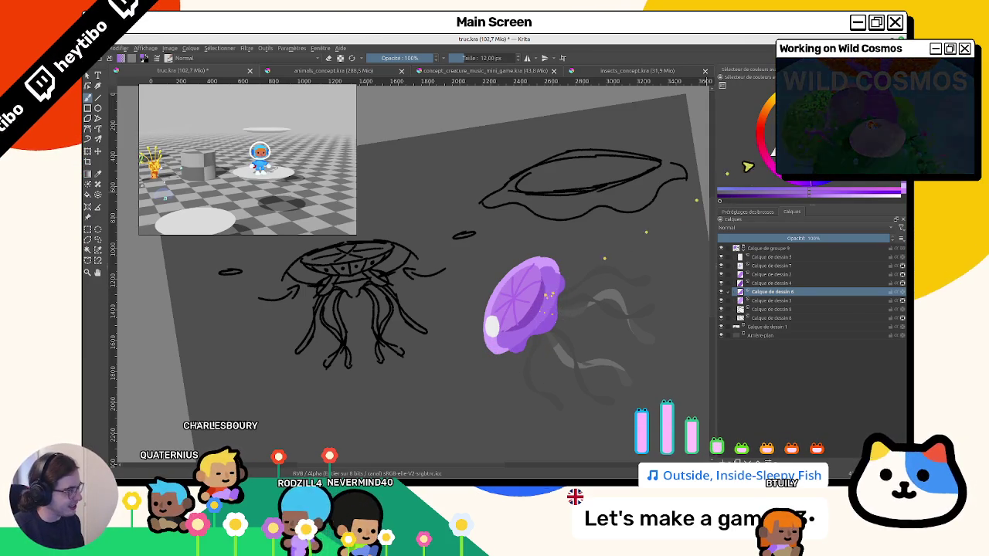
pyautogui.scroll(2, 517, 331)
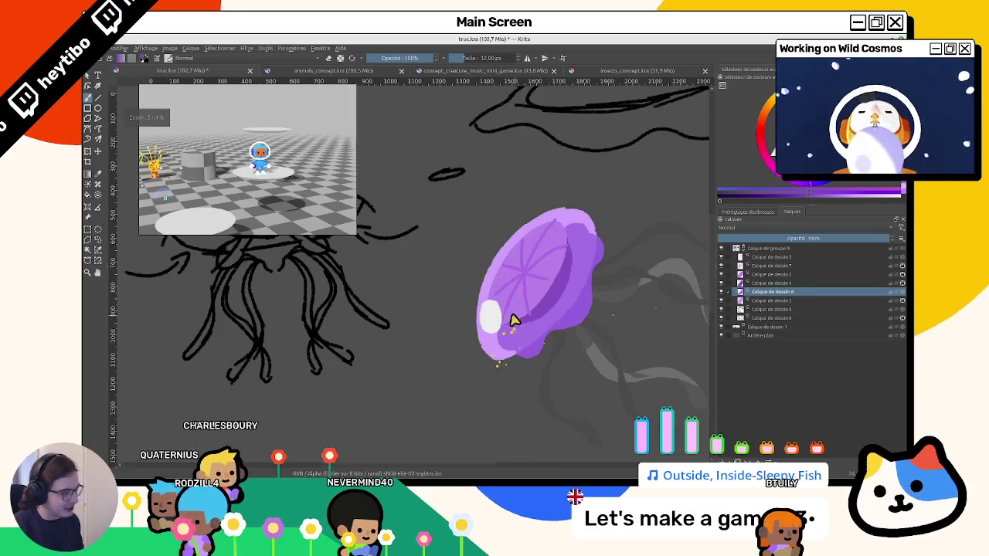
pyautogui.scroll(3, 503, 345)
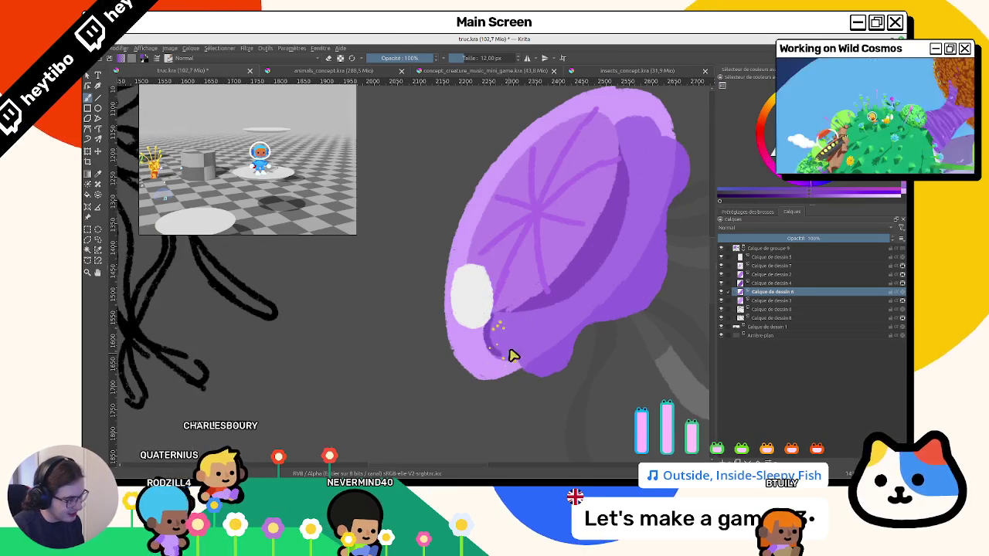
pyautogui.moveTo(494, 326); pyautogui.dragTo(503, 349)
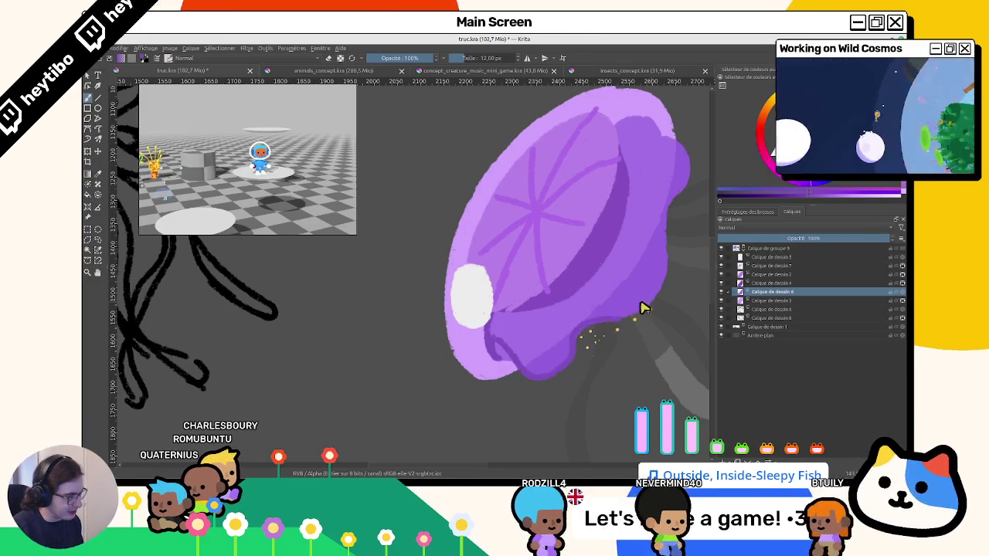
pyautogui.moveTo(644, 307); pyautogui.dragTo(420, 330)
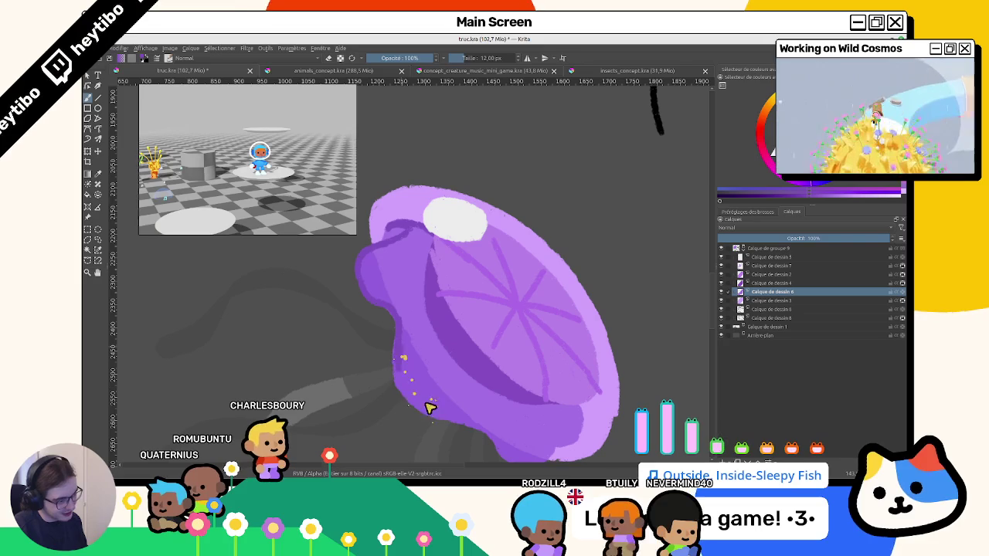
# Try lighter purple fills on the bell's right edge and tip, then undo both.
pyautogui.moveTo(432, 405)
pyautogui.mouseDown()
pyautogui.moveTo(530, 393)
pyautogui.moveTo(449, 342)
pyautogui.mouseUp()
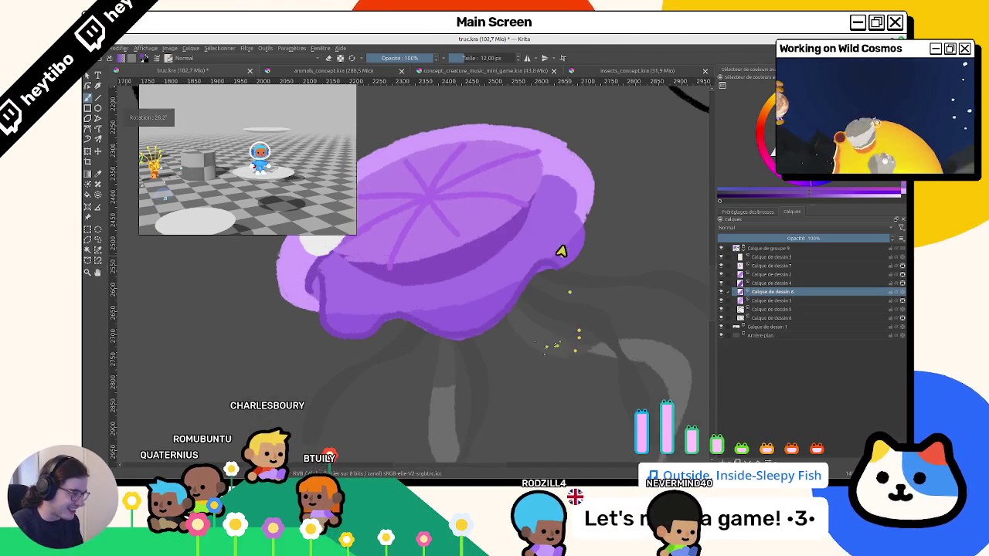
pyautogui.moveTo(547, 334); pyautogui.dragTo(514, 248)
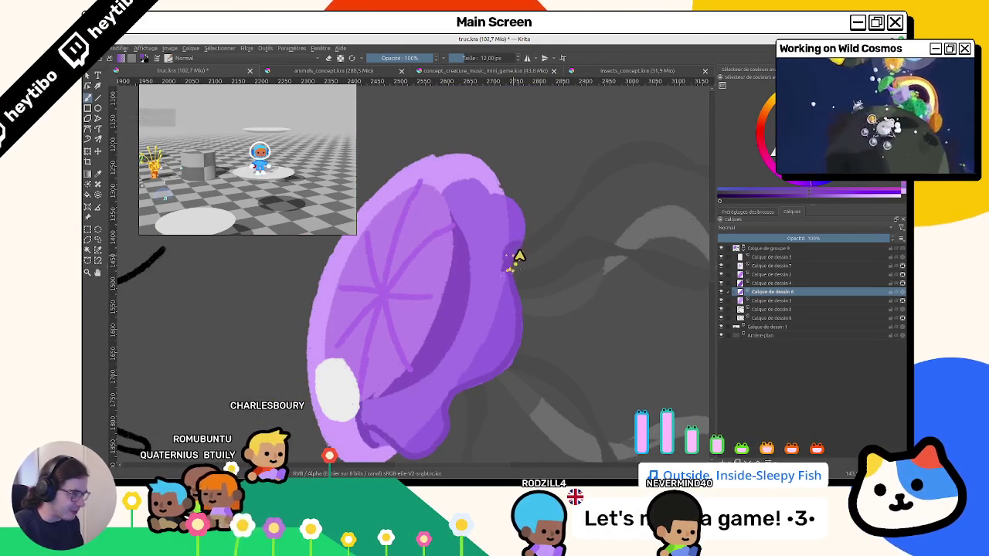
pyautogui.moveTo(517, 255)
pyautogui.mouseDown()
pyautogui.moveTo(470, 177)
pyautogui.moveTo(546, 381)
pyautogui.moveTo(492, 415)
pyautogui.moveTo(508, 280)
pyautogui.mouseUp()
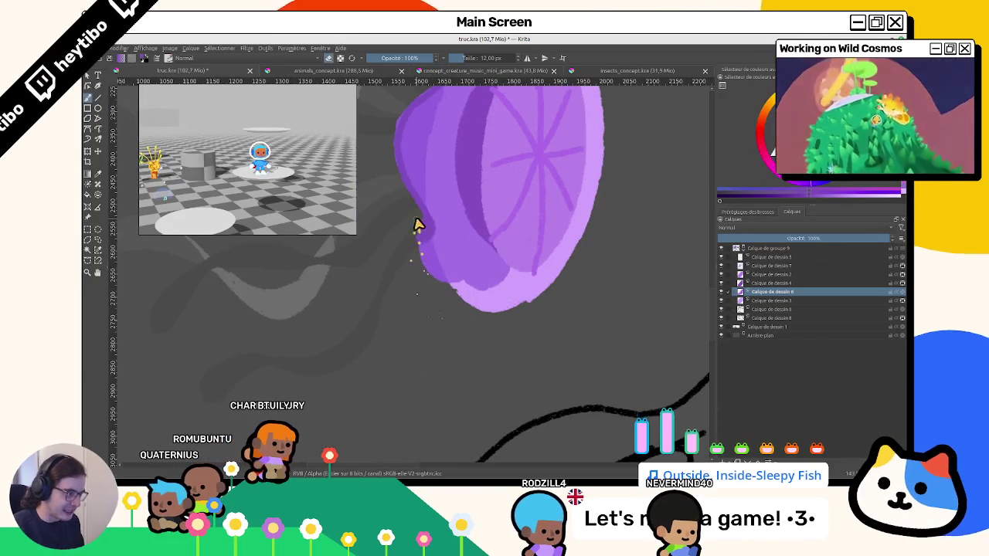
pyautogui.moveTo(421, 263)
pyautogui.mouseDown()
pyautogui.moveTo(469, 312)
pyautogui.moveTo(466, 345)
pyautogui.mouseUp()
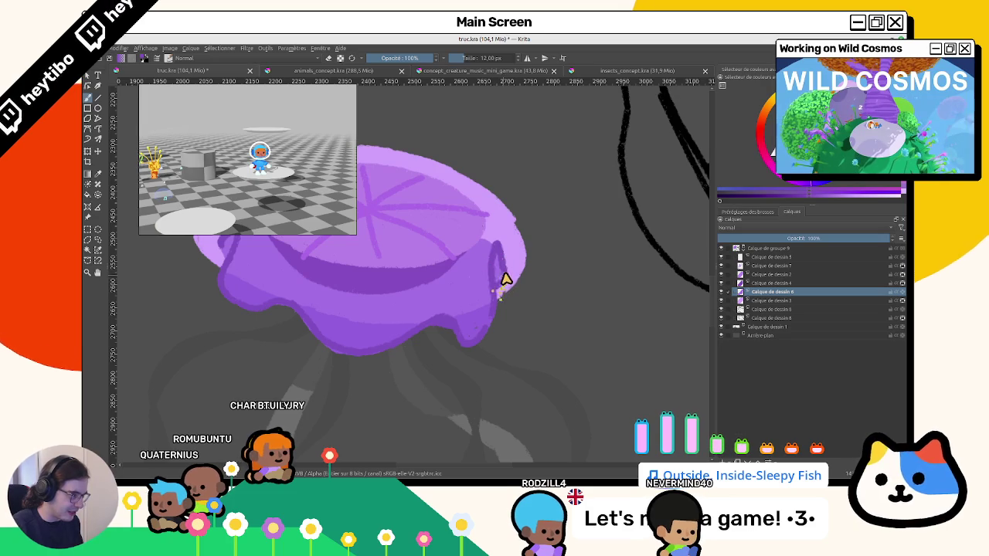
pyautogui.moveTo(492, 256); pyautogui.dragTo(394, 260)
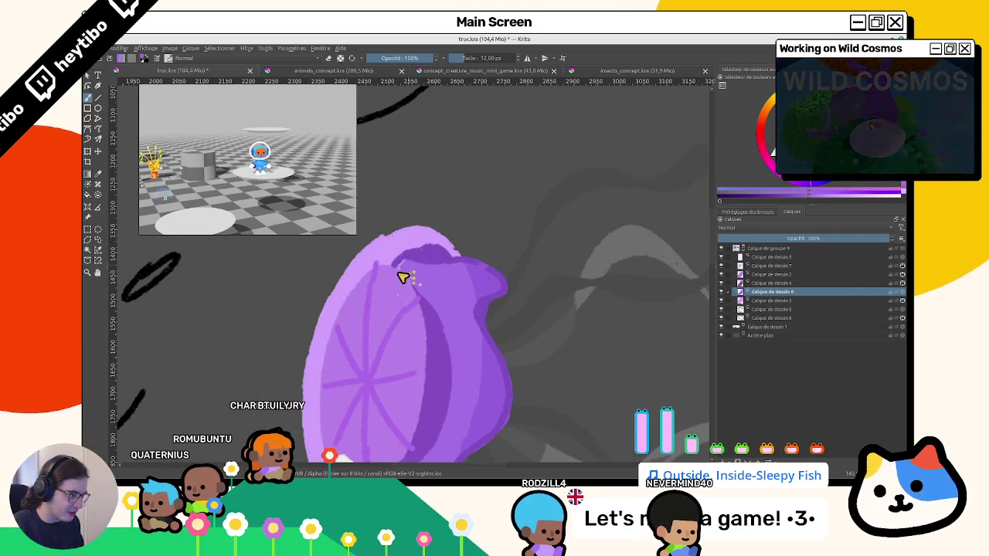
pyautogui.moveTo(402, 277)
pyautogui.mouseDown()
pyautogui.moveTo(494, 258)
pyautogui.moveTo(404, 249)
pyautogui.moveTo(418, 436)
pyautogui.moveTo(547, 263)
pyautogui.mouseUp()
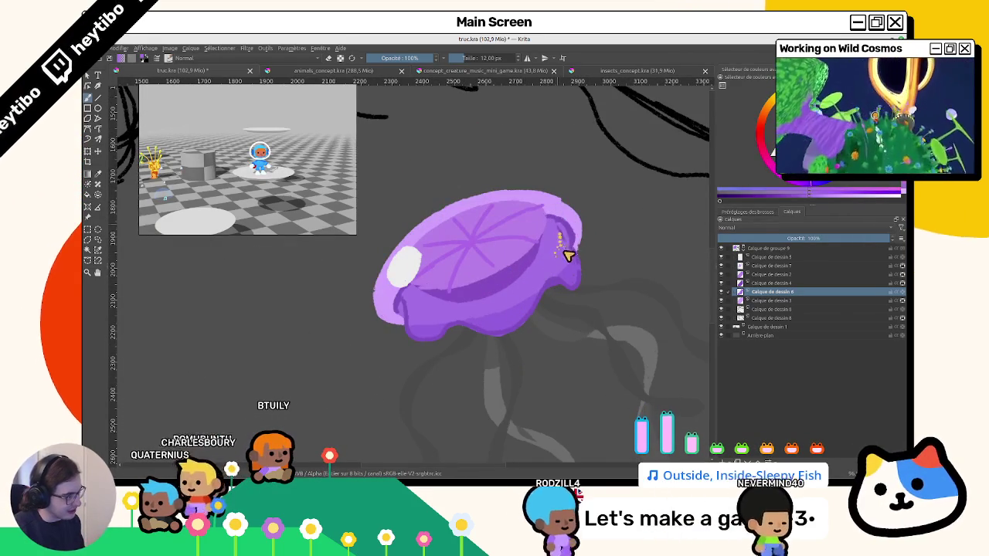
pyautogui.moveTo(569, 245)
pyautogui.mouseDown()
pyautogui.moveTo(510, 331)
pyautogui.moveTo(425, 225)
pyautogui.moveTo(451, 194)
pyautogui.mouseUp()
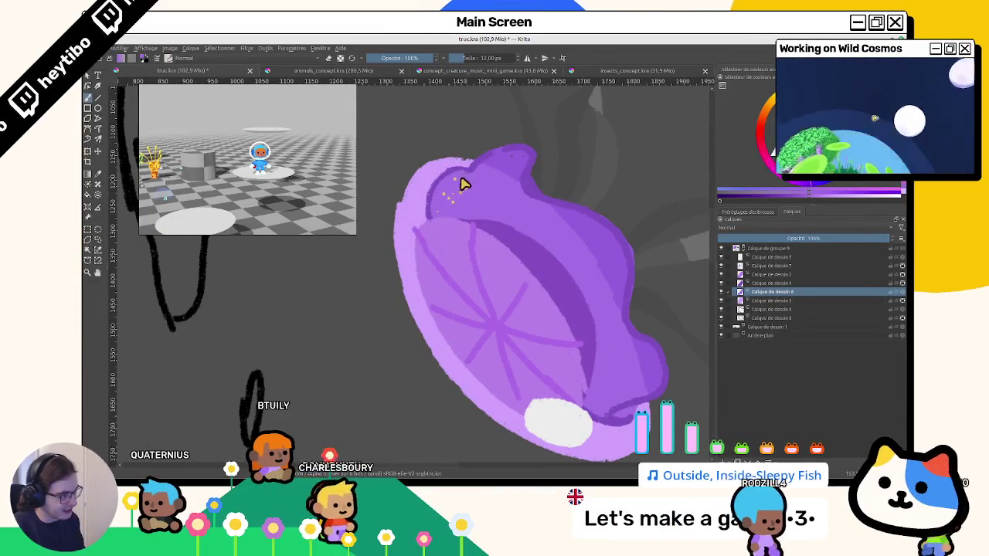
pyautogui.moveTo(470, 166)
pyautogui.mouseDown()
pyautogui.moveTo(393, 302)
pyautogui.moveTo(549, 214)
pyautogui.moveTo(510, 228)
pyautogui.moveTo(492, 287)
pyautogui.mouseUp()
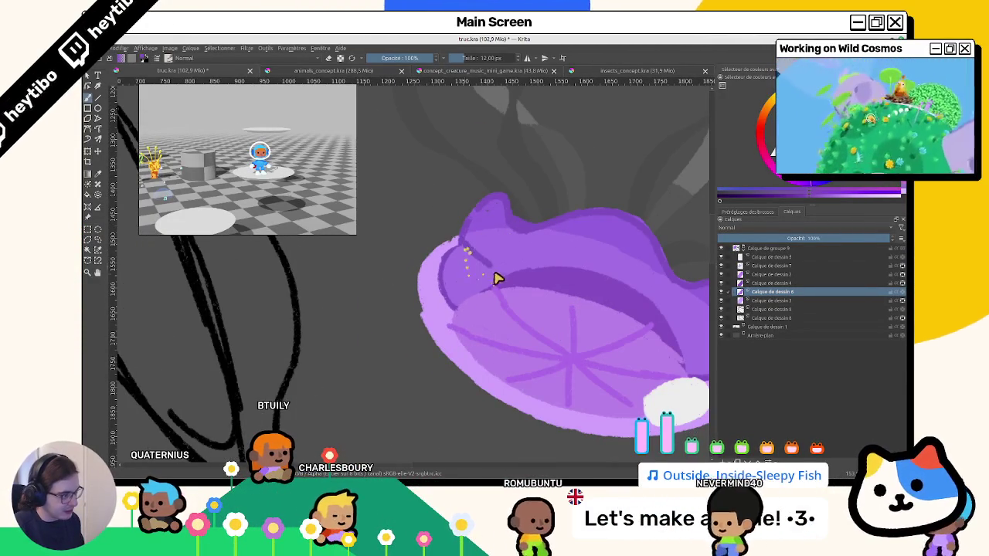
pyautogui.moveTo(448, 212)
pyautogui.mouseDown()
pyautogui.moveTo(523, 331)
pyautogui.moveTo(469, 289)
pyautogui.mouseUp()
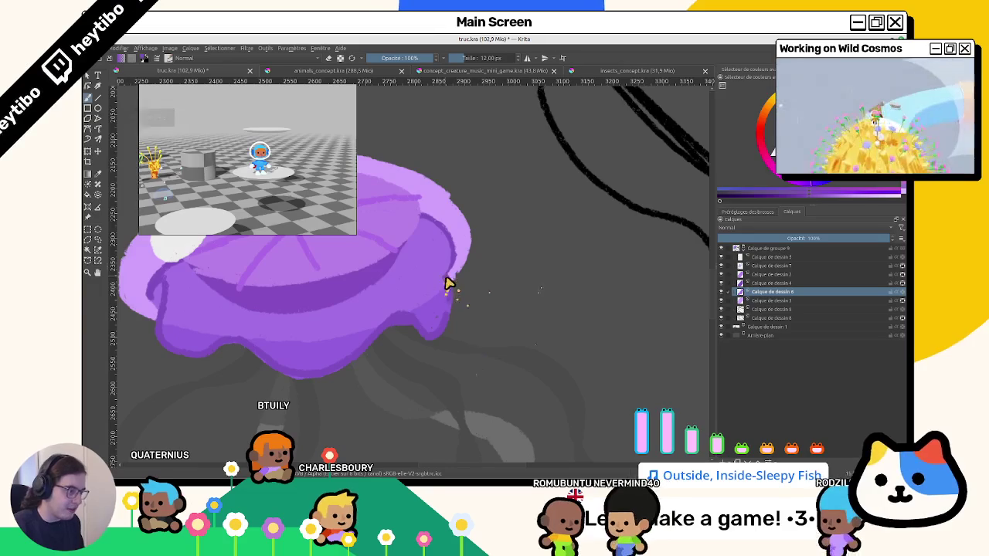
pyautogui.moveTo(453, 324)
pyautogui.mouseDown()
pyautogui.moveTo(468, 247)
pyautogui.moveTo(386, 214)
pyautogui.moveTo(479, 260)
pyautogui.moveTo(394, 268)
pyautogui.mouseUp()
pyautogui.hotkey('ctrl', 'z')
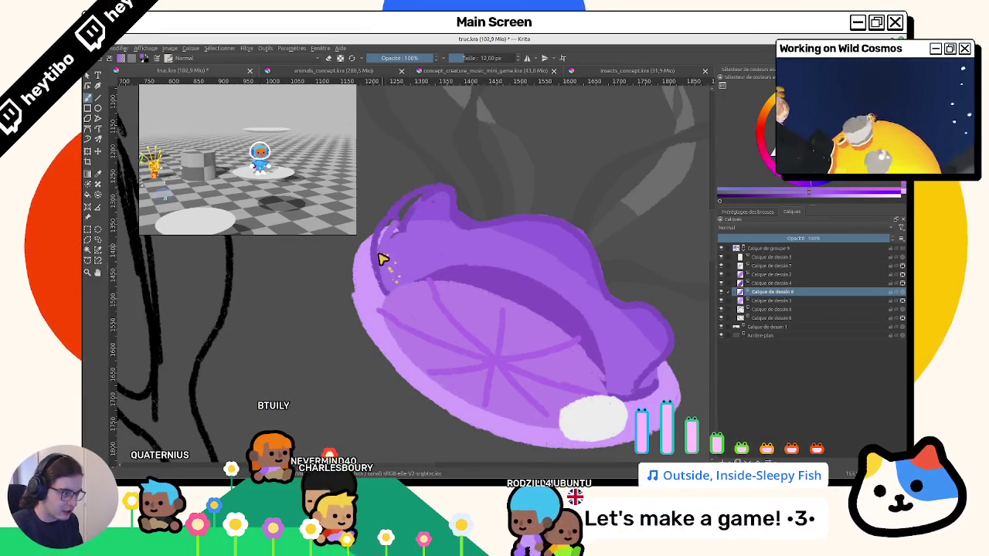
pyautogui.moveTo(397, 221)
pyautogui.mouseDown()
pyautogui.moveTo(371, 320)
pyautogui.moveTo(487, 294)
pyautogui.moveTo(470, 312)
pyautogui.mouseUp()
pyautogui.hotkey('ctrl', 'z')
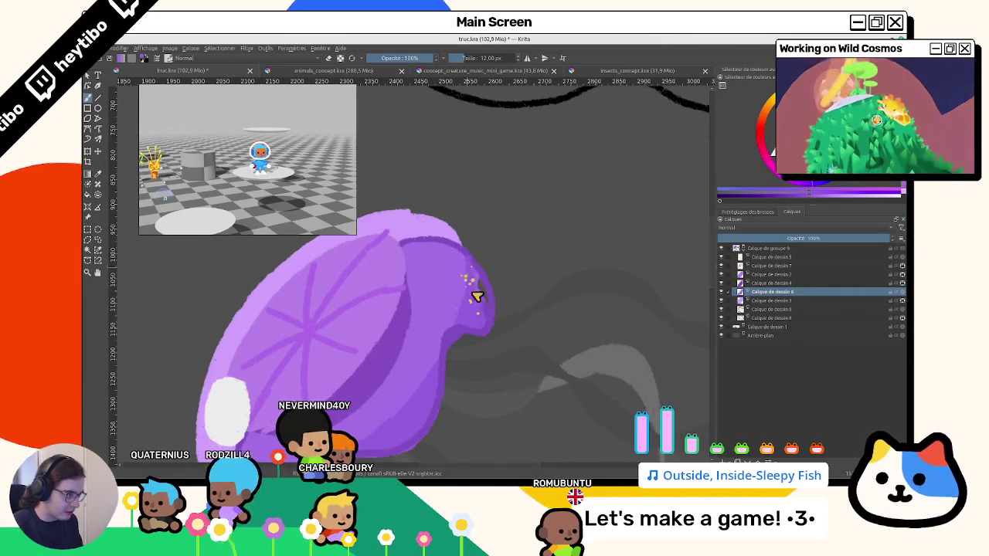
# Reset the view upright at 100% zoom and start transforming the jellyfish bell.
pyautogui.moveTo(482, 315)
pyautogui.mouseDown()
pyautogui.moveTo(441, 369)
pyautogui.moveTo(415, 281)
pyautogui.moveTo(384, 348)
pyautogui.mouseUp()
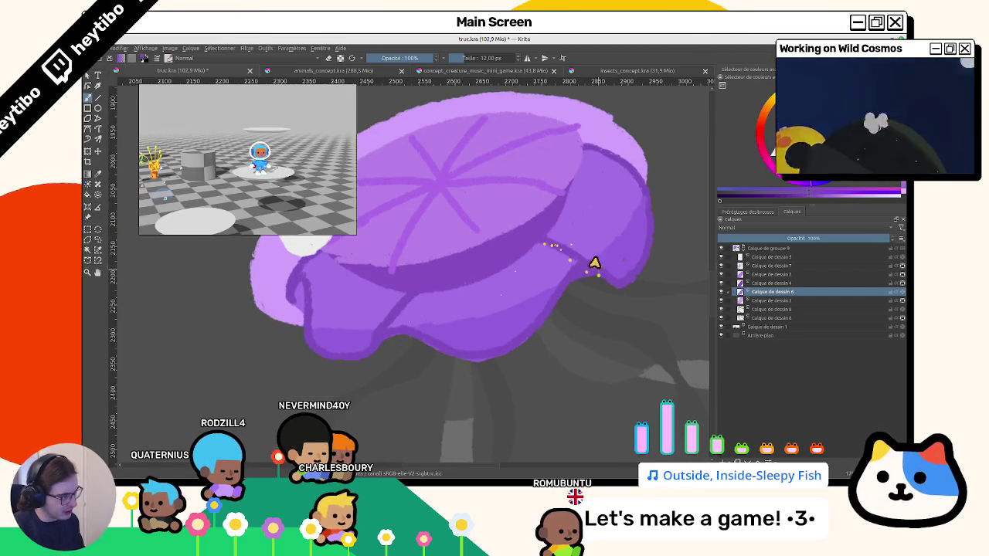
pyautogui.moveTo(560, 256)
pyautogui.mouseDown()
pyautogui.moveTo(425, 177)
pyautogui.moveTo(457, 219)
pyautogui.moveTo(476, 179)
pyautogui.mouseUp()
pyautogui.moveTo(567, 341)
pyautogui.mouseDown()
pyautogui.moveTo(486, 319)
pyautogui.moveTo(466, 258)
pyautogui.mouseUp()
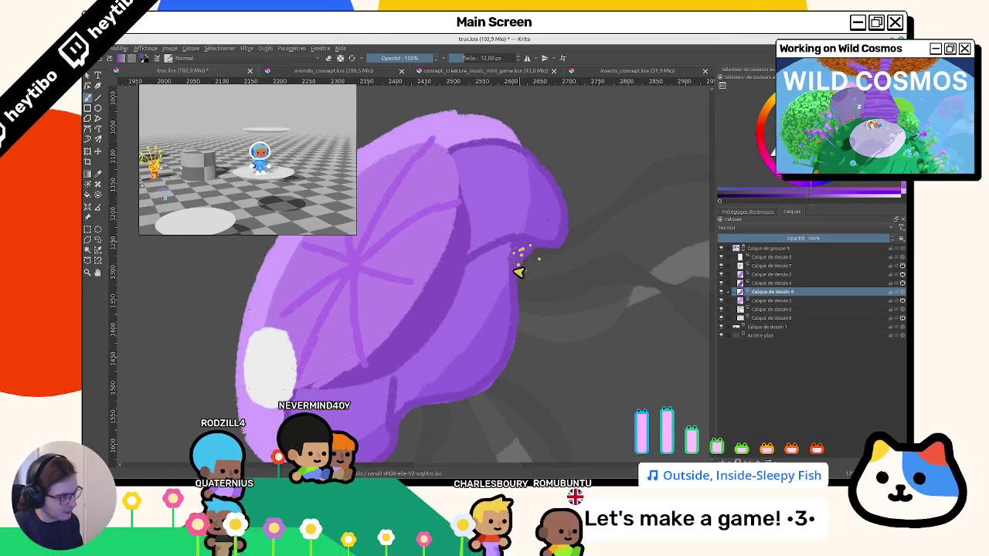
pyautogui.moveTo(514, 294)
pyautogui.mouseDown()
pyautogui.moveTo(453, 393)
pyautogui.moveTo(541, 261)
pyautogui.mouseUp()
pyautogui.press('1')
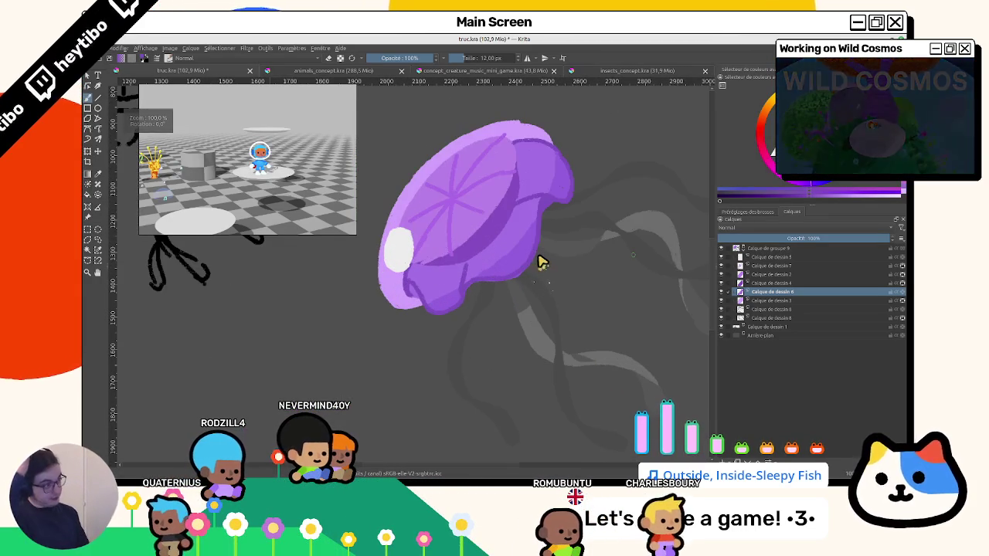
pyautogui.moveTo(446, 328)
pyautogui.mouseDown()
pyautogui.moveTo(481, 287)
pyautogui.moveTo(571, 268)
pyautogui.mouseUp()
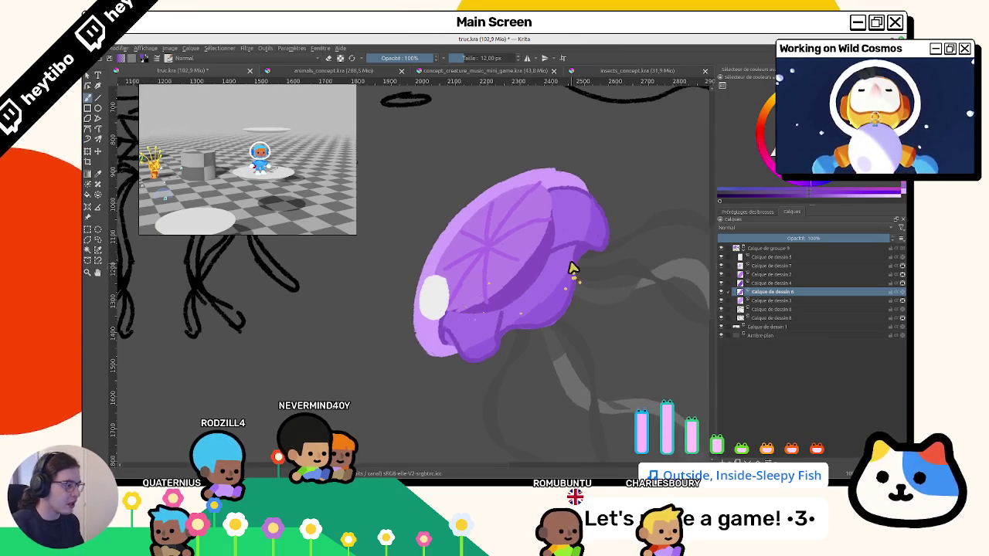
pyautogui.moveTo(565, 198)
pyautogui.mouseDown()
pyautogui.moveTo(523, 267)
pyautogui.moveTo(532, 276)
pyautogui.mouseUp()
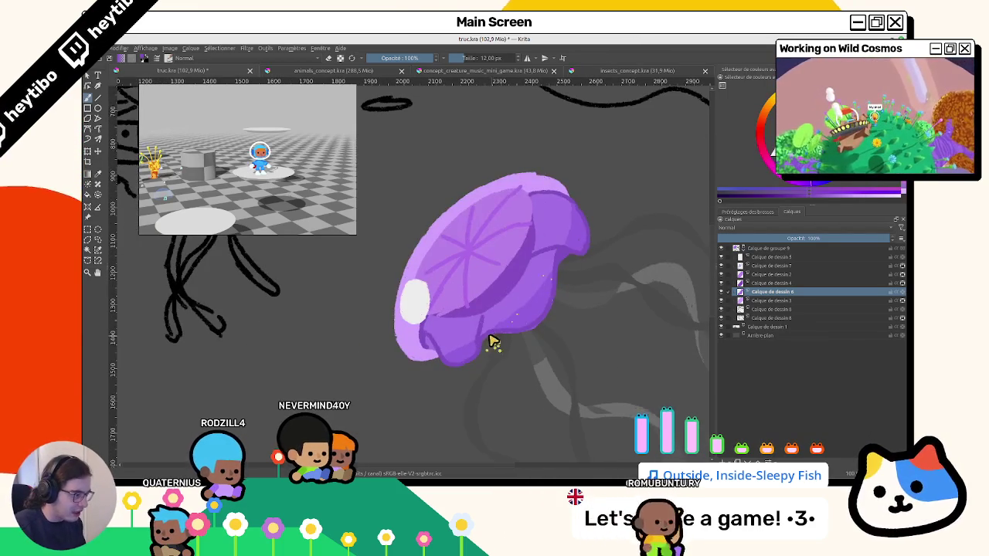
pyautogui.click(87, 151)
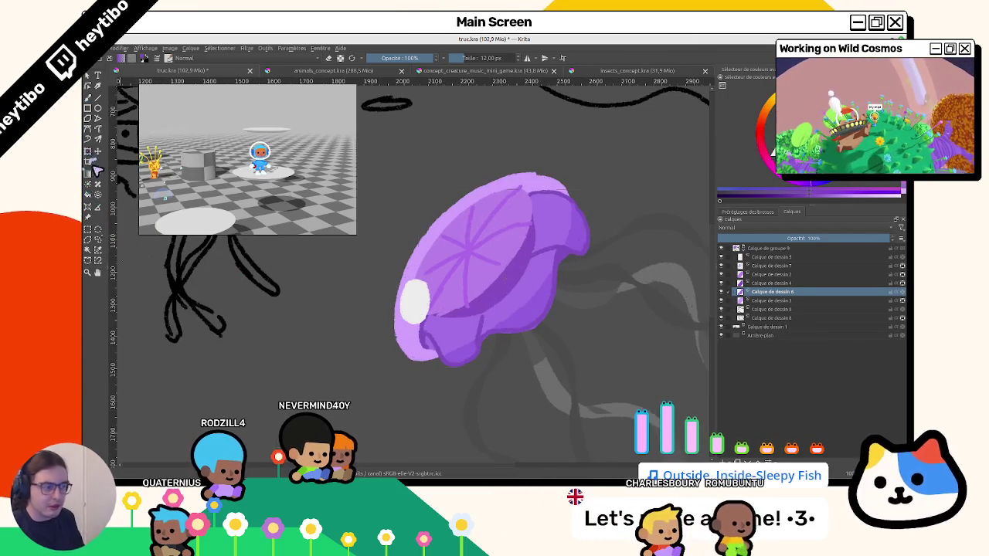
# Liquify the bell's outline to pull in its lower-right lobe, then select the cap's outline.
pyautogui.rightClick(547, 332)
pyautogui.click(572, 374)
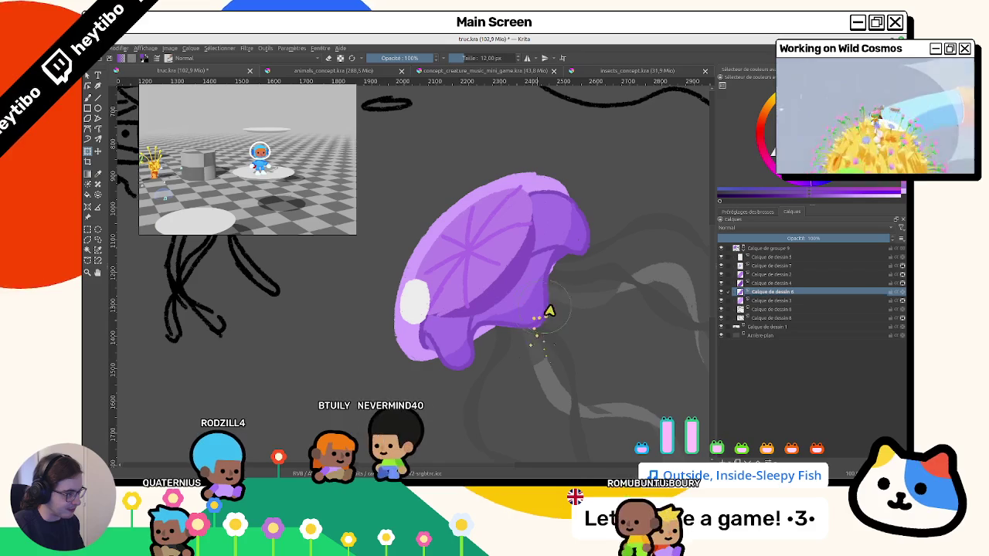
pyautogui.moveTo(549, 270)
pyautogui.mouseDown()
pyautogui.moveTo(547, 207)
pyautogui.moveTo(576, 192)
pyautogui.moveTo(550, 204)
pyautogui.mouseUp()
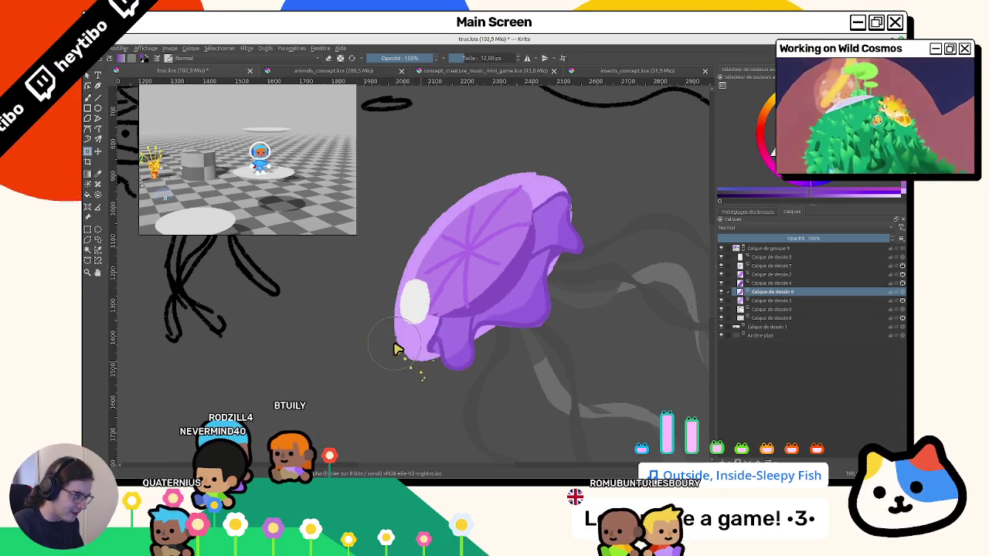
pyautogui.moveTo(426, 355)
pyautogui.mouseDown()
pyautogui.moveTo(485, 221)
pyautogui.moveTo(603, 382)
pyautogui.moveTo(456, 302)
pyautogui.moveTo(445, 365)
pyautogui.moveTo(397, 289)
pyautogui.moveTo(546, 248)
pyautogui.moveTo(543, 385)
pyautogui.moveTo(589, 347)
pyautogui.moveTo(574, 283)
pyautogui.mouseUp()
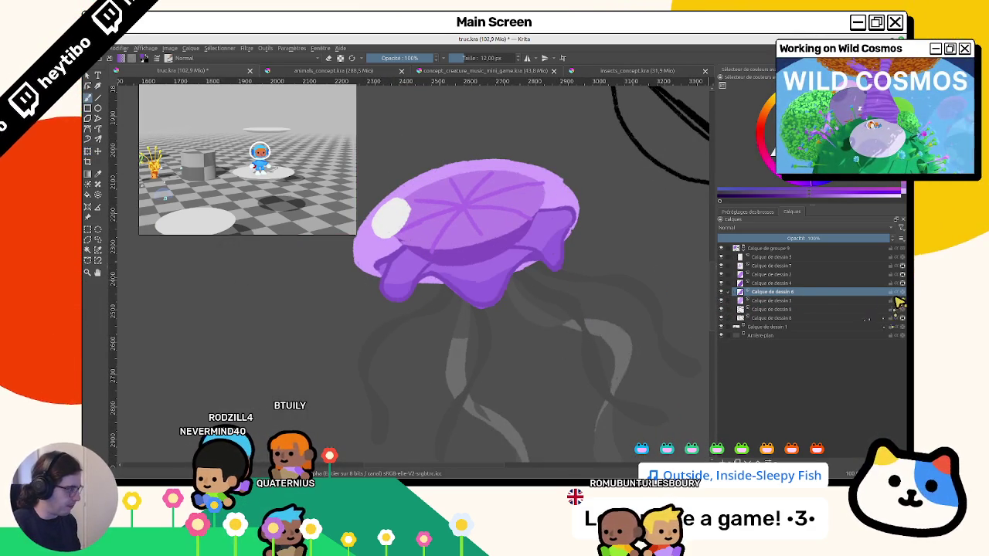
pyautogui.keyDown('ctrl'); pyautogui.click(748, 307); pyautogui.keyUp('ctrl')
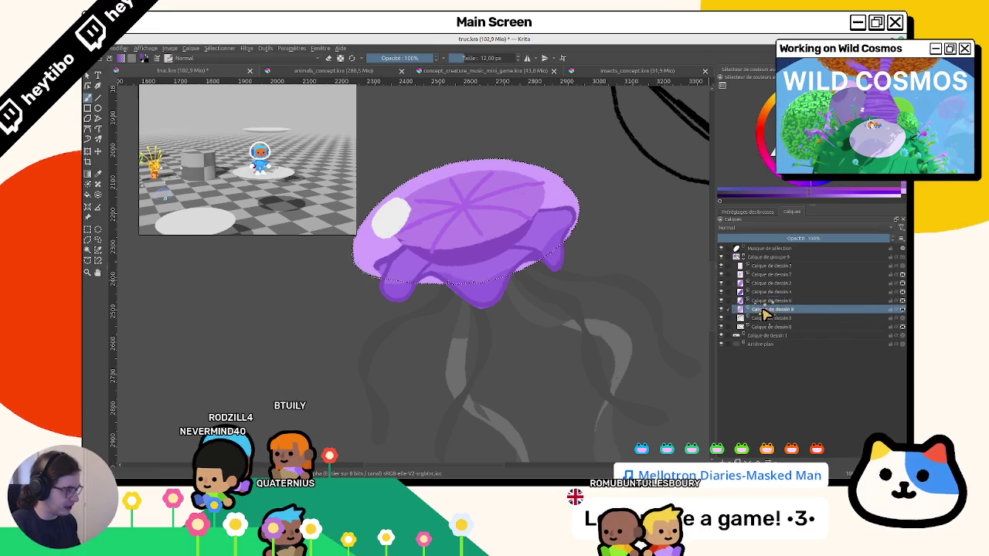
pyautogui.keyDown('ctrl'); pyautogui.click(390, 249); pyautogui.keyUp('ctrl')
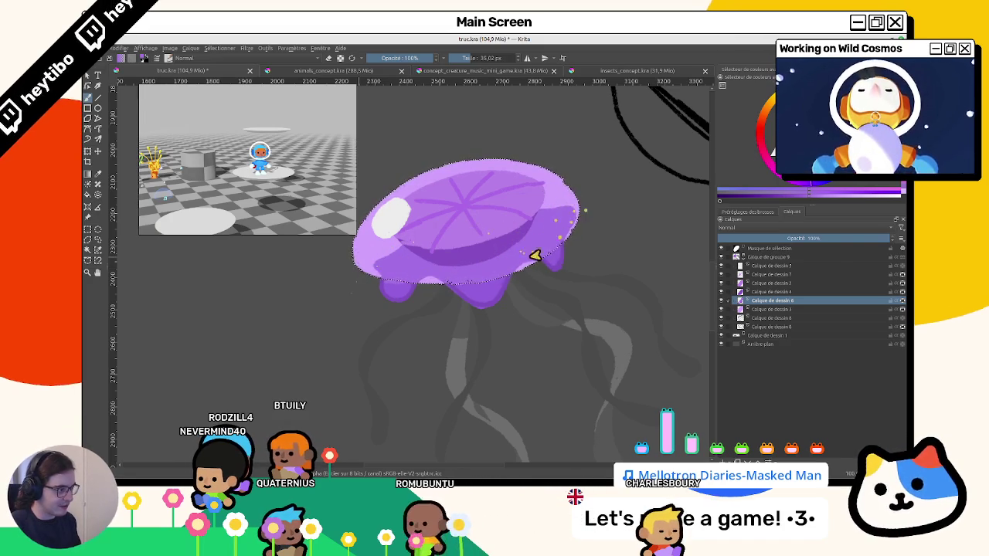
pyautogui.moveTo(535, 255); pyautogui.dragTo(399, 242)
pyautogui.hotkey('ctrl', 'shift', 'a')
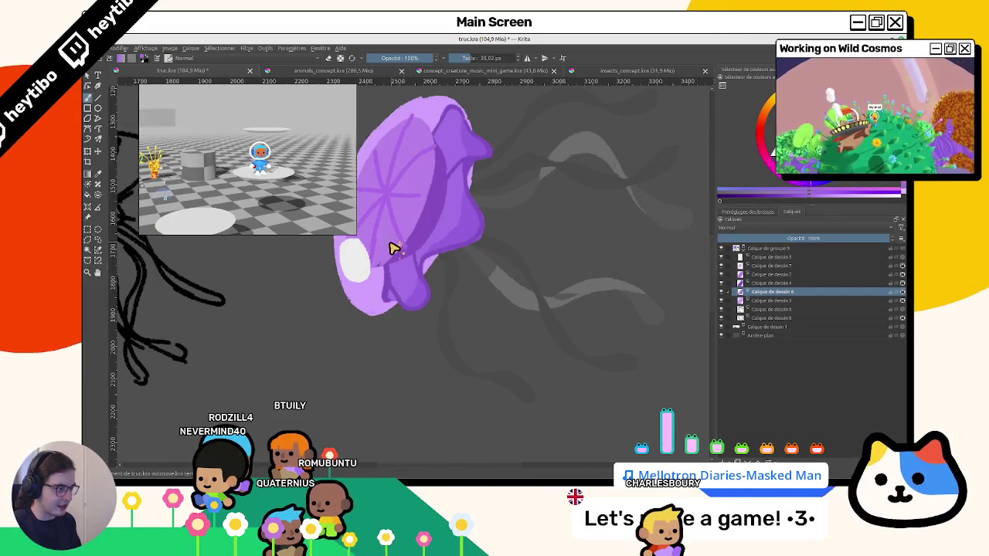
pyautogui.click(352, 59)
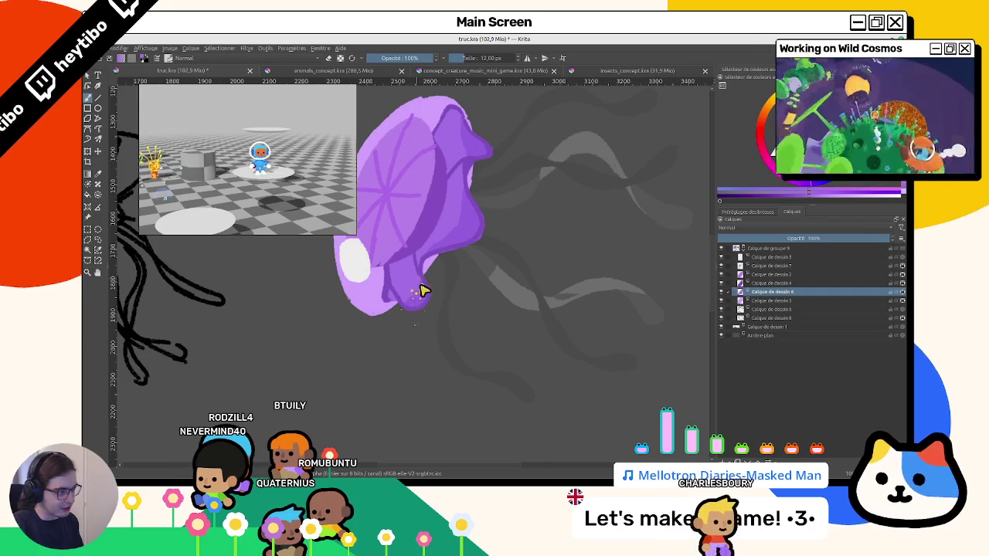
pyautogui.scroll(-4, 421, 313)
pyautogui.moveTo(426, 321); pyautogui.dragTo(490, 402)
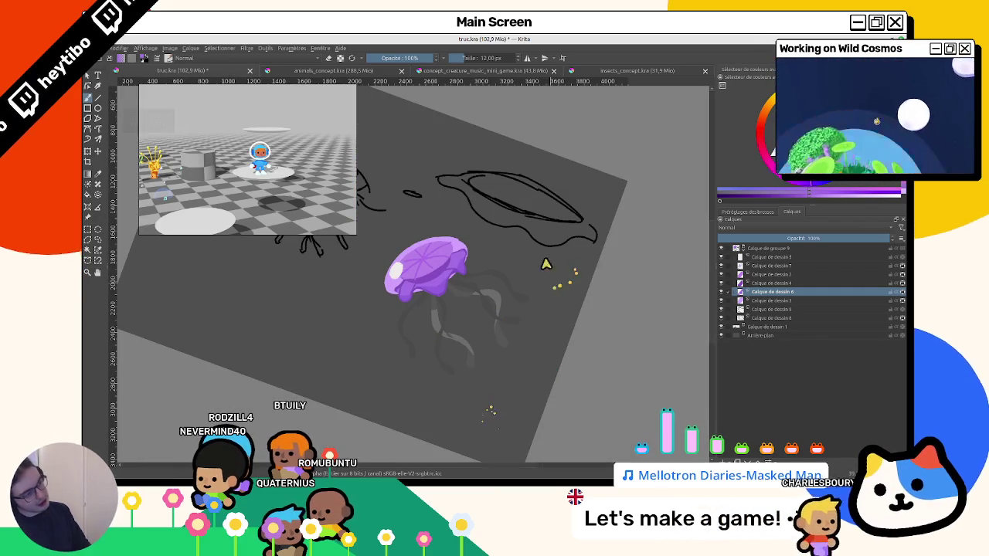
pyautogui.scroll(5, 490, 228)
pyautogui.press('5')
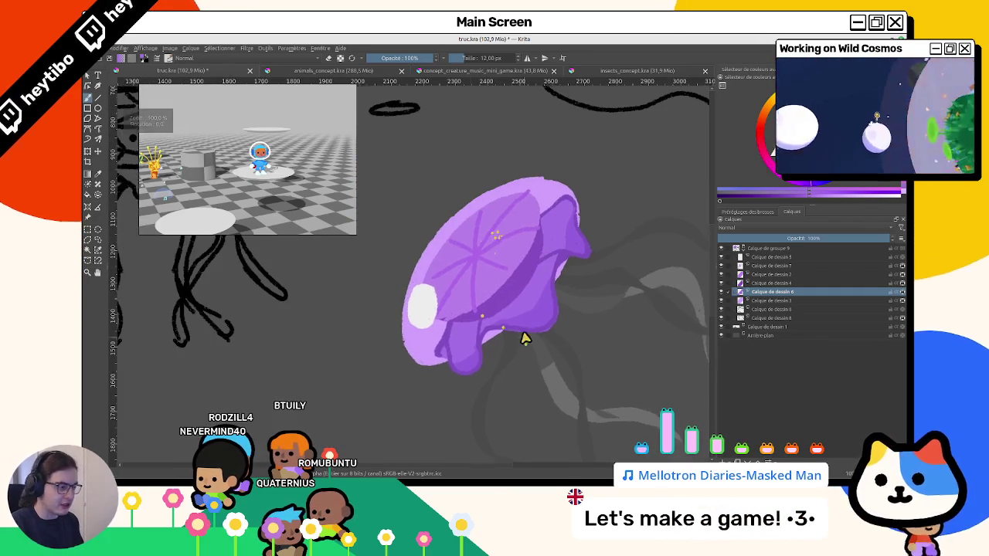
pyautogui.scroll(-2, 477, 265)
pyautogui.scroll(-1, 498, 296)
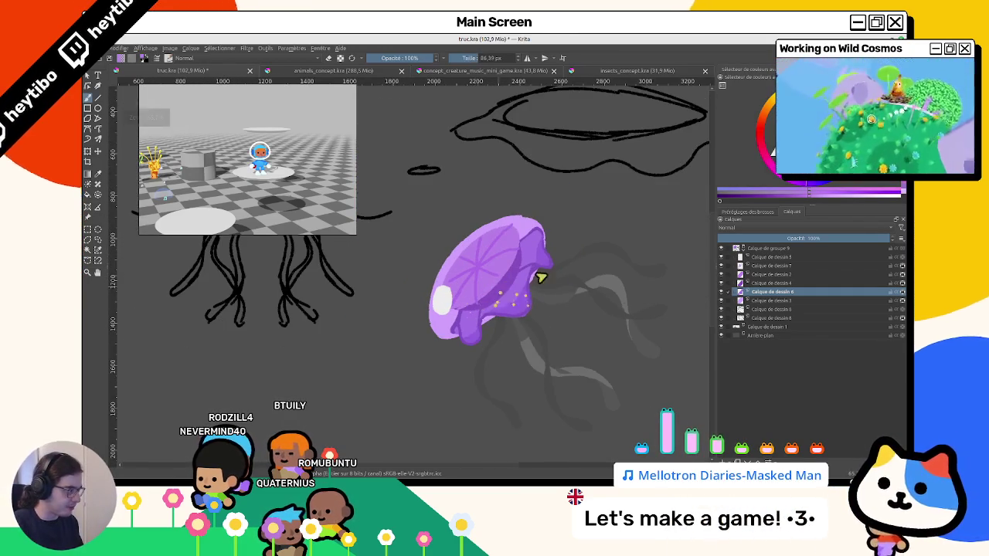
pyautogui.click(758, 301)
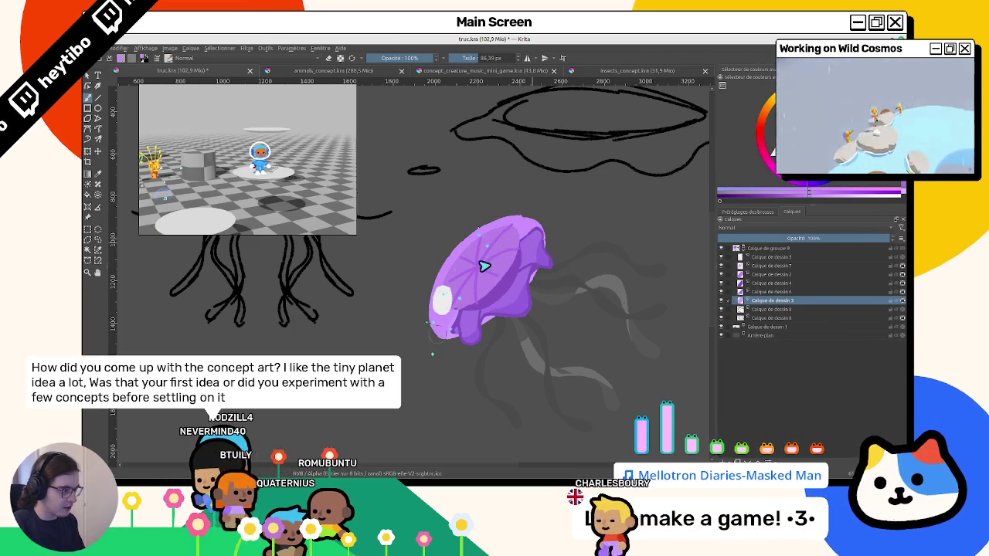
# Pan, rotate and zoom the canvas to inspect the jellyfish from several angles, ending upright.
pyautogui.moveTo(468, 227); pyautogui.dragTo(471, 303)
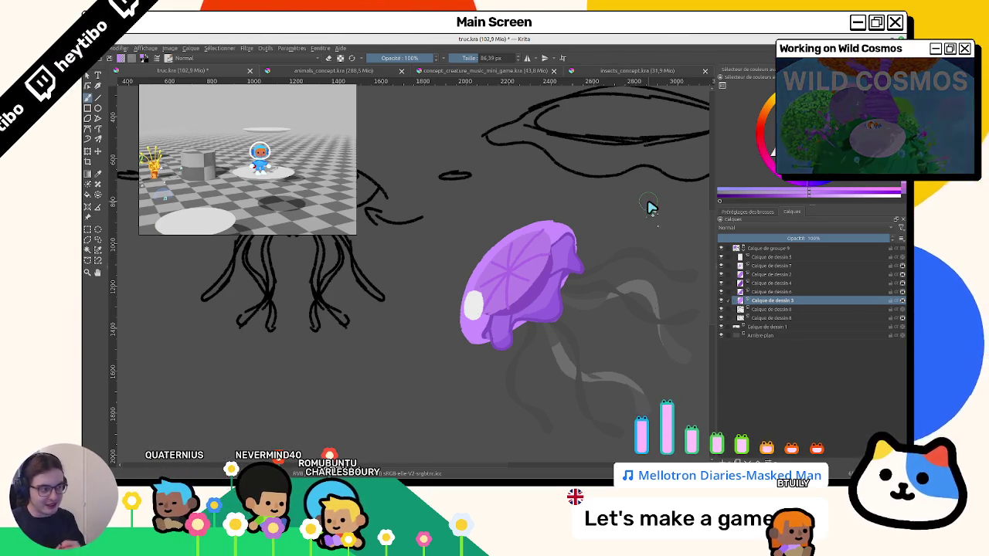
pyautogui.moveTo(422, 278)
pyautogui.mouseDown()
pyautogui.moveTo(390, 286)
pyautogui.moveTo(409, 313)
pyautogui.mouseUp()
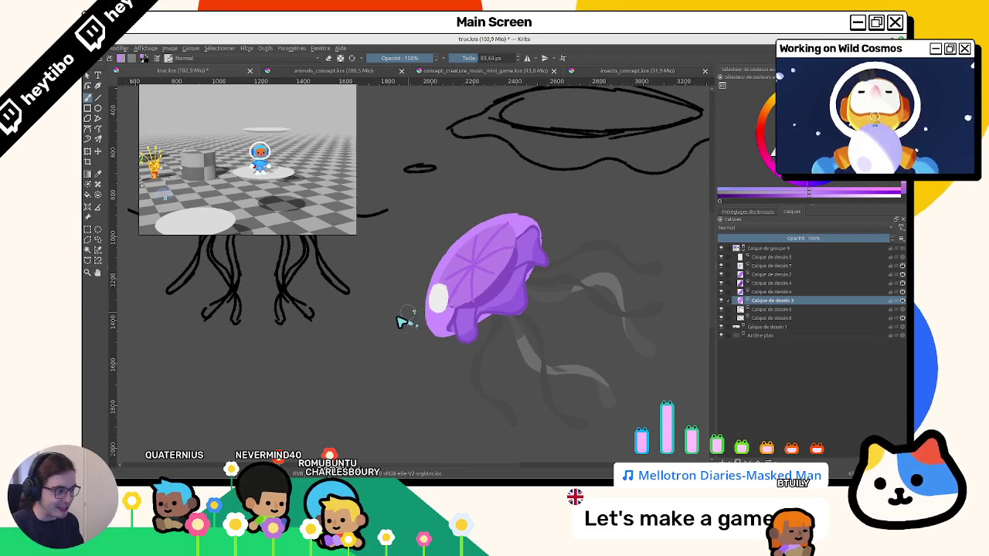
pyautogui.moveTo(390, 325)
pyautogui.mouseDown()
pyautogui.moveTo(566, 345)
pyautogui.moveTo(487, 268)
pyautogui.mouseUp()
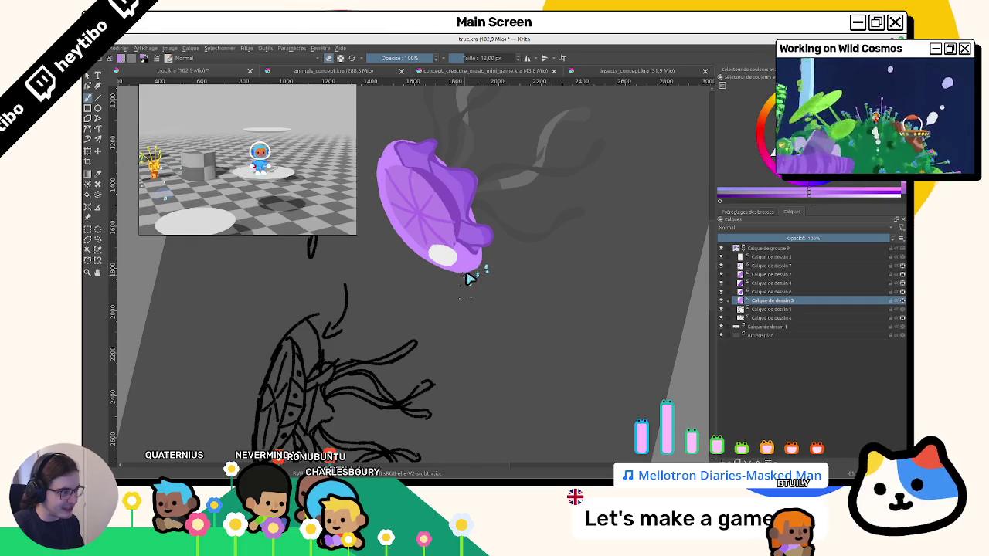
pyautogui.moveTo(471, 287); pyautogui.dragTo(463, 331)
pyautogui.scroll(3, 386, 253)
pyautogui.scroll(2, 375, 230)
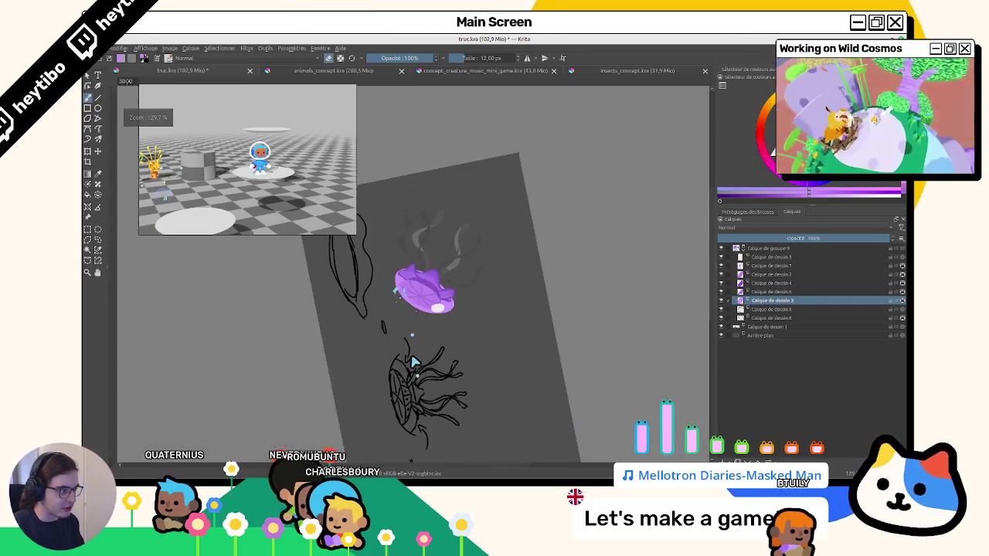
pyautogui.scroll(-5, 381, 257)
pyautogui.moveTo(394, 258)
pyautogui.mouseDown()
pyautogui.moveTo(441, 327)
pyautogui.moveTo(393, 269)
pyautogui.moveTo(523, 342)
pyautogui.moveTo(635, 311)
pyautogui.mouseUp()
pyautogui.scroll(2, 390, 278)
pyautogui.scroll(2, 389, 285)
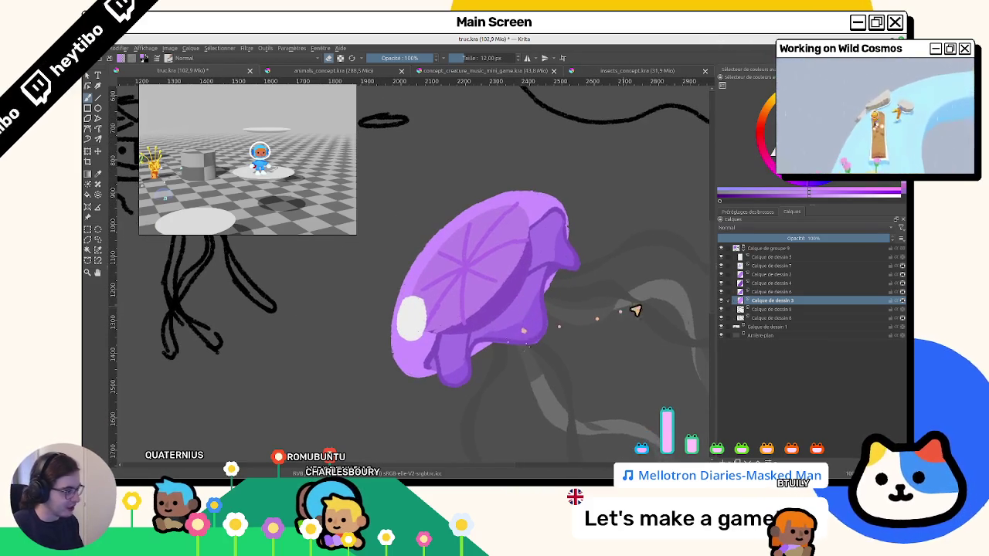
# Toggle the dark purple shading layer on and off to compare the bell with and without it.
pyautogui.click(723, 296)
pyautogui.click(723, 297)
pyautogui.click(723, 296)
pyautogui.click(723, 297)
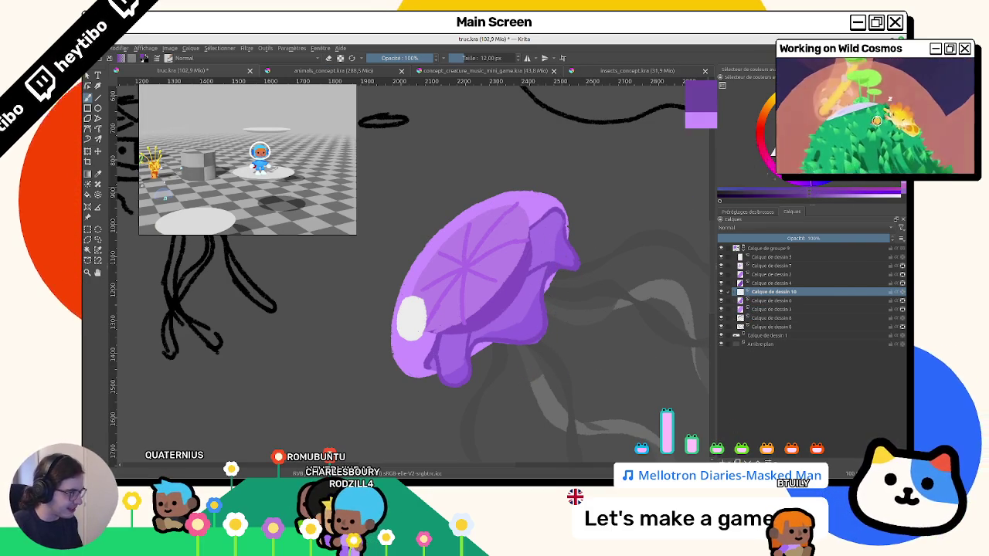
pyautogui.click(724, 298)
pyautogui.click(723, 298)
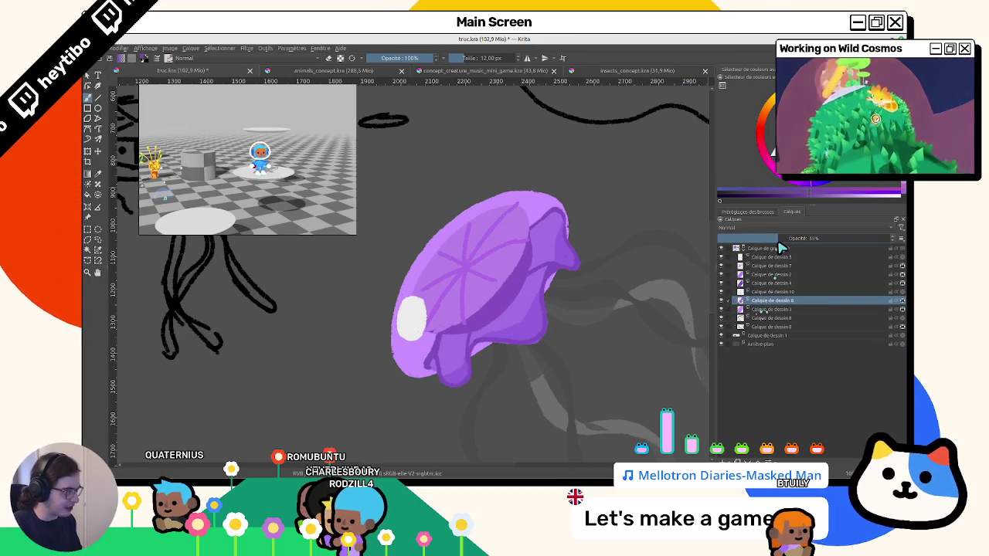
pyautogui.click(723, 298)
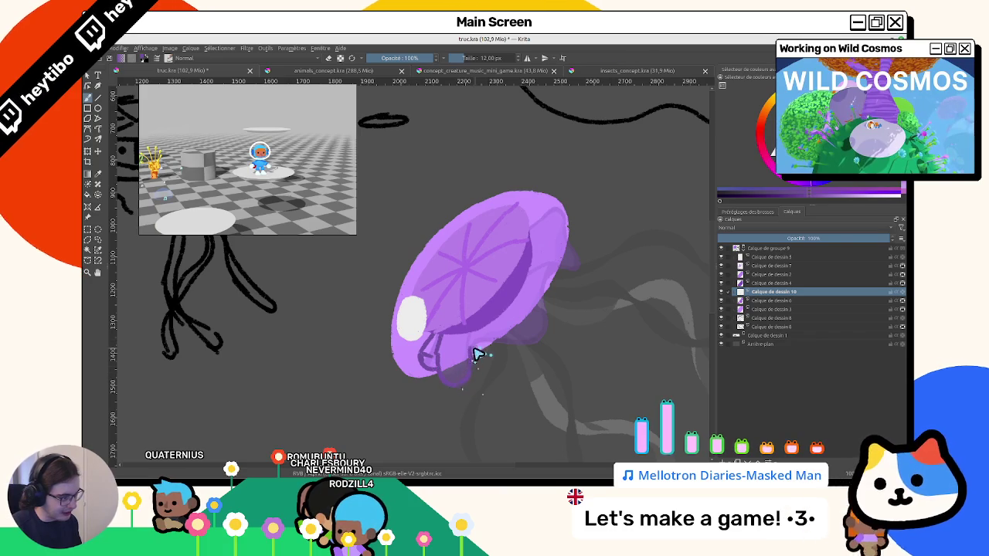
# Paint a thin dark line on the purple membrane and a short stroke along the bell's top edge.
pyautogui.moveTo(477, 355); pyautogui.dragTo(565, 265)
pyautogui.scroll(3, 528, 263)
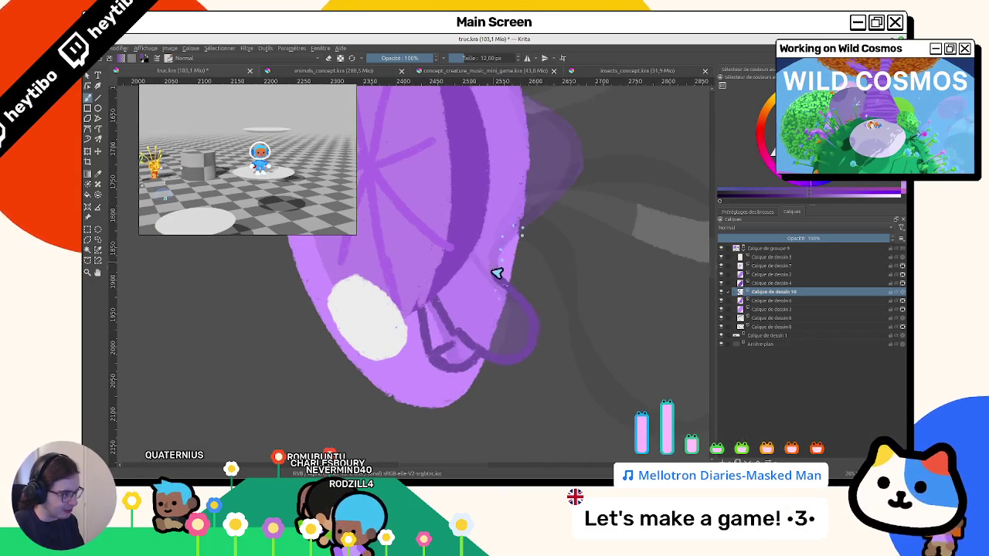
pyautogui.moveTo(498, 245)
pyautogui.mouseDown()
pyautogui.moveTo(503, 276)
pyautogui.moveTo(490, 281)
pyautogui.mouseUp()
pyautogui.moveTo(539, 211)
pyautogui.mouseDown()
pyautogui.moveTo(426, 194)
pyautogui.moveTo(595, 271)
pyautogui.moveTo(512, 331)
pyautogui.mouseUp()
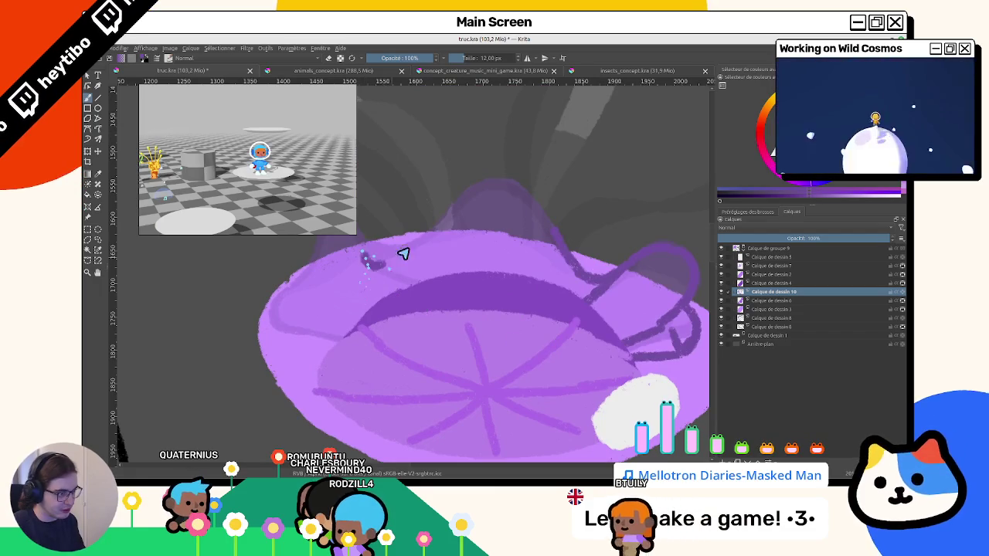
pyautogui.moveTo(365, 255)
pyautogui.mouseDown()
pyautogui.moveTo(406, 270)
pyautogui.moveTo(467, 194)
pyautogui.moveTo(510, 223)
pyautogui.moveTo(444, 450)
pyautogui.moveTo(545, 309)
pyautogui.moveTo(499, 286)
pyautogui.moveTo(481, 311)
pyautogui.mouseUp()
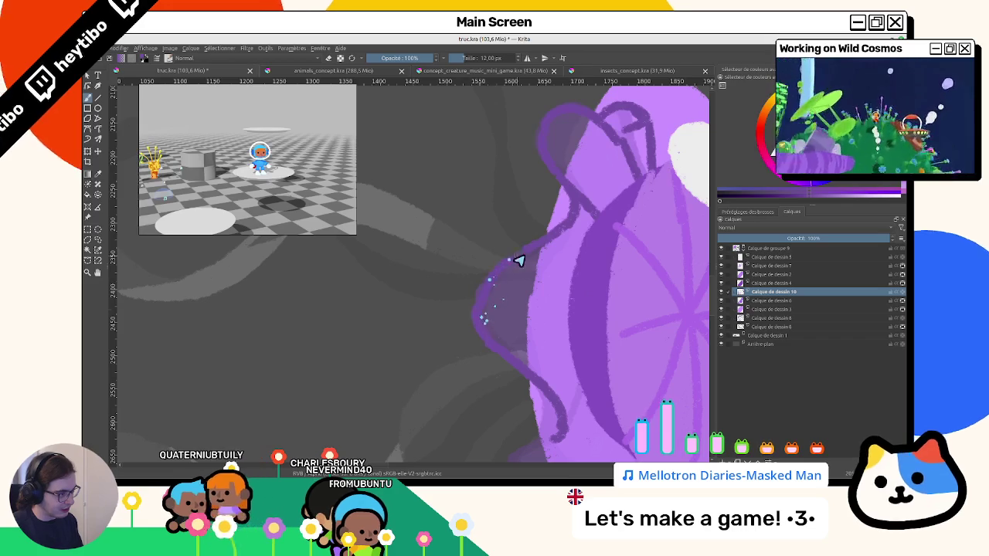
# Outline the membrane edge over the bell top in dark purple.
pyautogui.moveTo(525, 261)
pyautogui.mouseDown()
pyautogui.moveTo(567, 333)
pyautogui.moveTo(457, 298)
pyautogui.mouseUp()
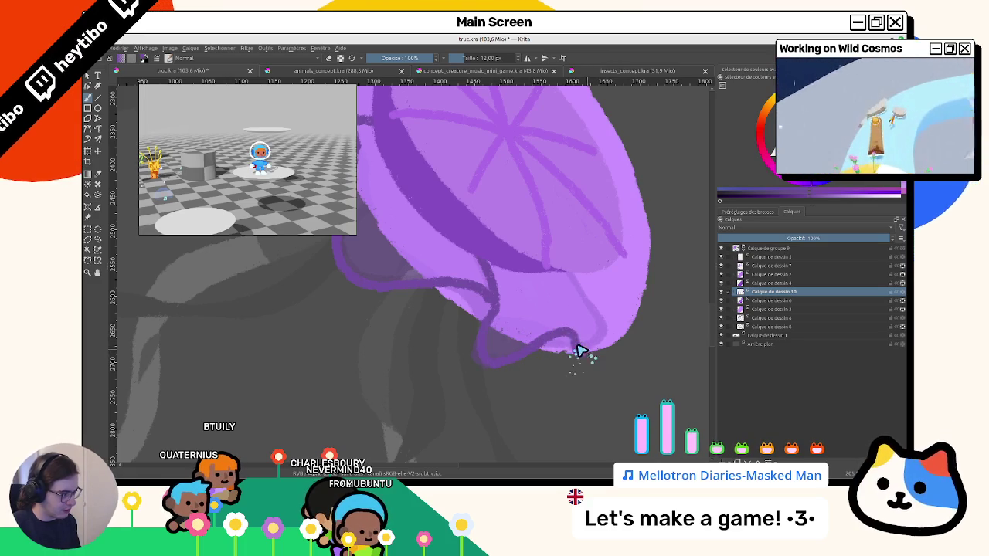
pyautogui.moveTo(604, 347)
pyautogui.mouseDown()
pyautogui.moveTo(433, 206)
pyautogui.moveTo(574, 254)
pyautogui.moveTo(470, 254)
pyautogui.mouseUp()
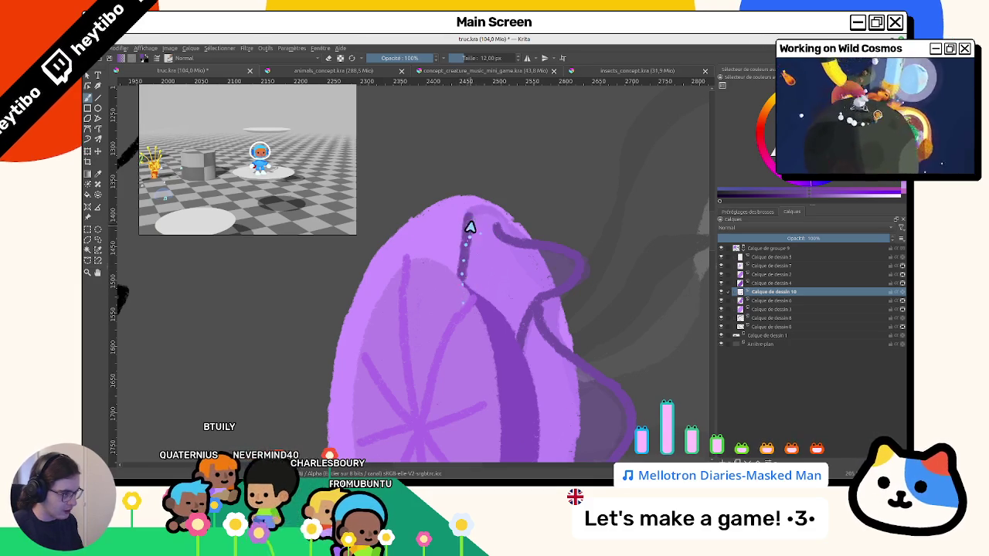
pyautogui.moveTo(466, 272); pyautogui.dragTo(498, 212)
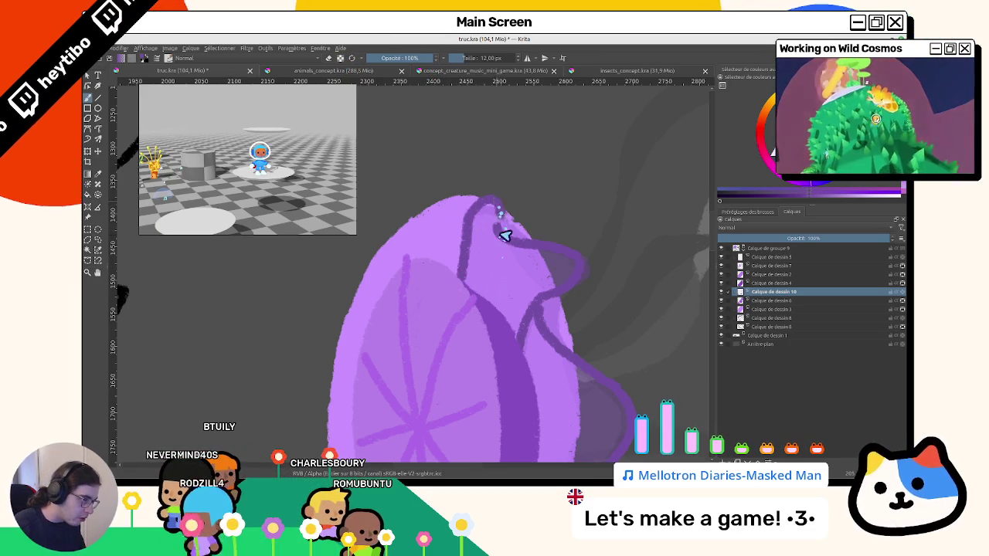
pyautogui.scroll(-3, 503, 239)
# Reorient the view upright and zoom out to see the whole jellyfish.
pyautogui.moveTo(506, 248)
pyautogui.mouseDown()
pyautogui.moveTo(412, 337)
pyautogui.moveTo(462, 364)
pyautogui.mouseUp()
pyautogui.scroll(3, 466, 351)
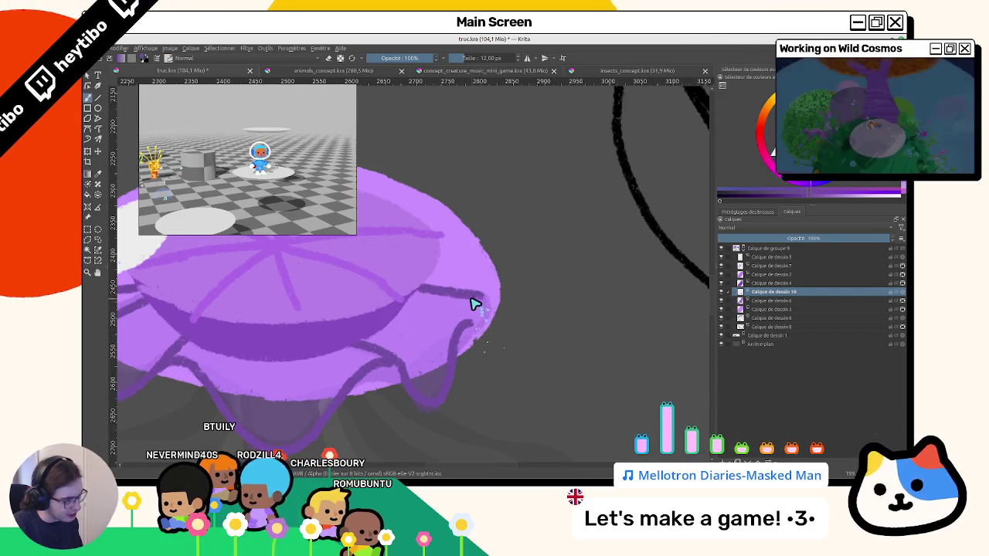
pyautogui.moveTo(470, 342); pyautogui.dragTo(425, 229)
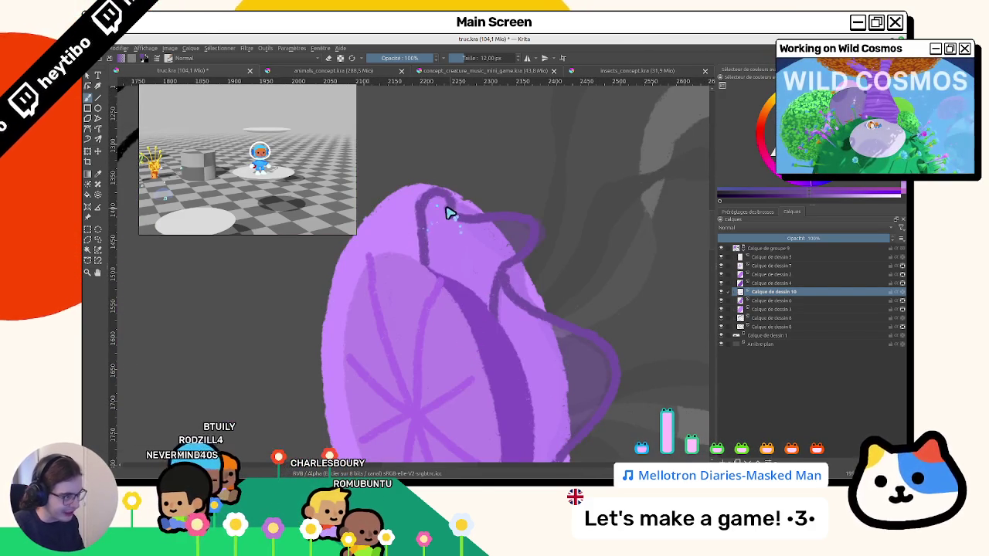
pyautogui.moveTo(453, 214)
pyautogui.mouseDown()
pyautogui.moveTo(424, 345)
pyautogui.moveTo(392, 197)
pyautogui.mouseUp()
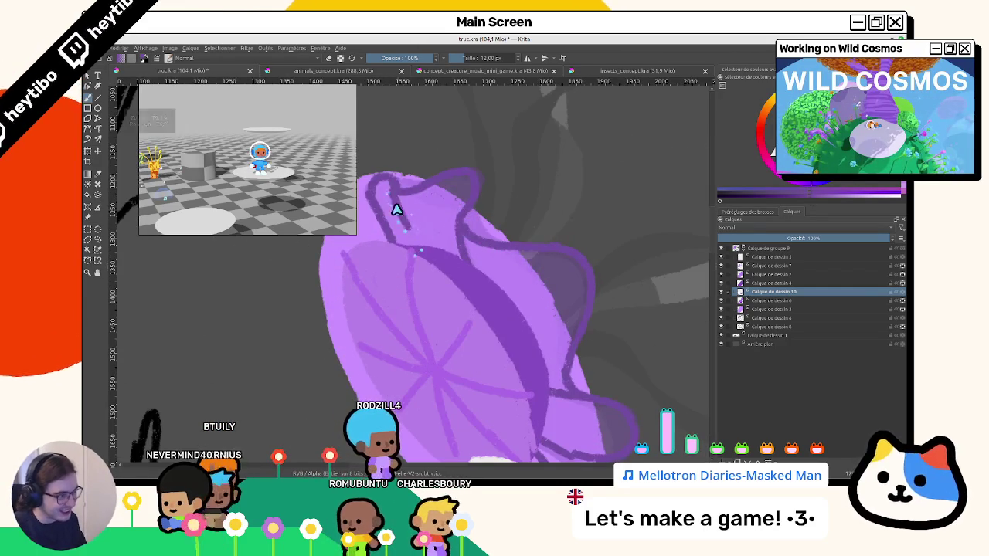
pyautogui.moveTo(430, 260)
pyautogui.mouseDown()
pyautogui.moveTo(426, 347)
pyautogui.moveTo(326, 296)
pyautogui.mouseUp()
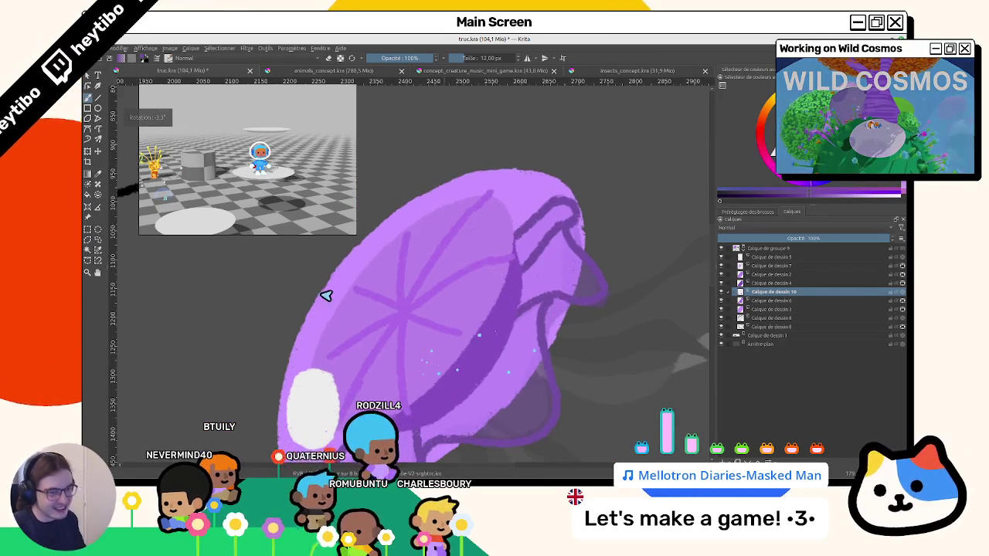
pyautogui.rightClick(578, 304)
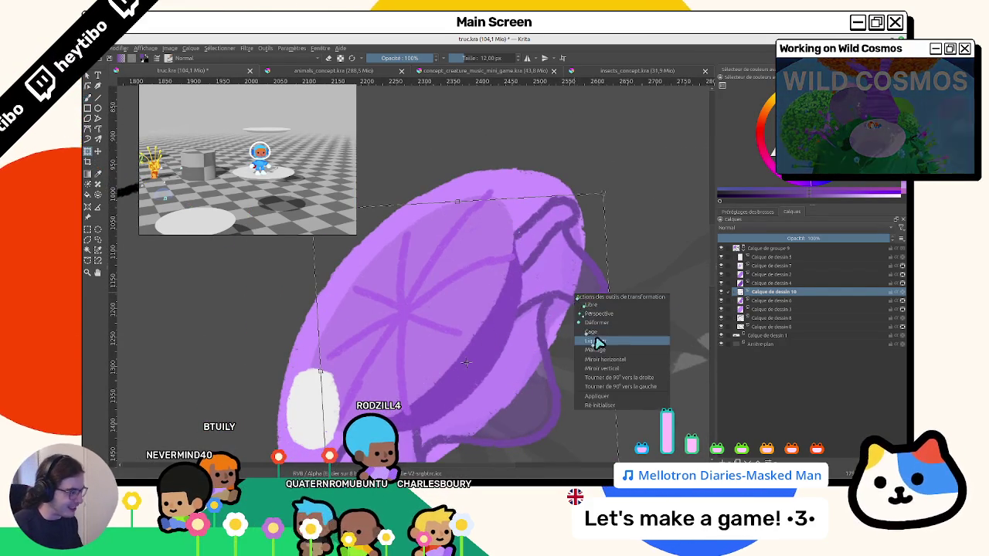
# Switch the transform to Liquify mode and frame the lower frill for reshaping.
pyautogui.click(595, 342)
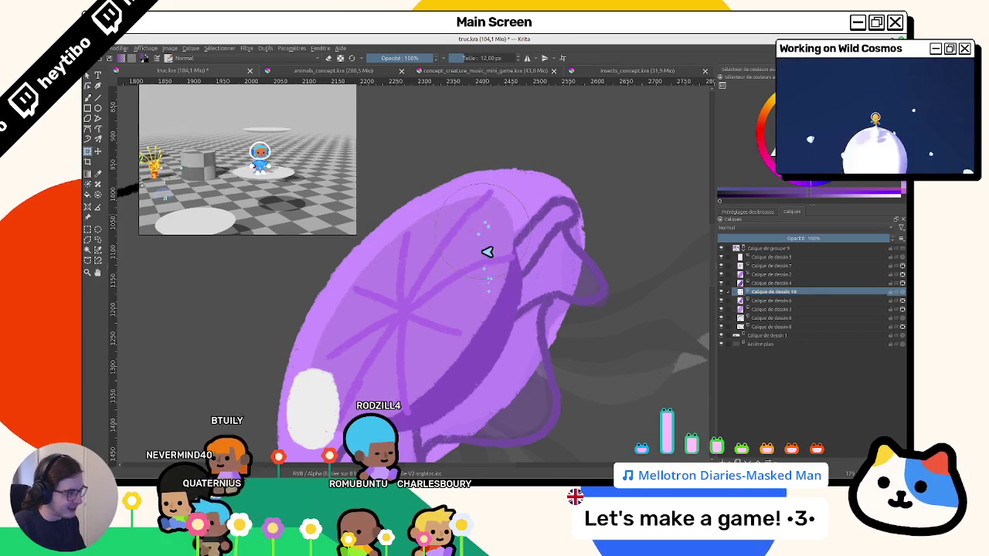
pyautogui.moveTo(485, 250)
pyautogui.mouseDown()
pyautogui.moveTo(474, 190)
pyautogui.moveTo(506, 197)
pyautogui.mouseUp()
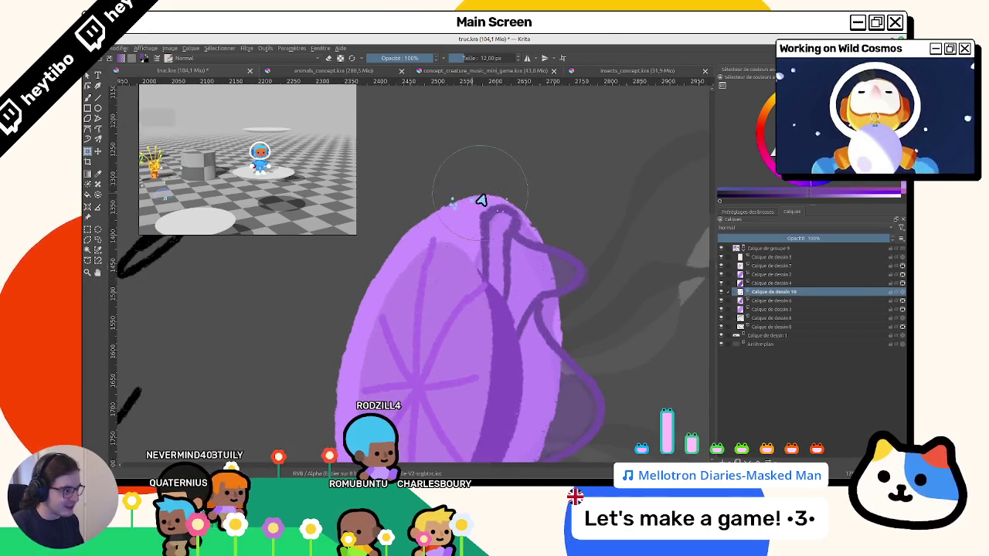
pyautogui.moveTo(446, 230)
pyautogui.mouseDown()
pyautogui.moveTo(437, 331)
pyautogui.moveTo(459, 382)
pyautogui.moveTo(564, 274)
pyautogui.moveTo(417, 246)
pyautogui.mouseUp()
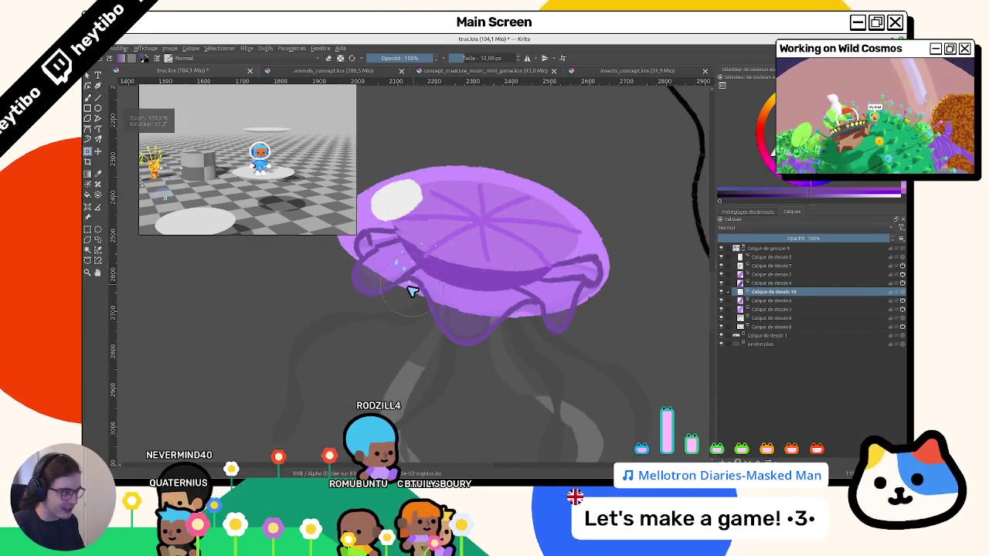
pyautogui.moveTo(412, 292); pyautogui.dragTo(399, 296)
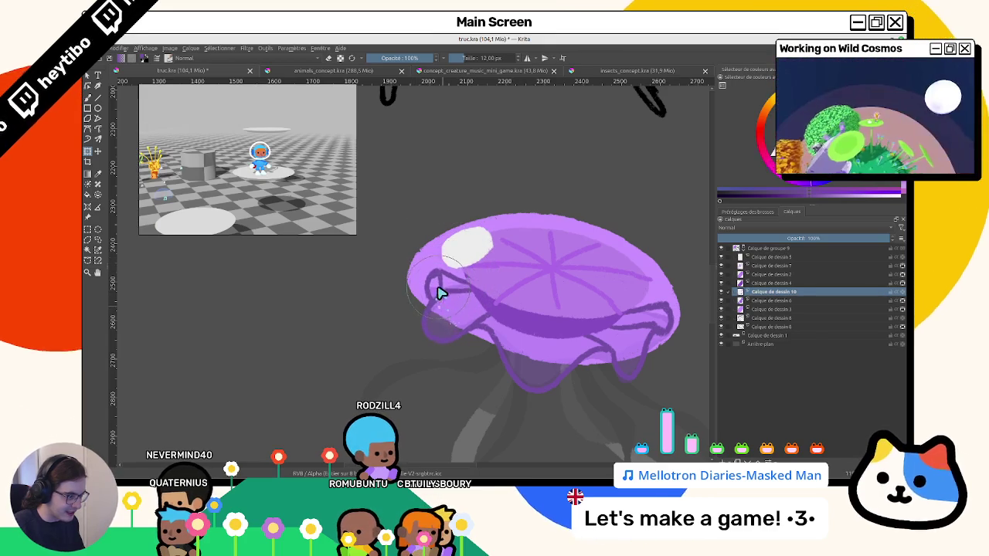
pyautogui.moveTo(441, 289)
pyautogui.mouseDown()
pyautogui.moveTo(536, 302)
pyautogui.moveTo(525, 327)
pyautogui.mouseUp()
pyautogui.scroll(1, 444, 309)
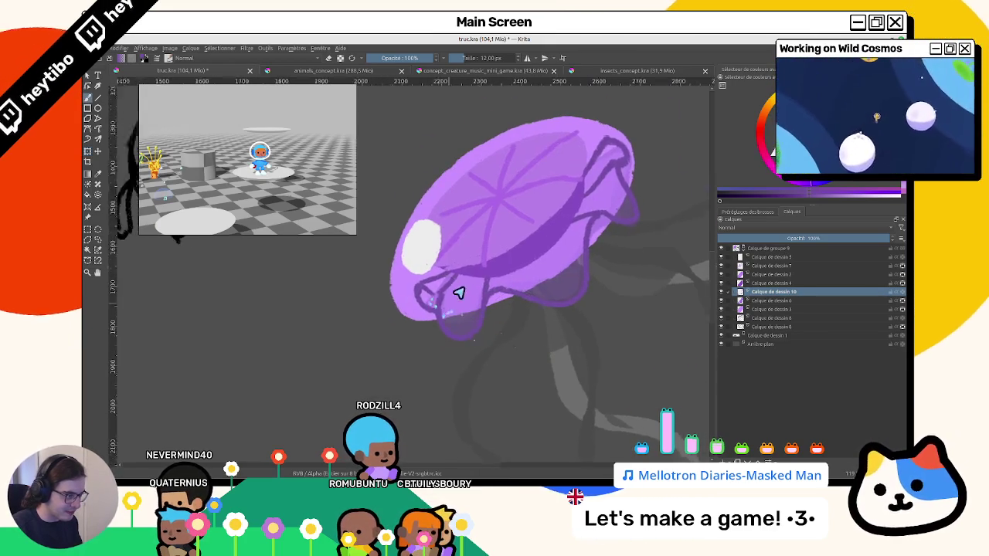
pyautogui.scroll(2, 436, 305)
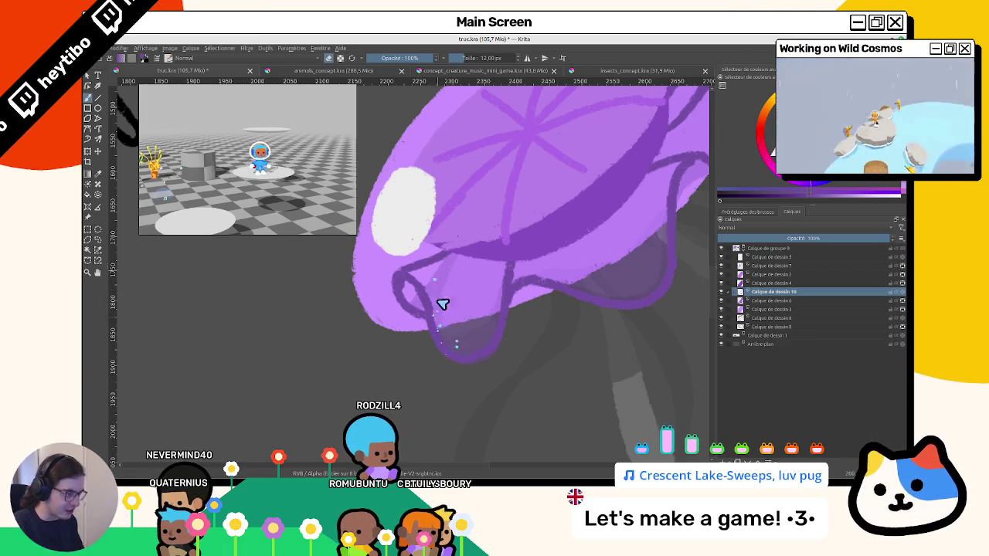
pyautogui.scroll(-4, 464, 309)
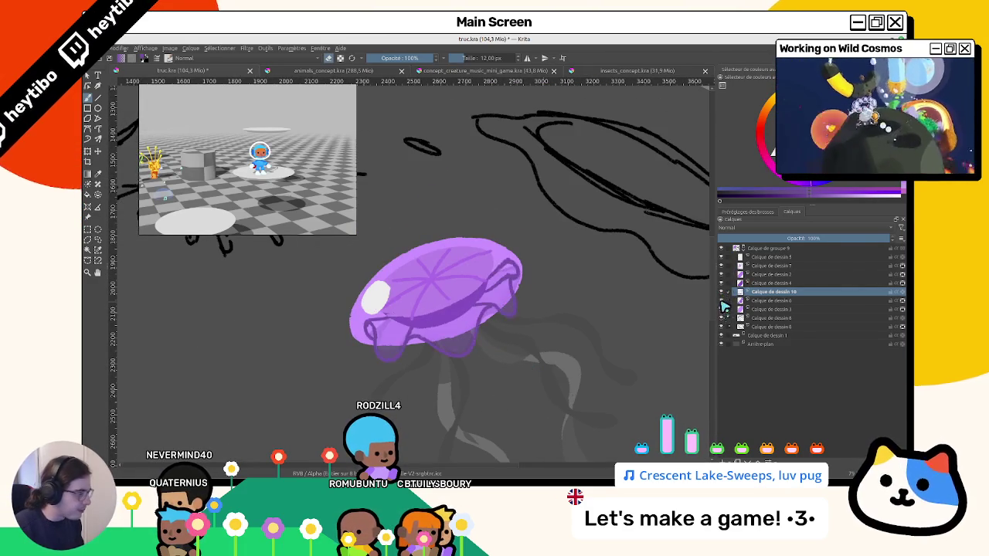
# Reorder and merge Calque de dessin 10, then undo twice to restore Calque de dessin 11.
pyautogui.click(773, 300)
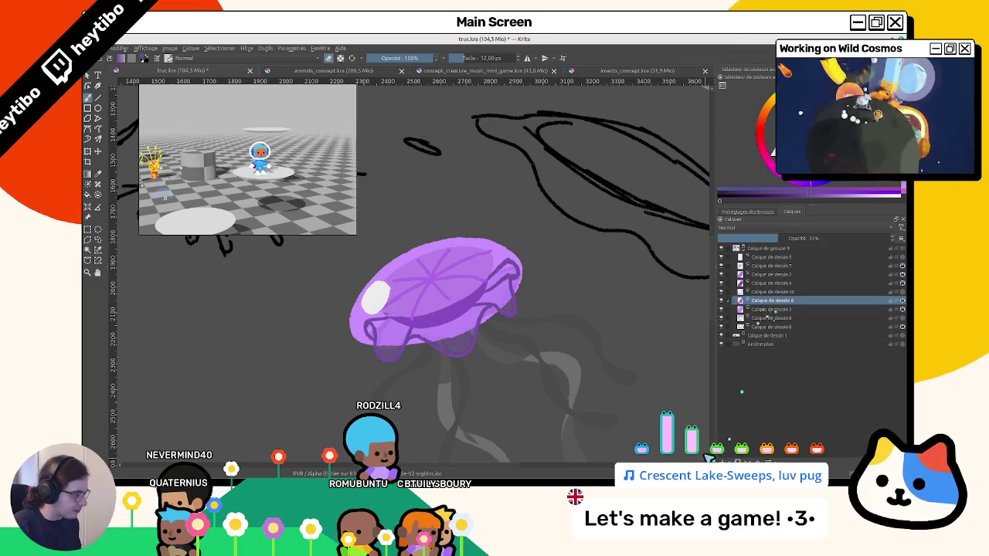
pyautogui.moveTo(773, 305); pyautogui.dragTo(742, 313)
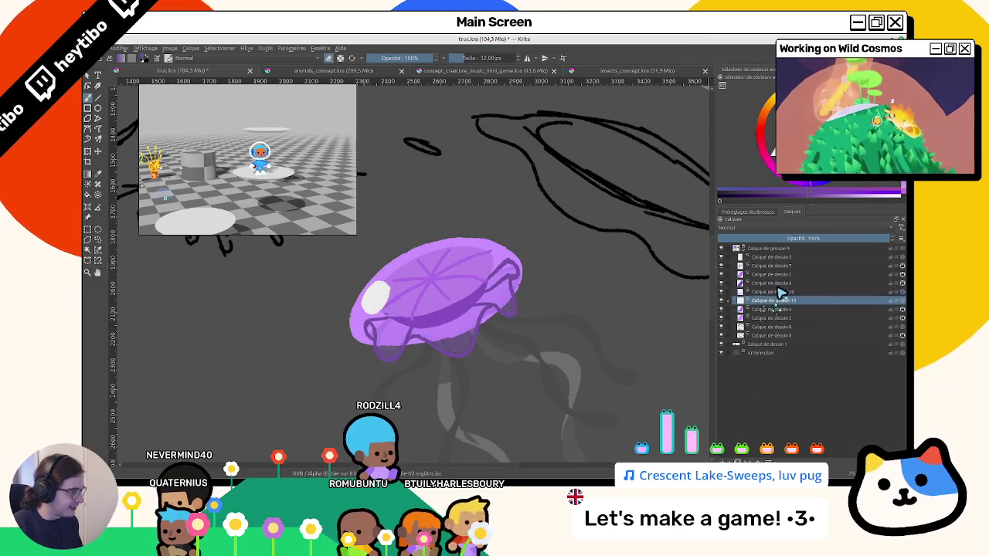
pyautogui.hotkey('ctrl', 'e')
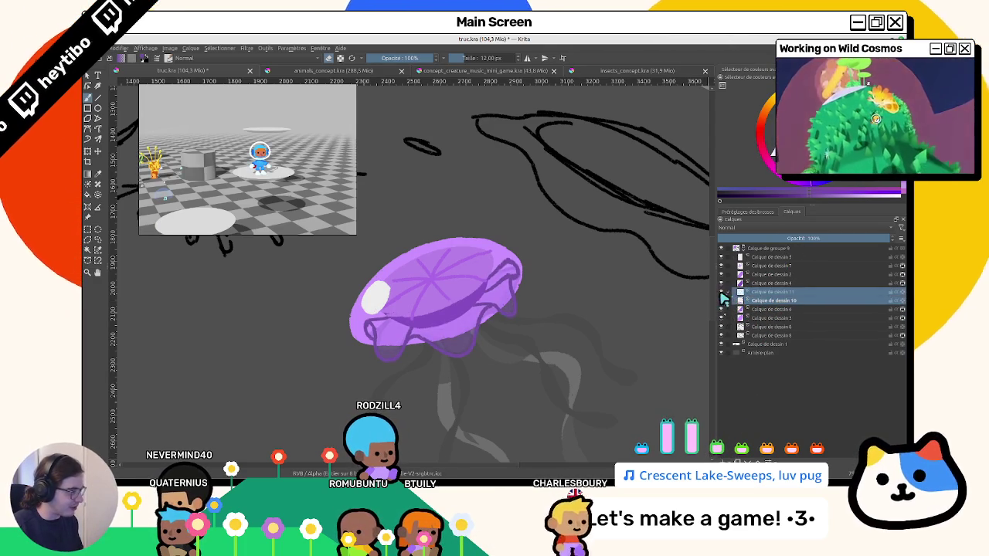
pyautogui.click(753, 292)
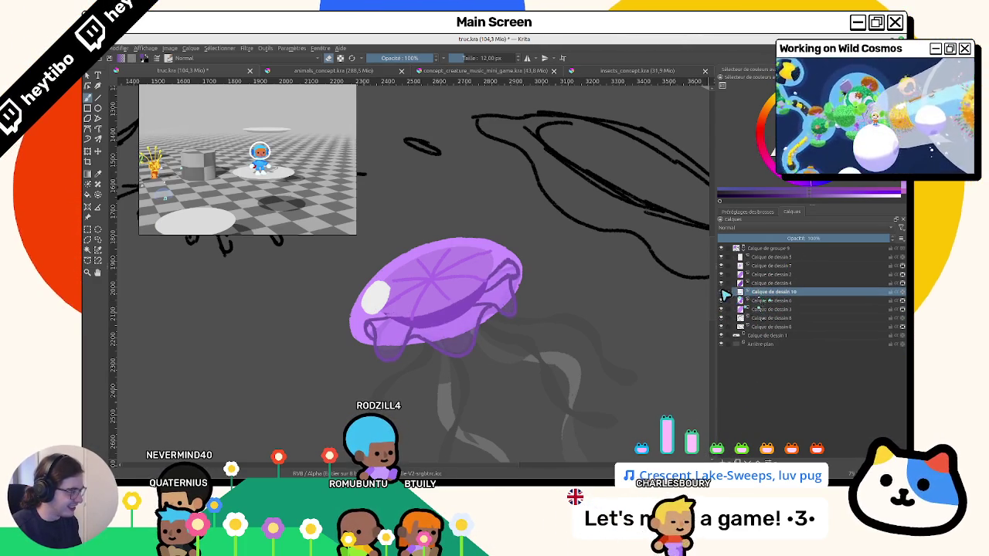
pyautogui.hotkey('ctrl', 'z')
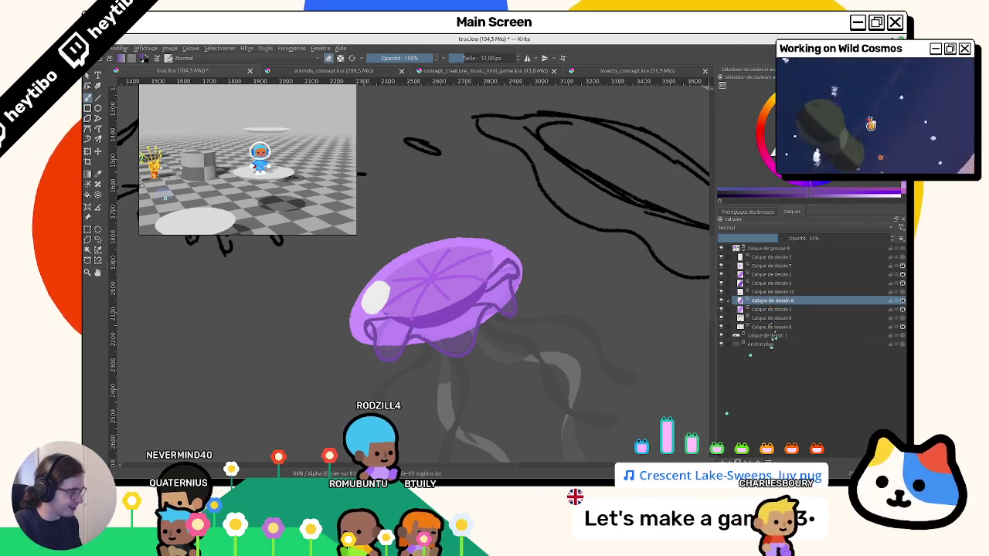
pyautogui.hotkey('ctrl', 'z')
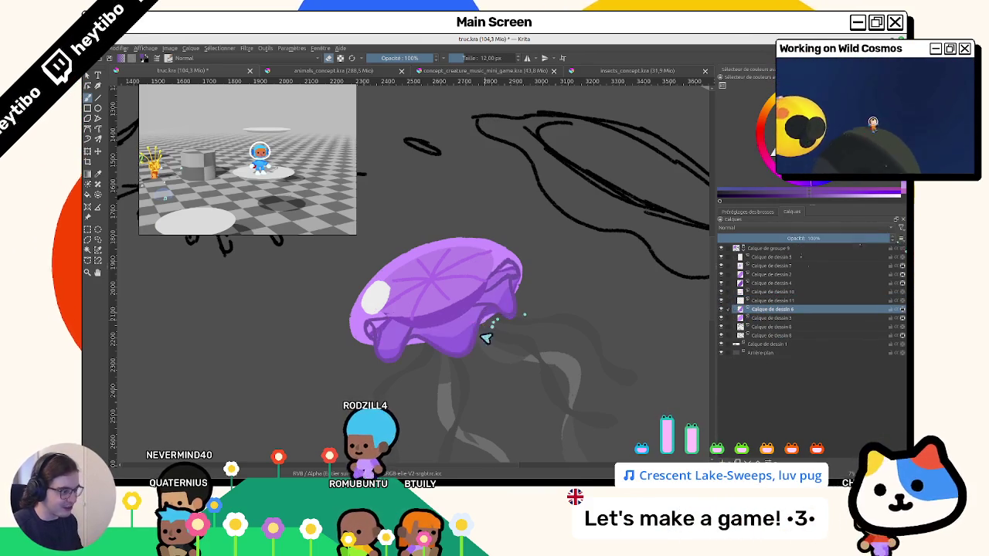
pyautogui.scroll(3, 464, 347)
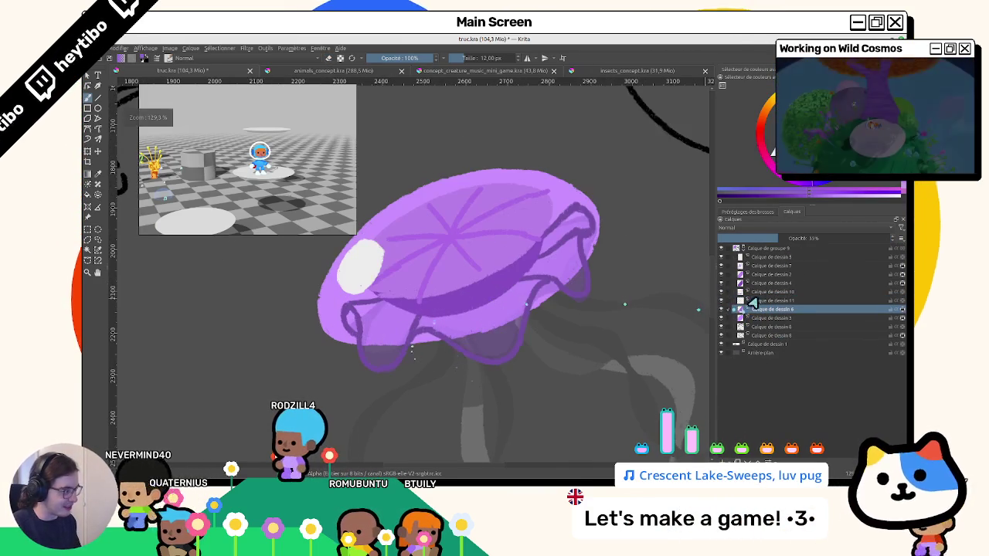
# On Calque de dessin 11, shade the bell's lower-left and right edges with darker purple.
pyautogui.click(773, 301)
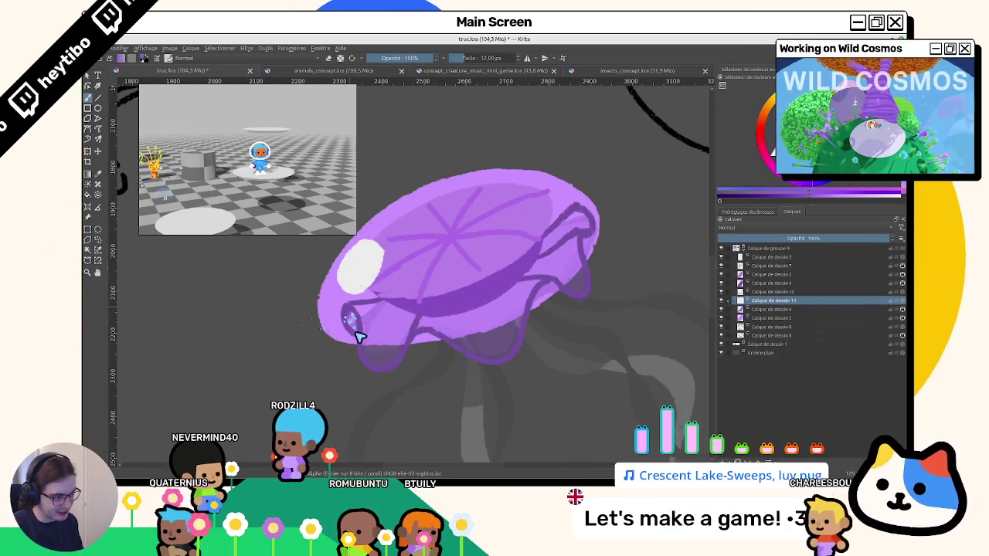
pyautogui.moveTo(353, 327); pyautogui.dragTo(585, 287)
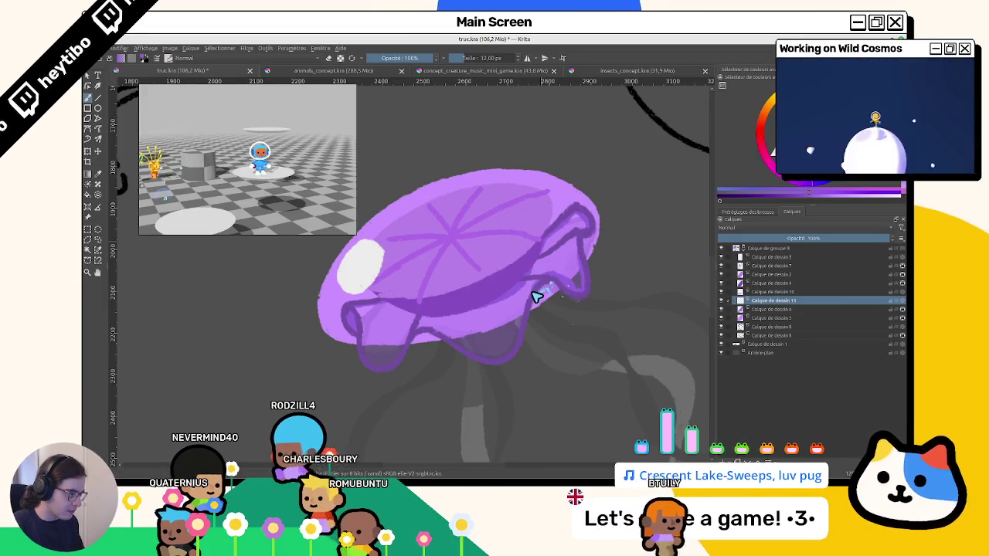
pyautogui.moveTo(564, 287)
pyautogui.mouseDown()
pyautogui.moveTo(511, 357)
pyautogui.moveTo(552, 298)
pyautogui.moveTo(517, 249)
pyautogui.mouseUp()
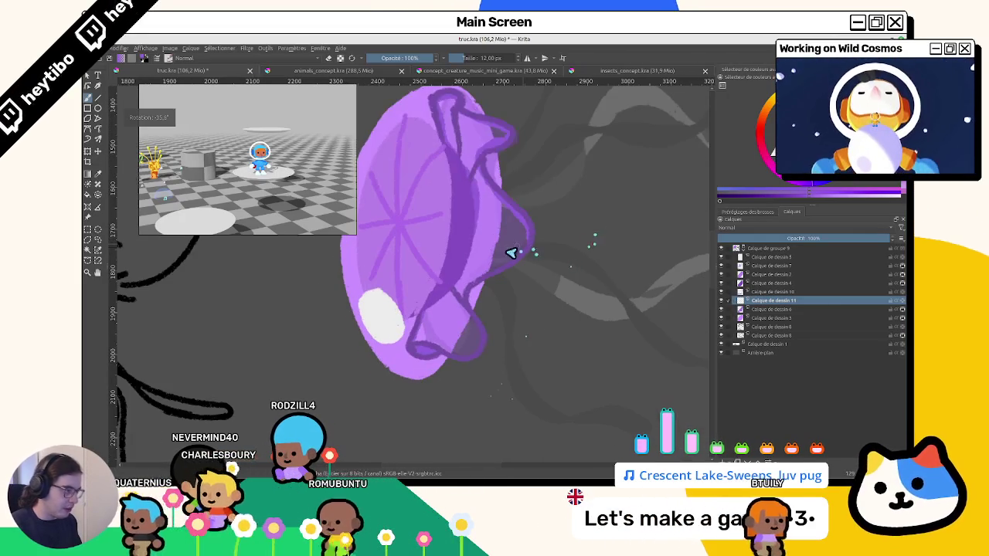
pyautogui.moveTo(476, 286)
pyautogui.mouseDown()
pyautogui.moveTo(469, 317)
pyautogui.moveTo(515, 255)
pyautogui.moveTo(497, 315)
pyautogui.moveTo(473, 328)
pyautogui.moveTo(526, 326)
pyautogui.mouseUp()
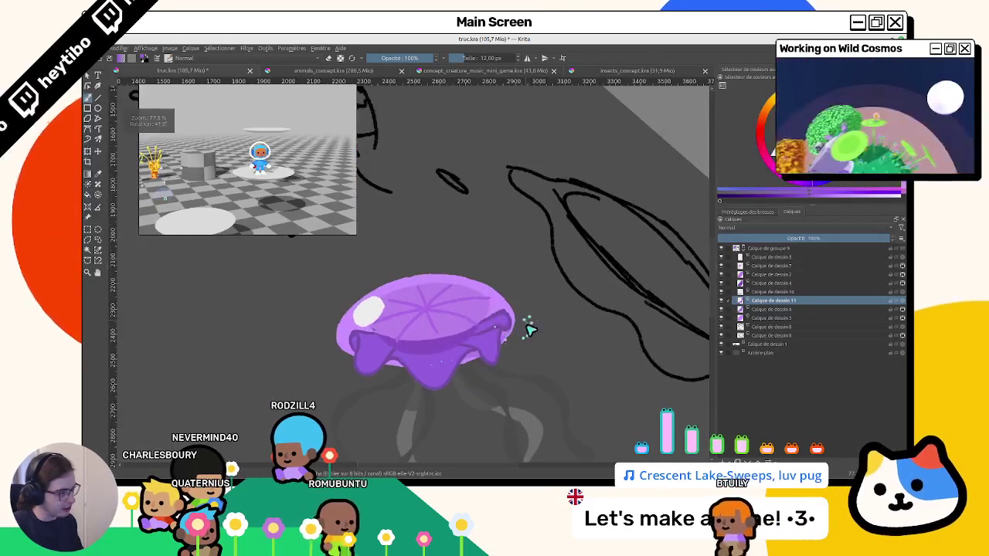
# Merge the faint Calque de dessin 6 down and select Calque de dessin 10.
pyautogui.click(772, 309)
pyautogui.hotkey('ctrl', 'e')
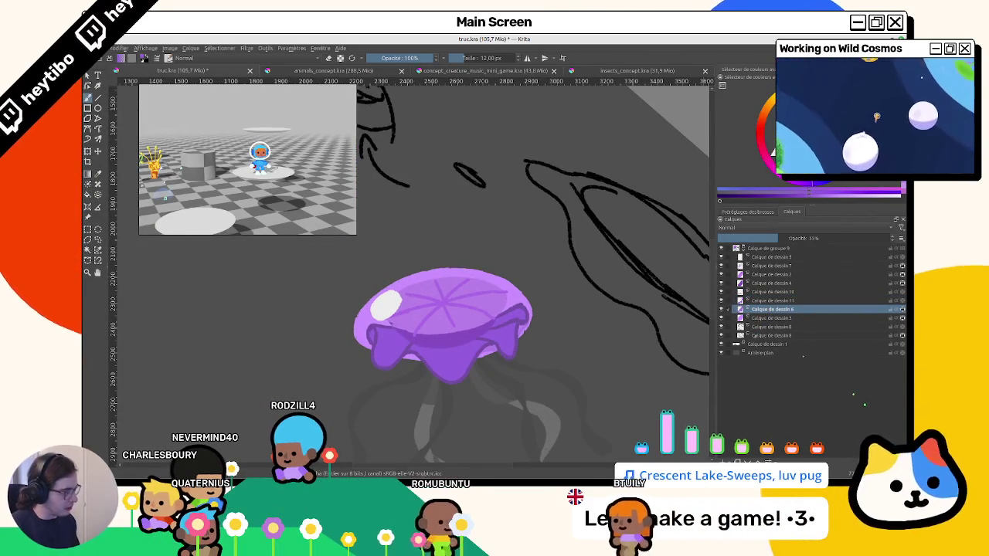
pyautogui.hscroll(-1, 451, 335)
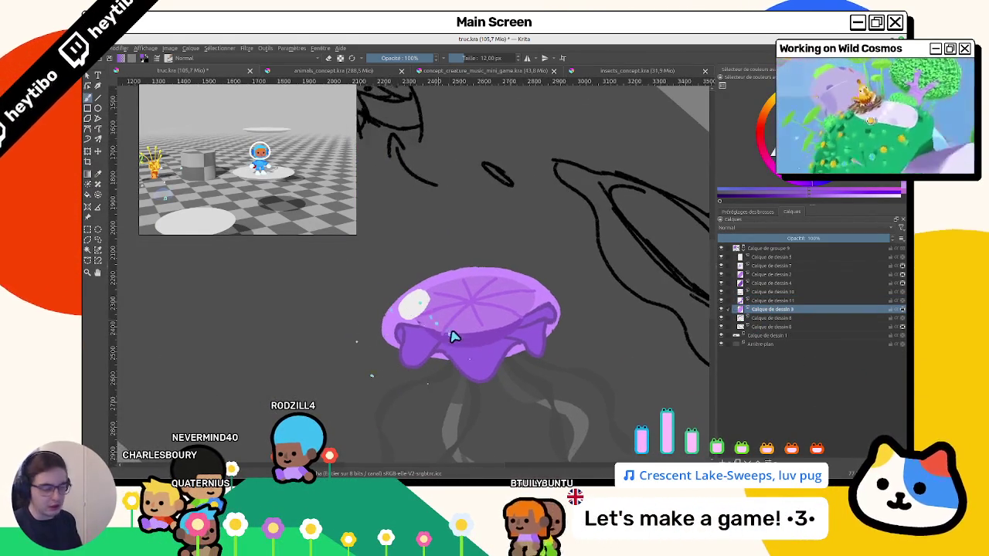
pyautogui.scroll(-1, 457, 311)
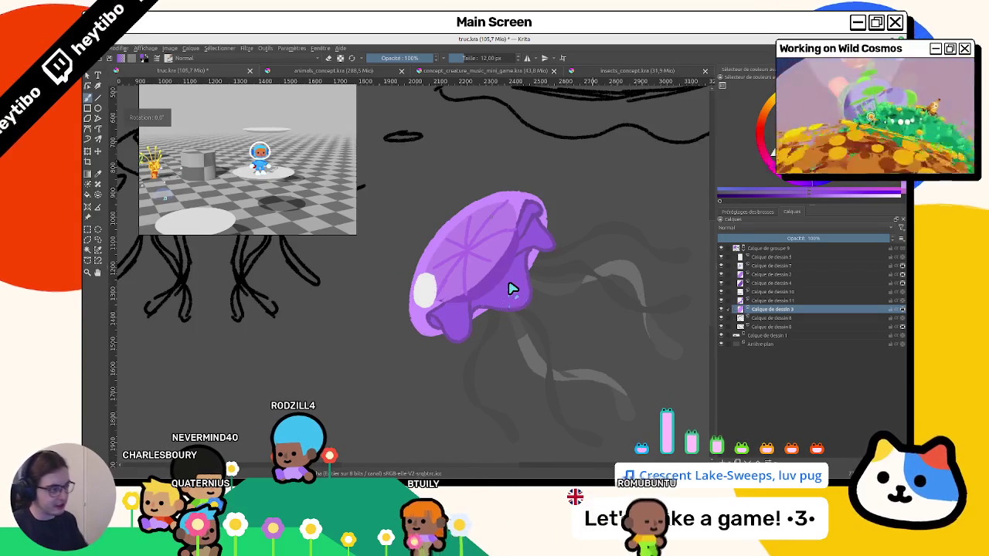
pyautogui.scroll(3, 510, 288)
pyautogui.click(761, 291)
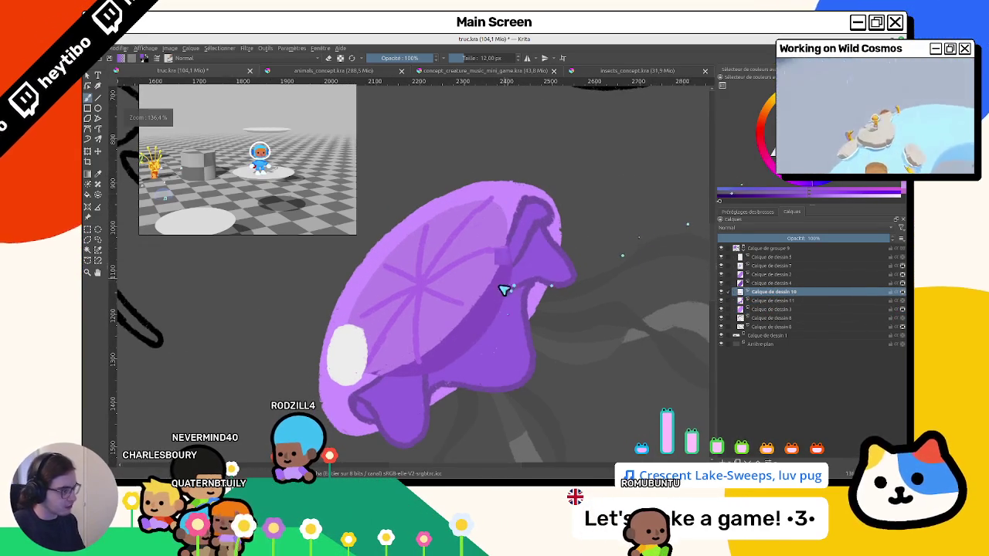
pyautogui.scroll(-1, 530, 309)
# Pick a purple, enlarge the brush to 82,48 px, paint sparkle dots, then undo them.
pyautogui.click(818, 185)
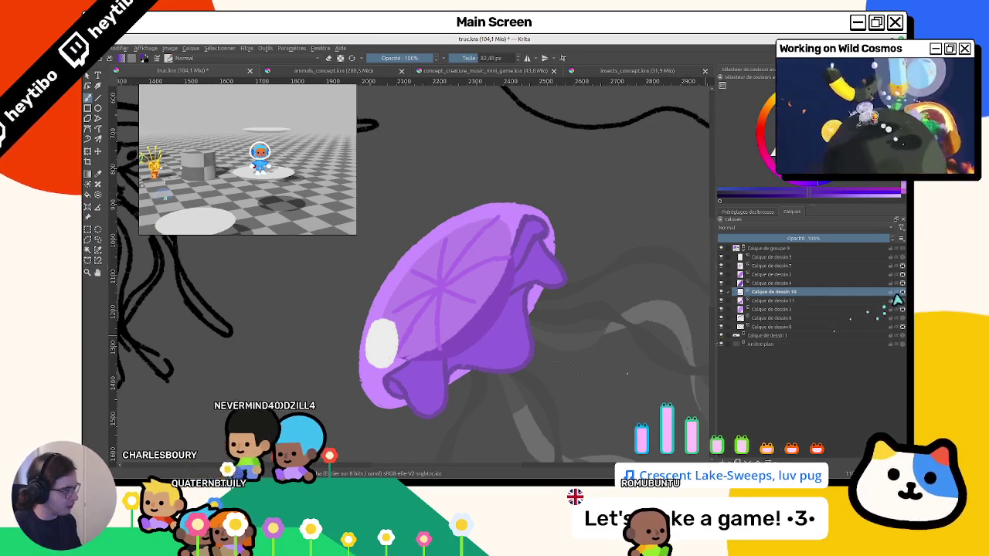
pyautogui.moveTo(644, 327); pyautogui.dragTo(514, 353)
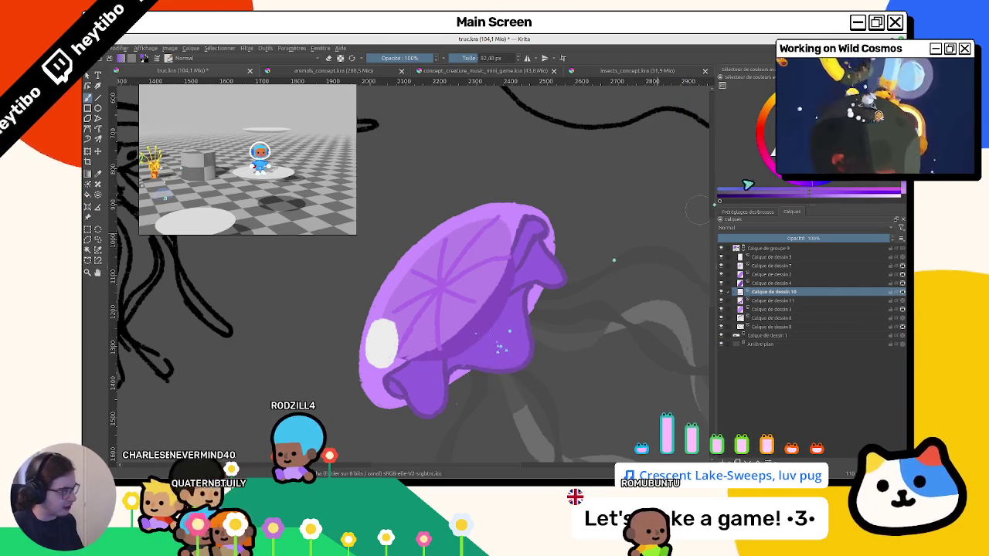
pyautogui.moveTo(530, 348); pyautogui.dragTo(448, 371)
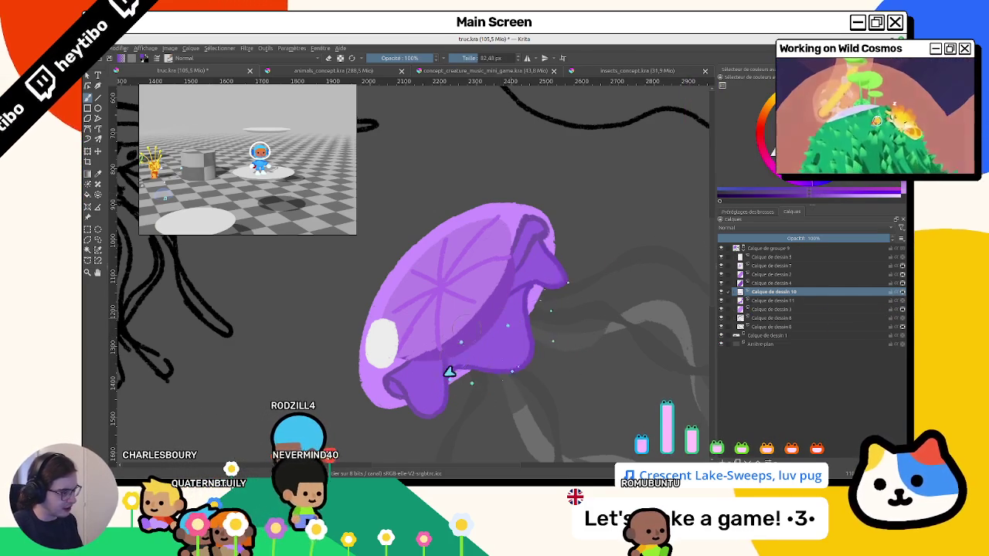
pyautogui.scroll(-5, 534, 324)
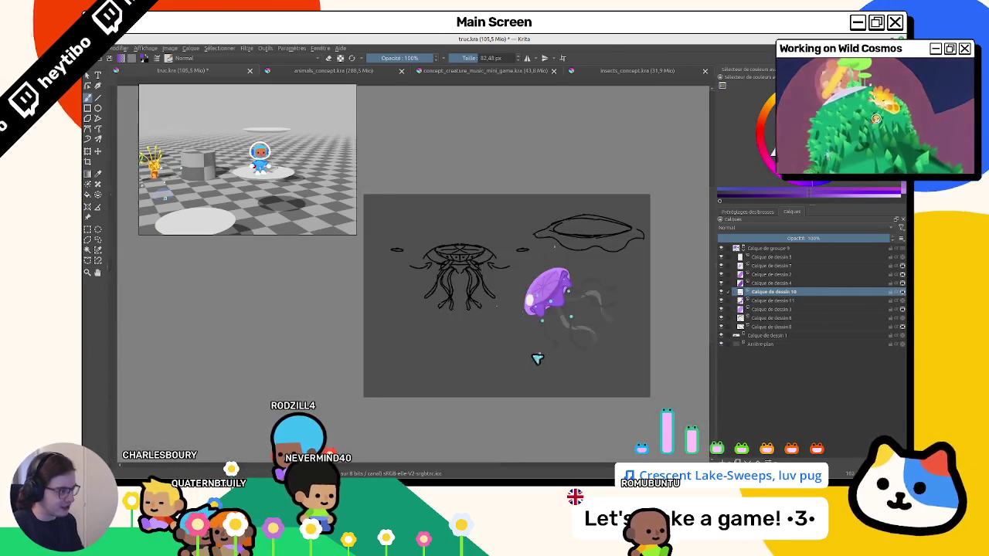
pyautogui.moveTo(536, 355); pyautogui.dragTo(690, 293)
pyautogui.hotkey('ctrl', 'z')
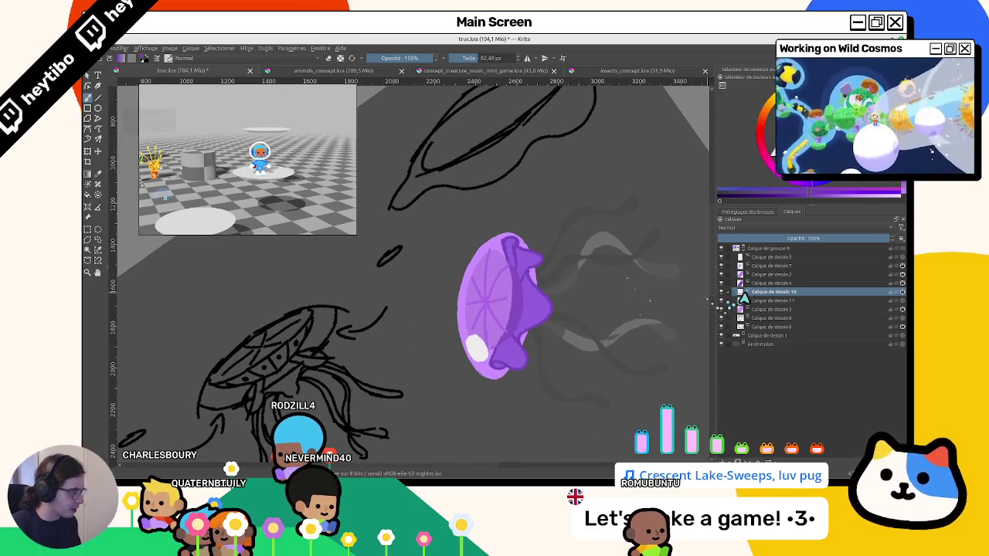
# Select the jellyfish's opaque pixels, group the frill layers into Calque de groupe 13, and deselect.
pyautogui.click(746, 300)
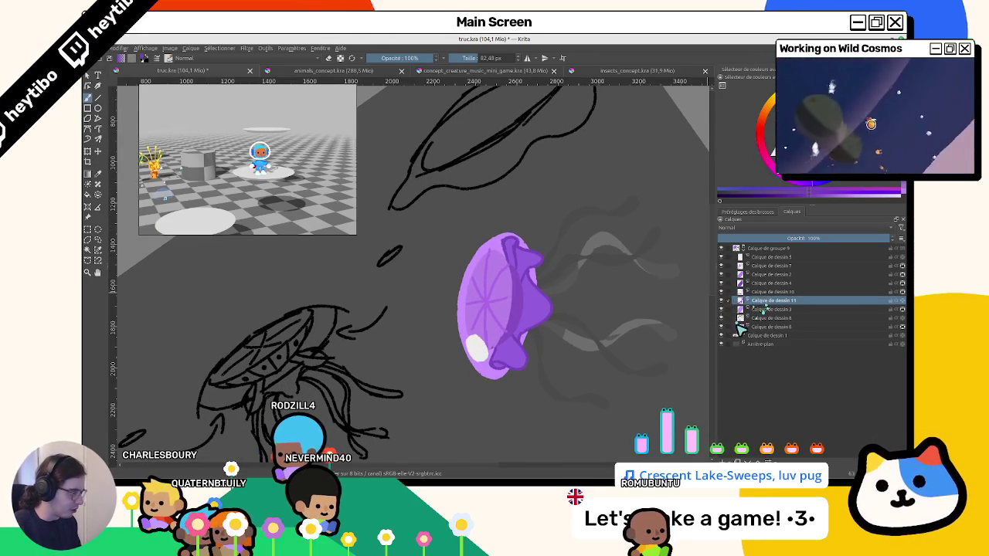
pyautogui.keyDown('ctrl'); pyautogui.click(741, 302); pyautogui.keyUp('ctrl')
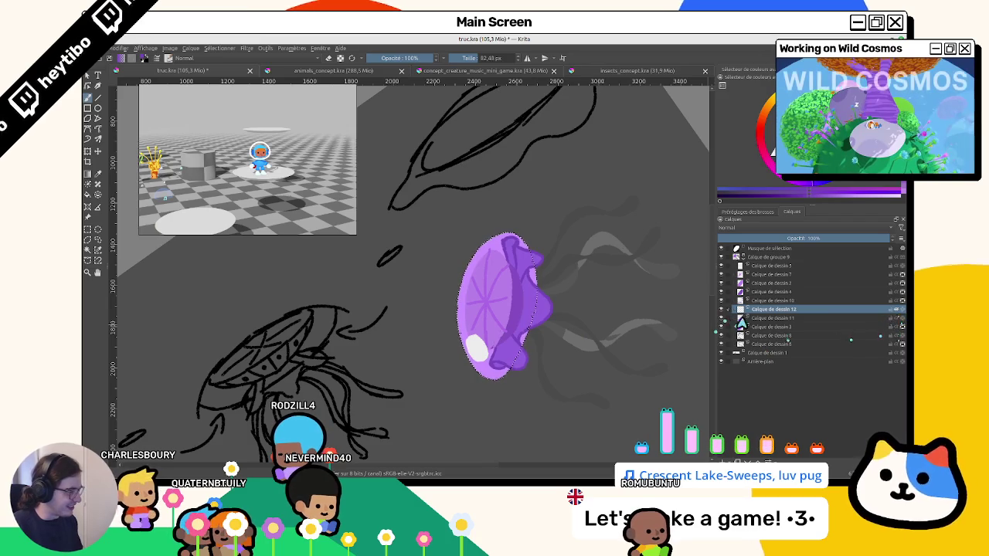
pyautogui.keyDown('ctrl'); pyautogui.click(773, 301); pyautogui.keyUp('ctrl')
pyautogui.hotkey('ctrl', 'g')
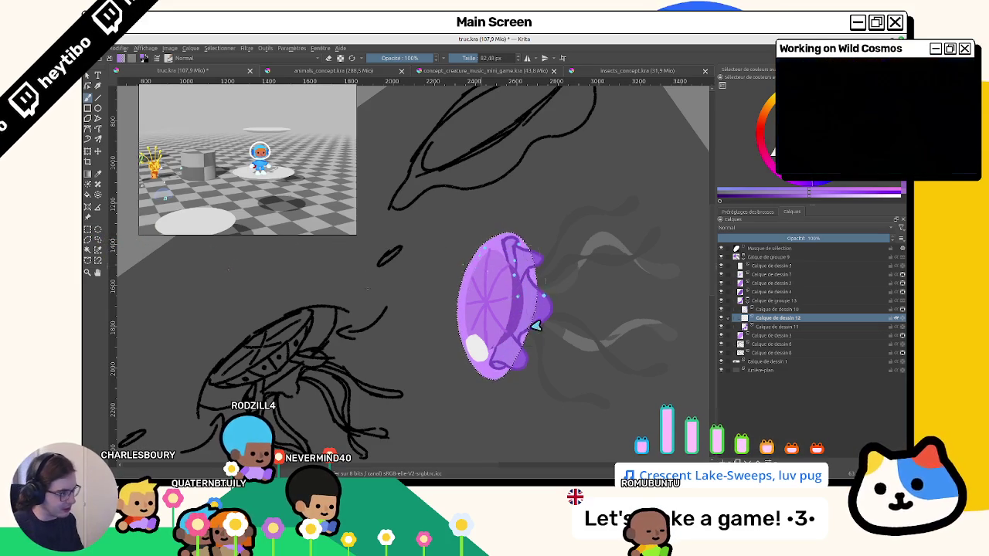
pyautogui.click(87, 229)
pyautogui.hotkey('ctrl', 'shift', 'a')
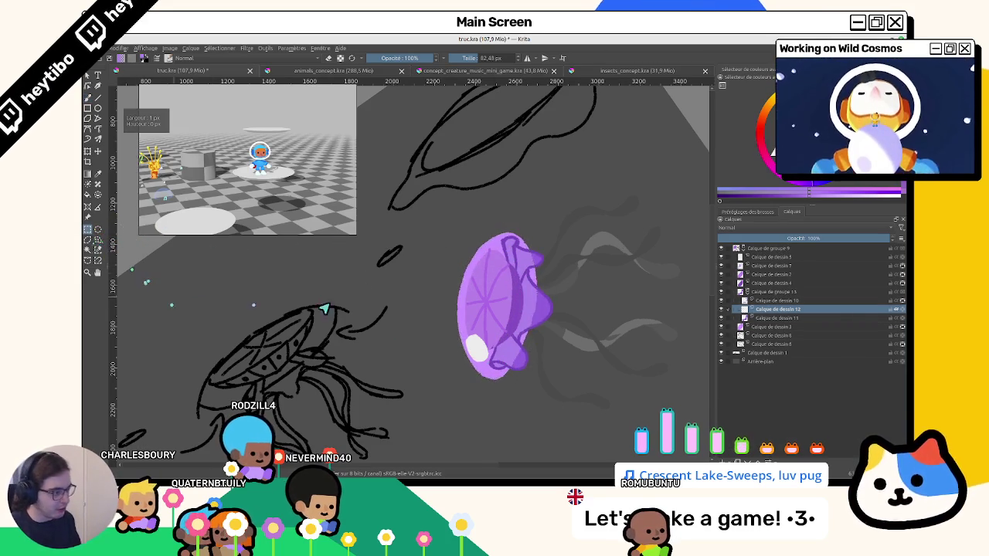
pyautogui.press('6')
pyautogui.press('6')
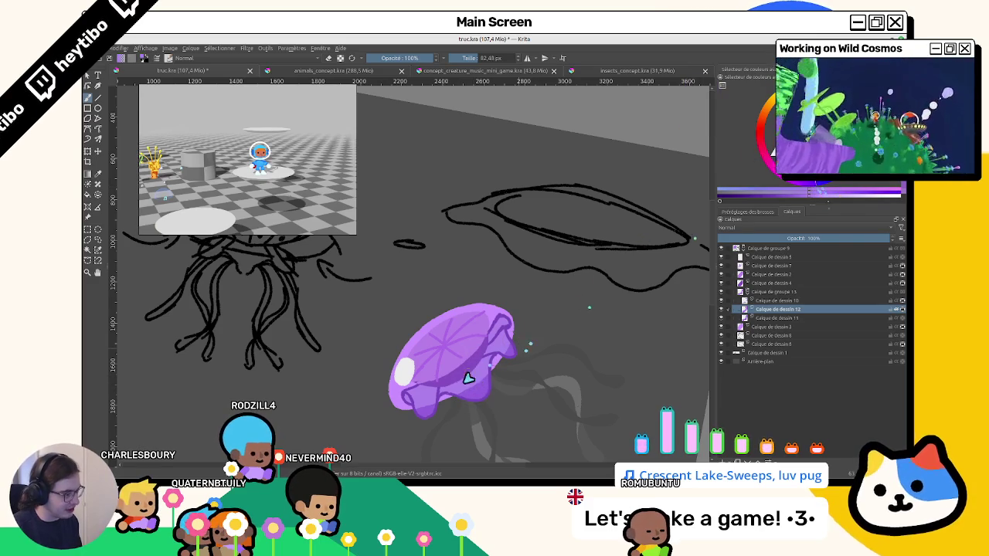
# Make Calque de dessin 12 visible and select the jellyfish's opaque pixels with Select Opaque.
pyautogui.scroll(2, 410, 396)
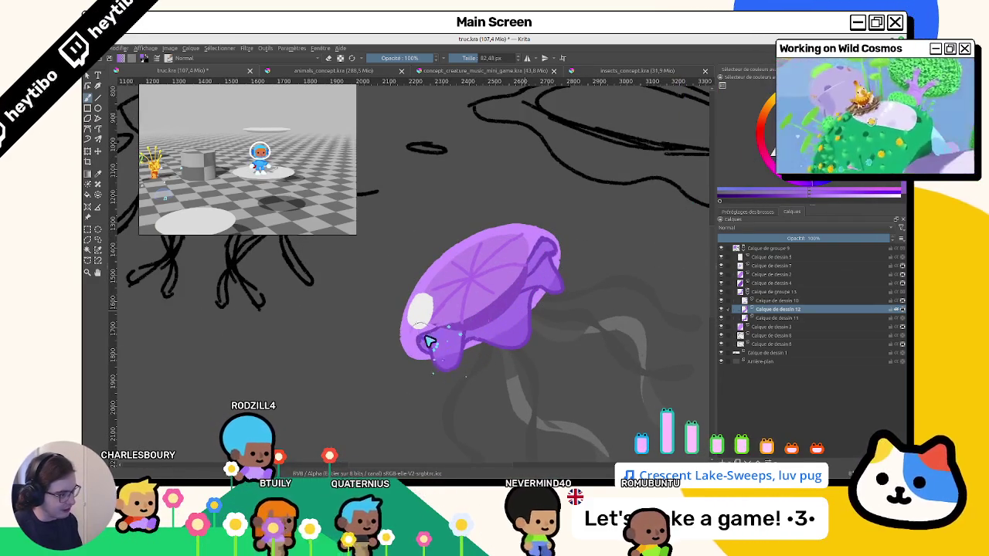
pyautogui.scroll(-2, 437, 352)
pyautogui.scroll(3, 429, 346)
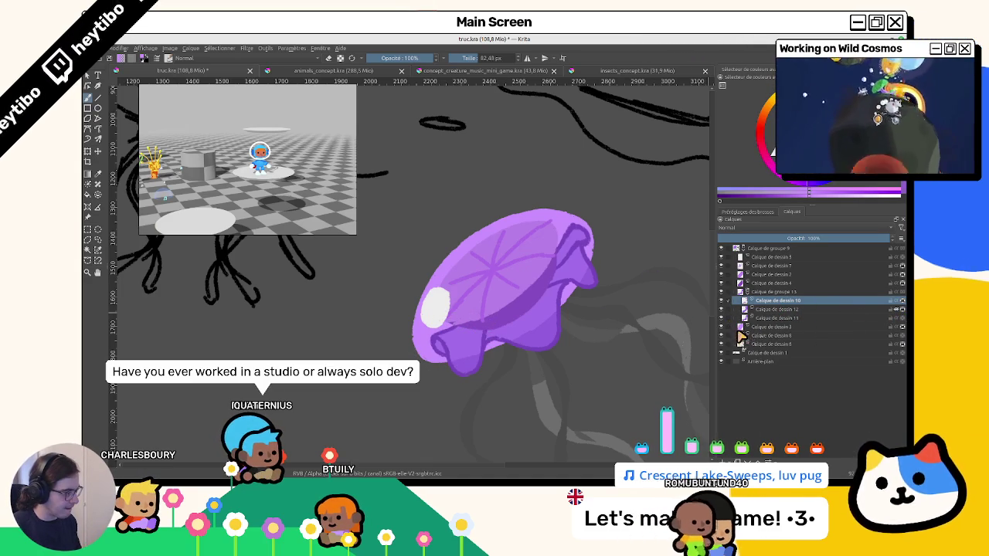
pyautogui.click(720, 309)
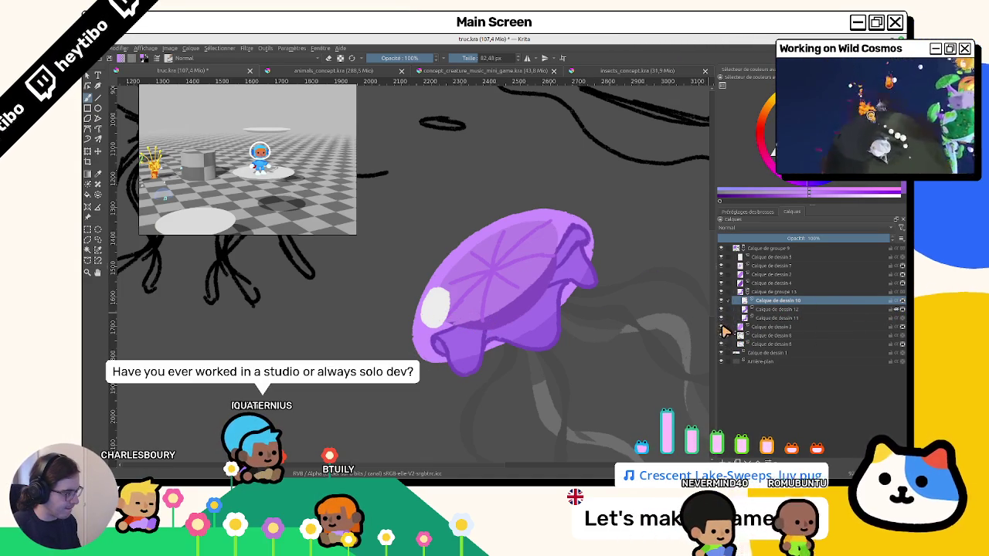
pyautogui.keyDown('ctrl'); pyautogui.click(743, 328); pyautogui.keyUp('ctrl')
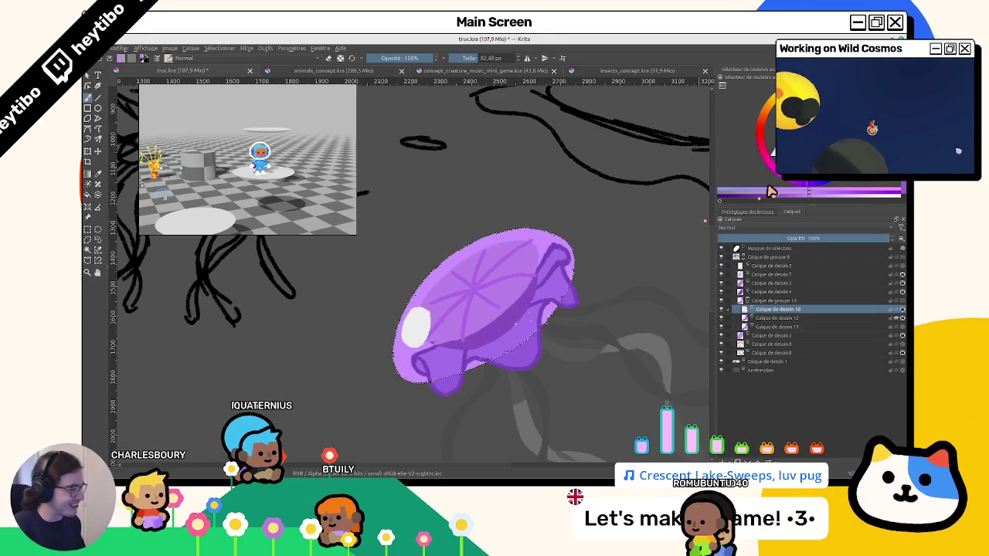
# Lay soft 47% opacity strokes across the selected jellyfish bell.
pyautogui.scroll(-1, 523, 323)
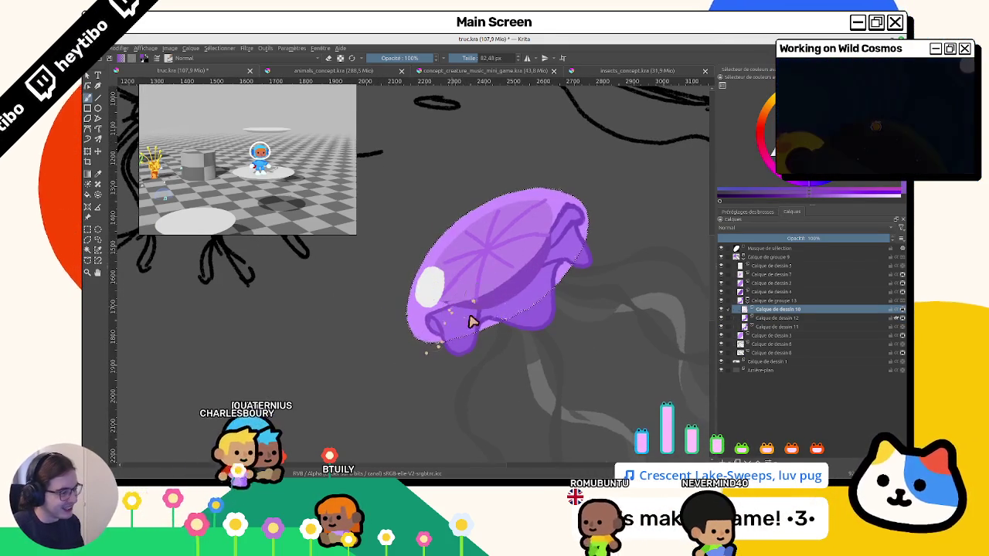
pyautogui.moveTo(458, 331); pyautogui.dragTo(469, 226)
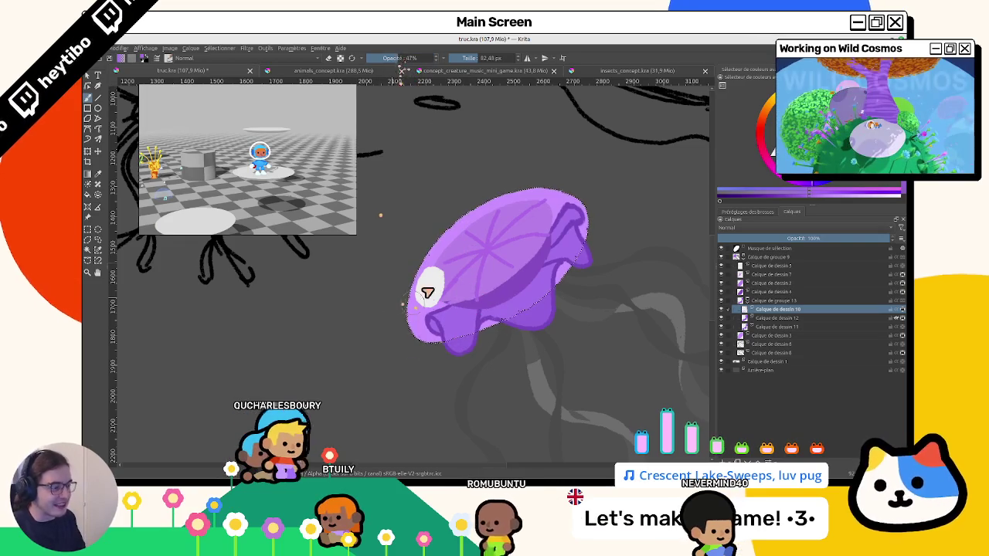
pyautogui.moveTo(453, 316); pyautogui.dragTo(529, 299)
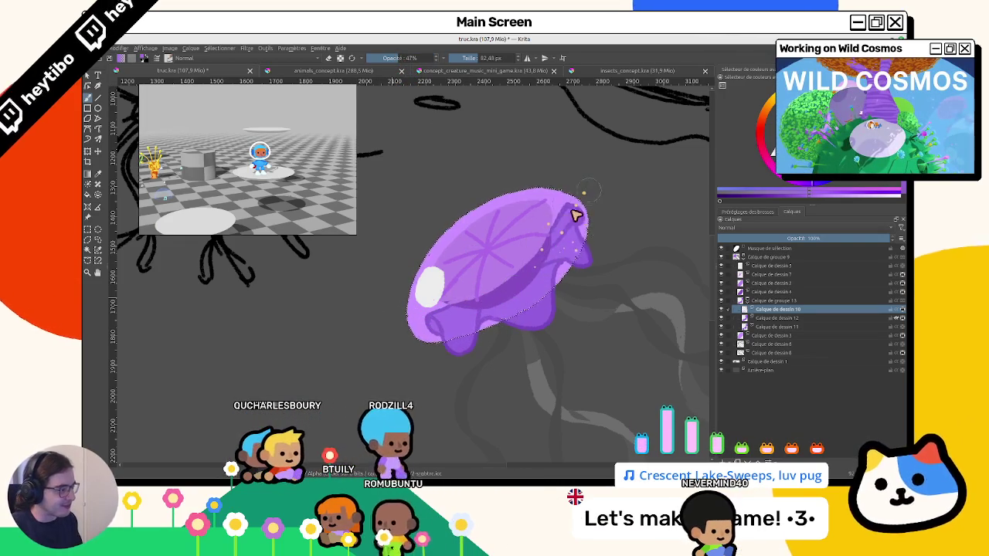
pyautogui.hscroll(-1, 193, 255)
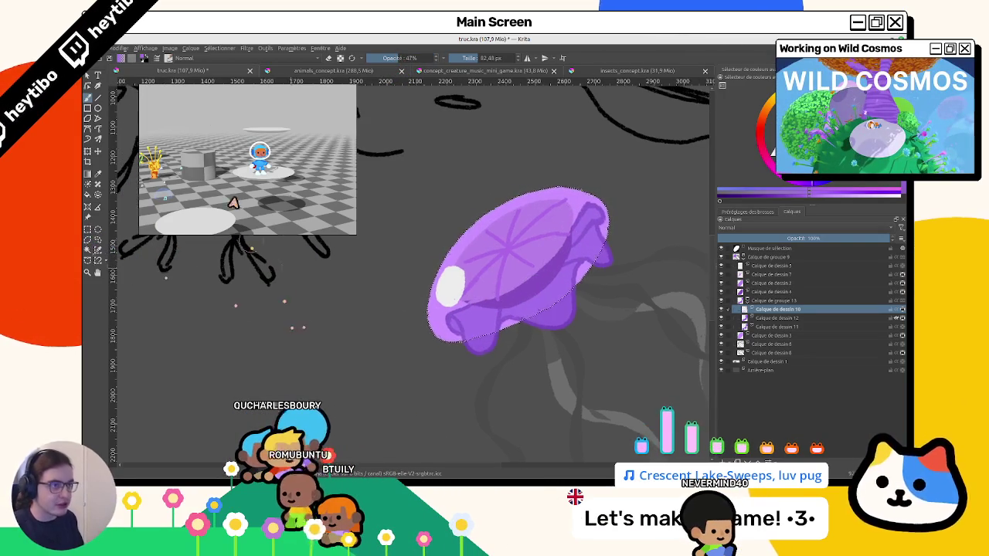
# Open and close the Filtre menu, then open the Sélectionner menu.
pyautogui.click(245, 49)
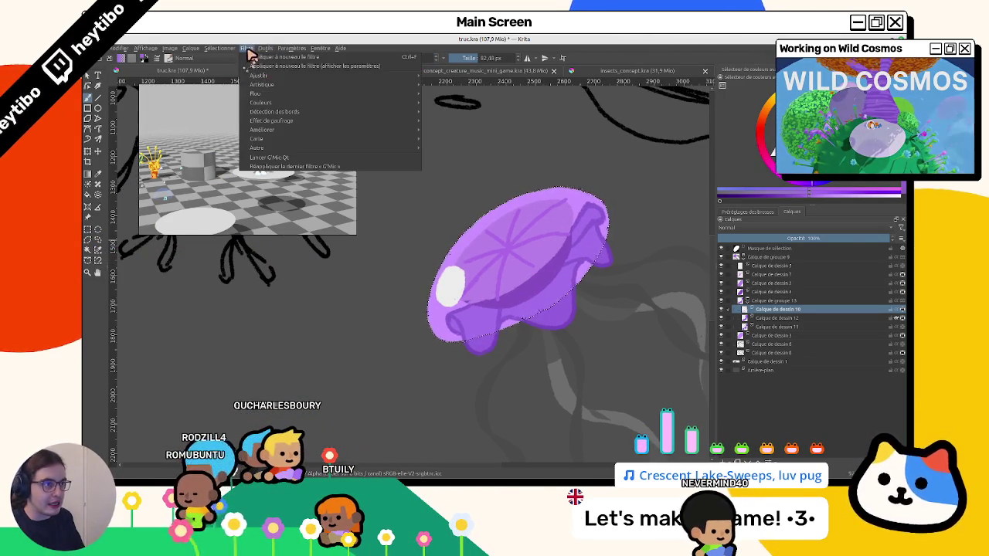
pyautogui.click(245, 50)
pyautogui.click(221, 48)
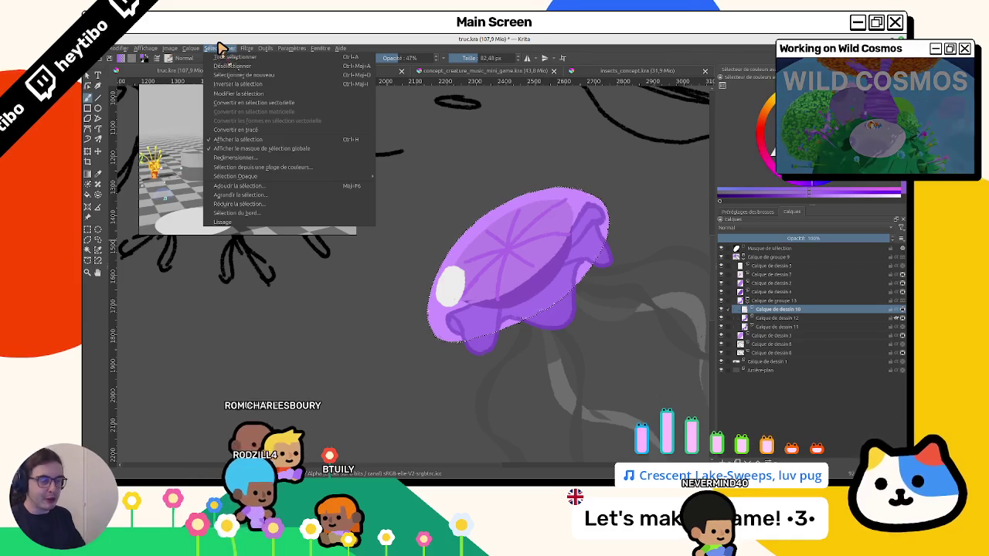
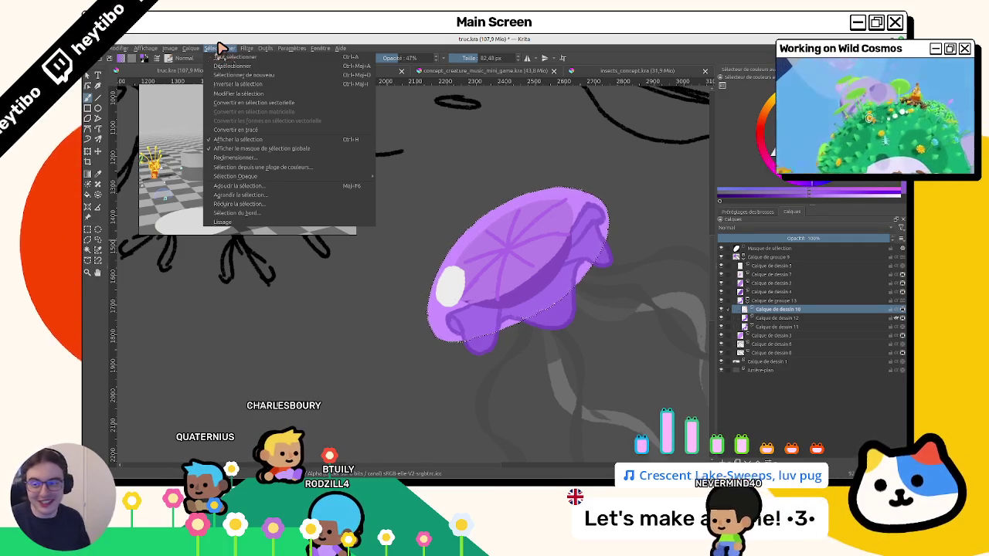
# Dismiss the Select menu and clear the selection around the jellyfish.
pyautogui.click(398, 260)
pyautogui.moveTo(378, 267); pyautogui.dragTo(365, 273)
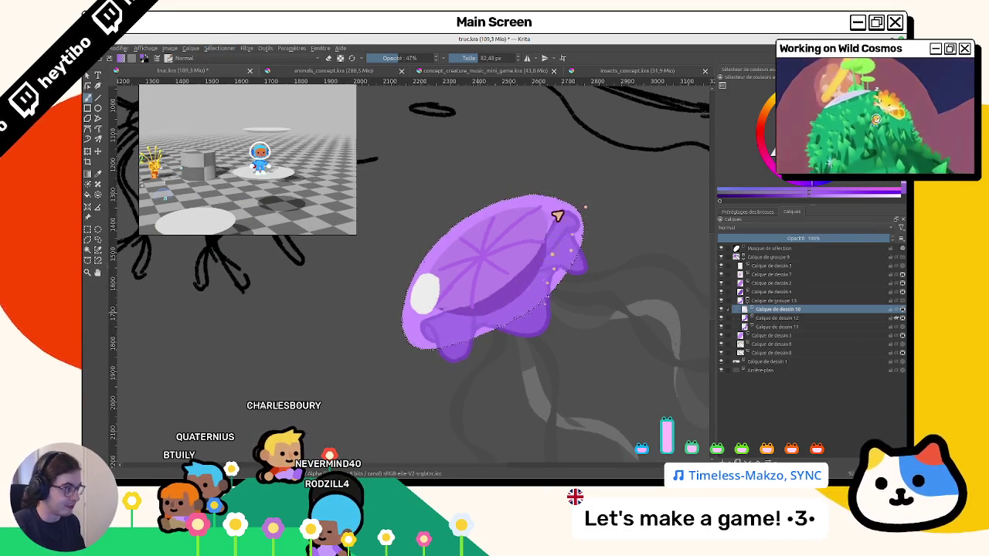
pyautogui.click(89, 230)
pyautogui.click(232, 344)
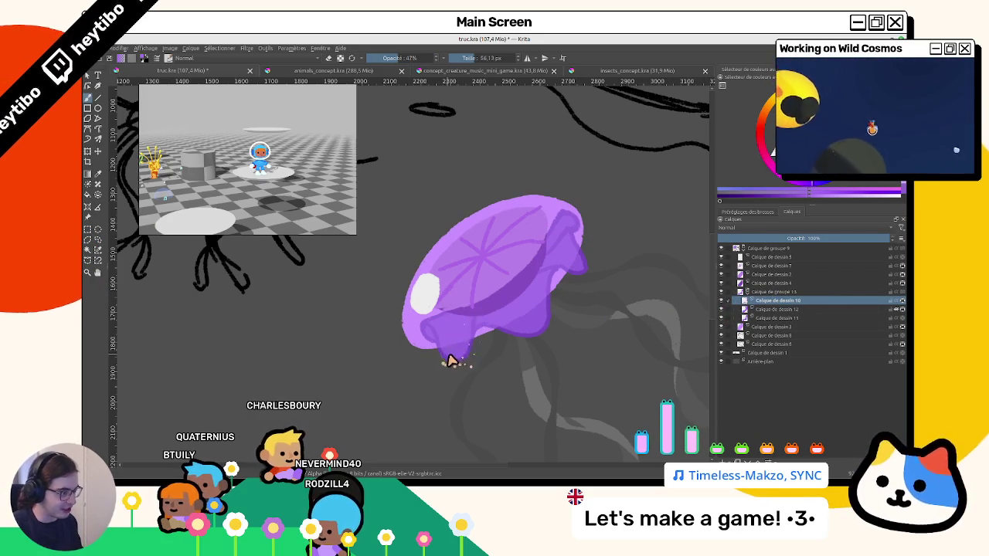
# Paint darker purple shading on the bell's right edge with the brush at 100% opacity.
pyautogui.press('b')
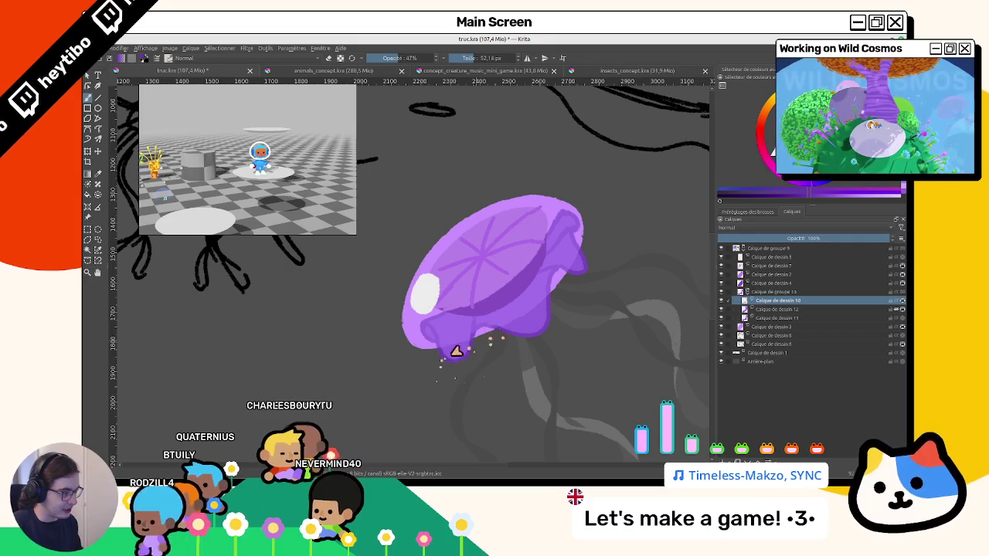
pyautogui.press('o')
pyautogui.press('o')
pyautogui.press('o')
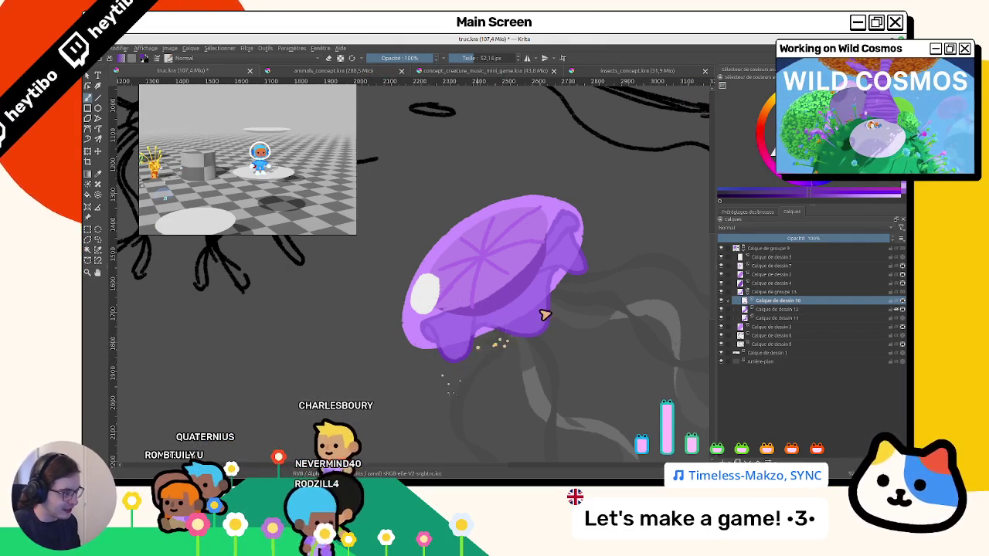
pyautogui.moveTo(540, 309); pyautogui.dragTo(585, 276)
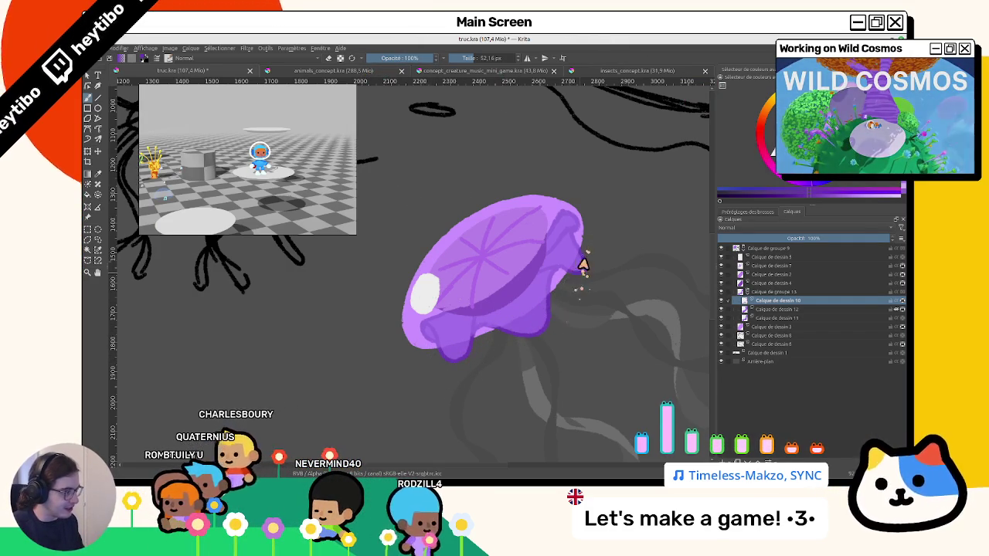
pyautogui.scroll(-5, 573, 301)
pyautogui.moveTo(565, 331); pyautogui.dragTo(587, 309)
pyautogui.scroll(5, 601, 238)
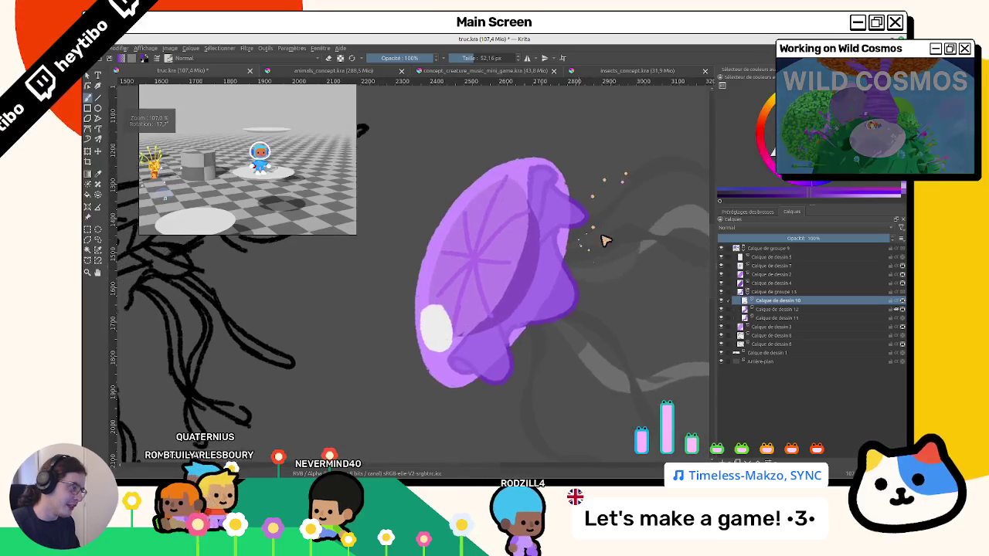
# Select Calque de dessin 11 and undo the trial stroke on the jellyfish's right edge.
pyautogui.click(819, 309)
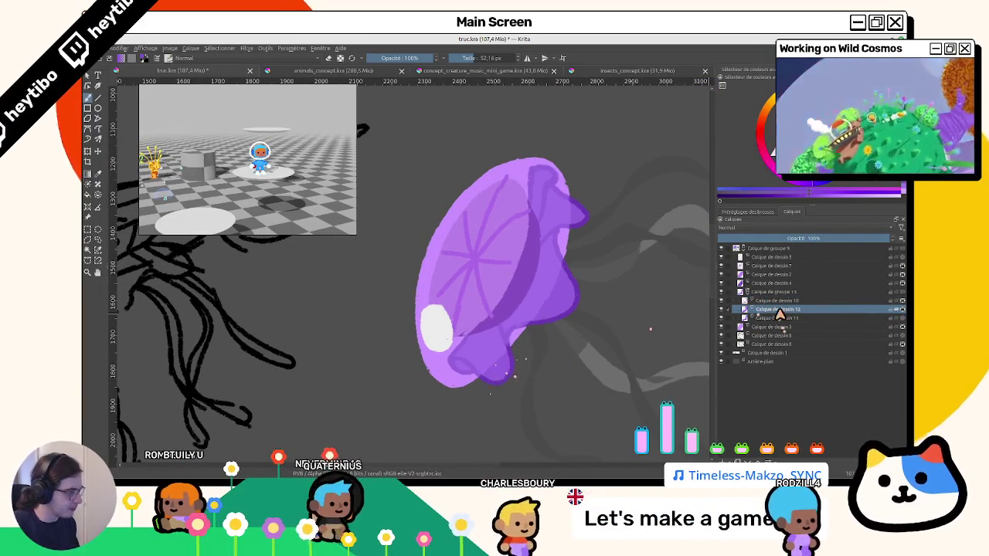
pyautogui.moveTo(773, 317); pyautogui.dragTo(890, 324)
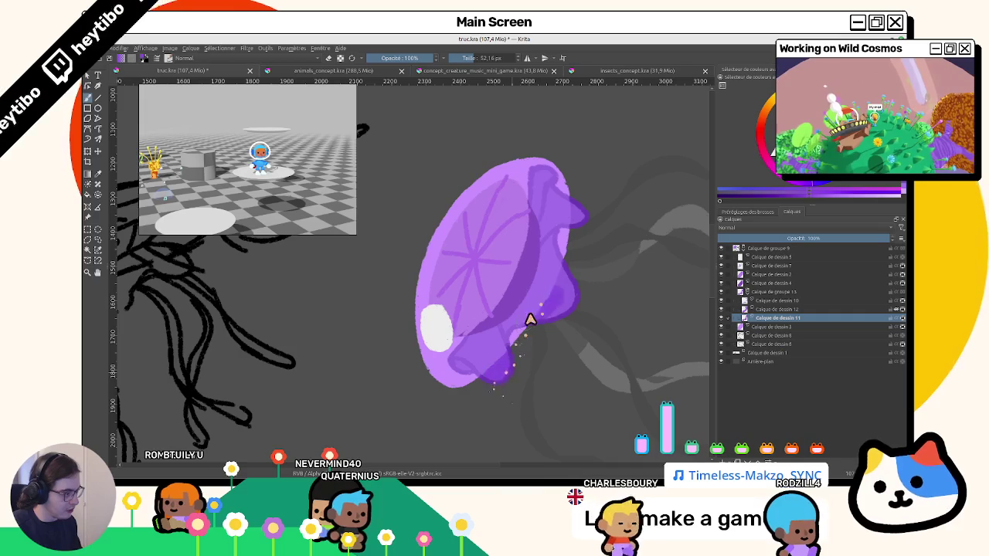
pyautogui.moveTo(564, 309)
pyautogui.mouseDown()
pyautogui.moveTo(569, 193)
pyautogui.moveTo(660, 269)
pyautogui.mouseUp()
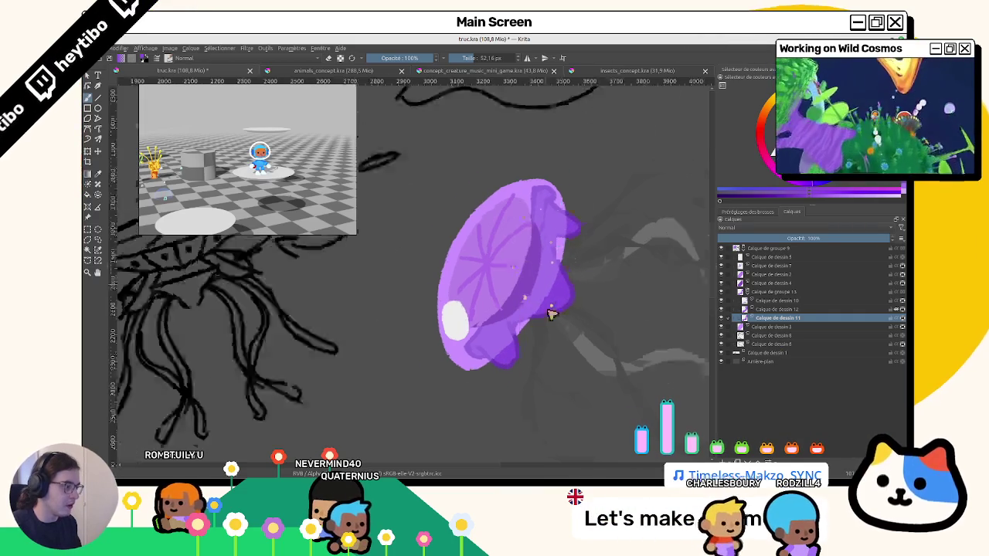
pyautogui.hotkey('ctrl', 'z')
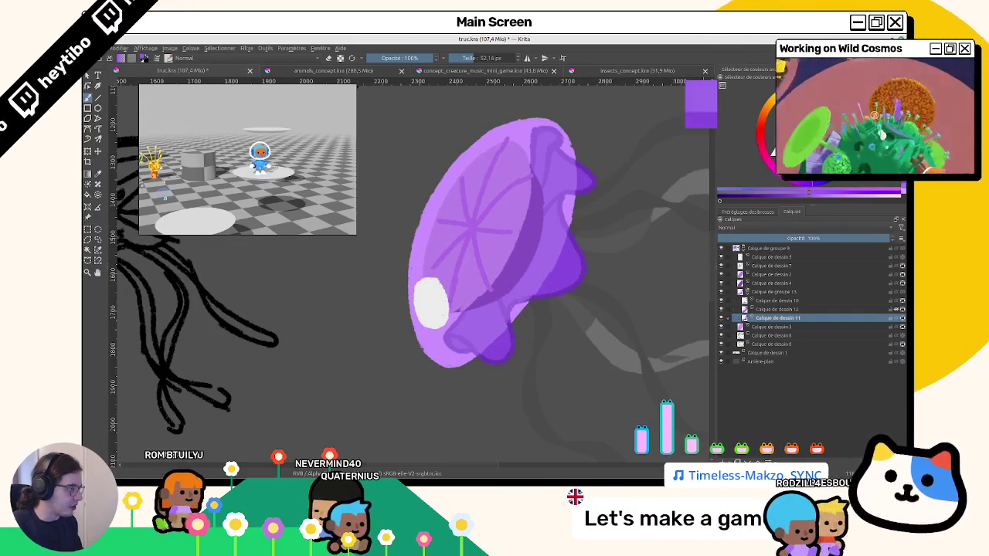
# Insert a new paint layer above Calque de dessin 11 and zoom out to a straight view.
pyautogui.press('Insert')
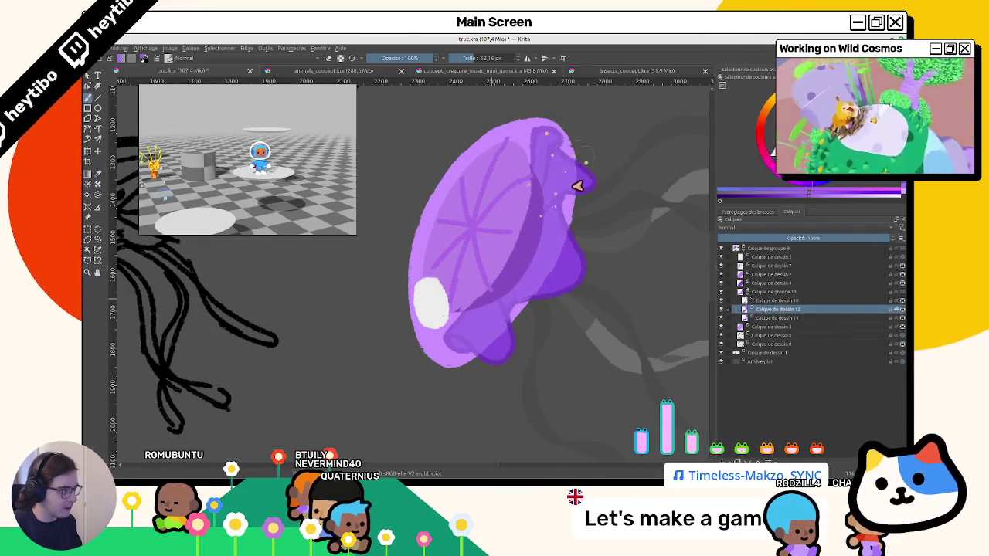
pyautogui.scroll(-5, 595, 170)
pyautogui.moveTo(624, 251)
pyautogui.mouseDown()
pyautogui.moveTo(472, 348)
pyautogui.moveTo(509, 380)
pyautogui.mouseUp()
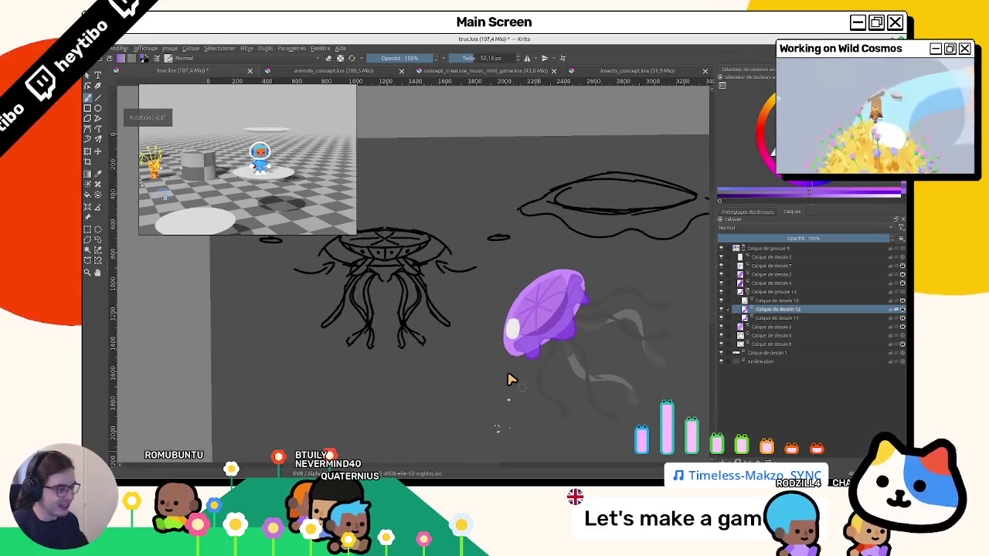
pyautogui.press('1')
pyautogui.scroll(-2, 510, 380)
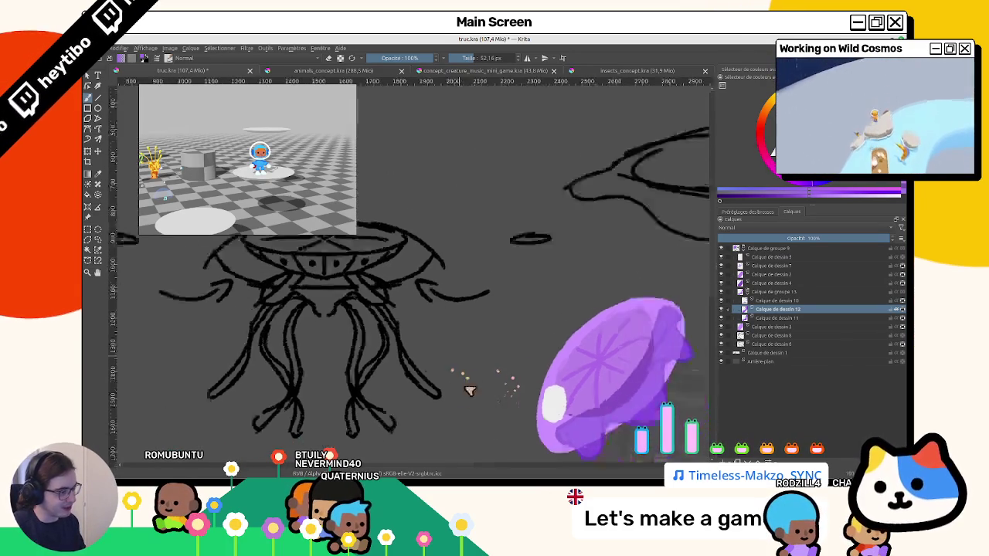
pyautogui.scroll(-2, 465, 386)
pyautogui.scroll(2, 496, 364)
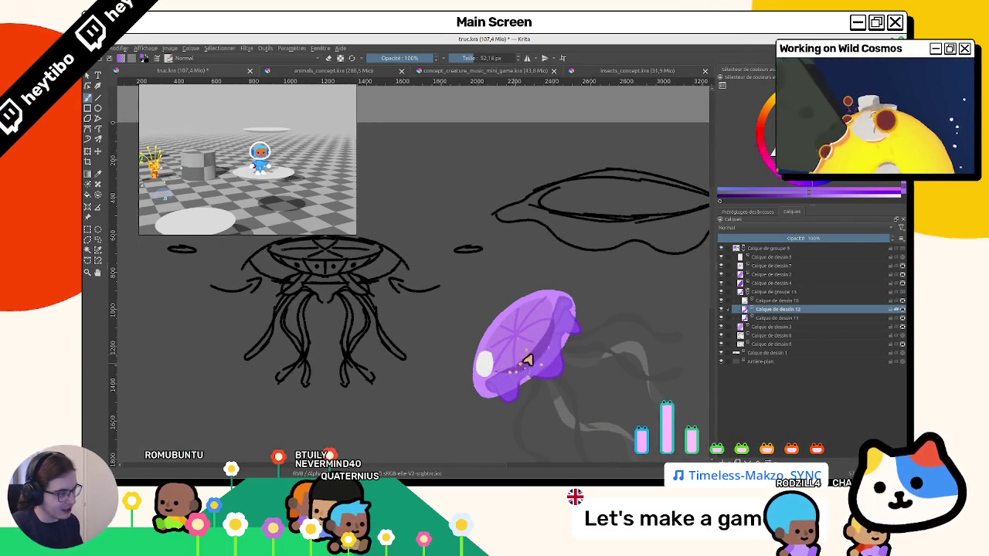
pyautogui.scroll(-3, 530, 351)
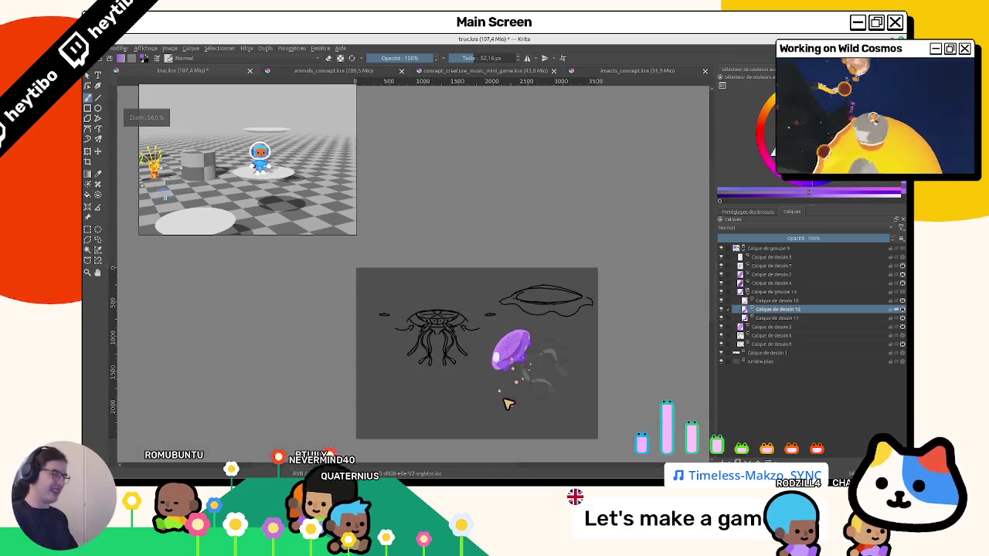
pyautogui.scroll(2, 514, 347)
pyautogui.scroll(1, 515, 348)
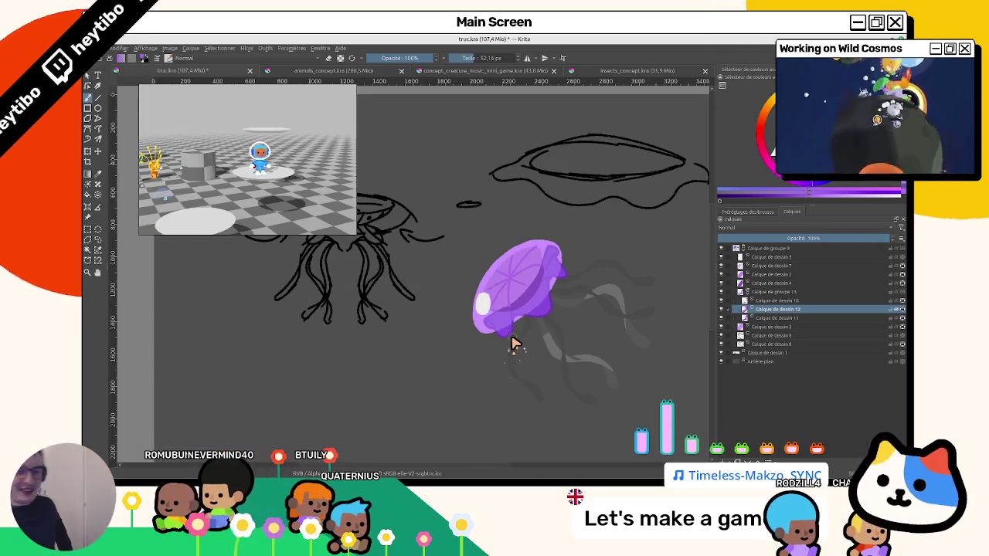
pyautogui.click(340, 72)
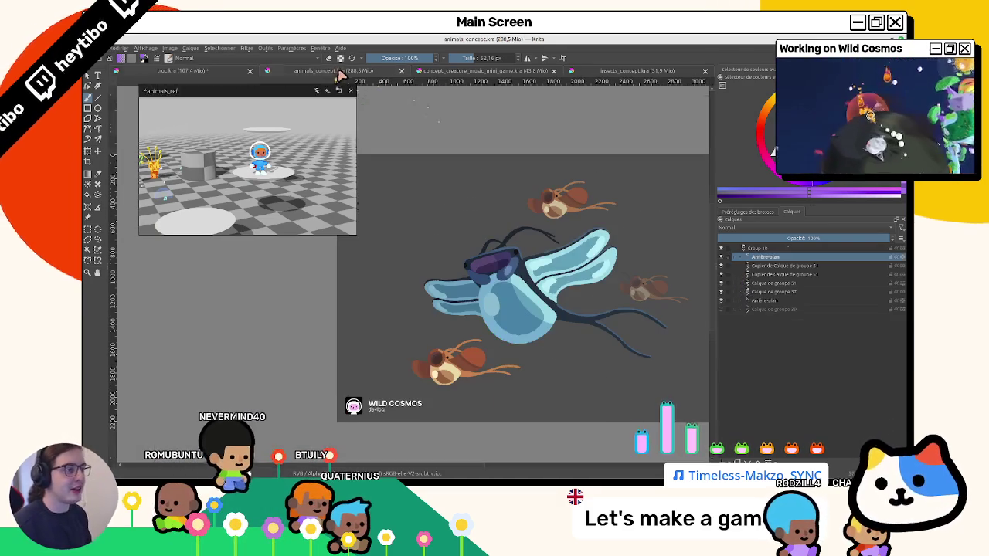
pyautogui.click(216, 75)
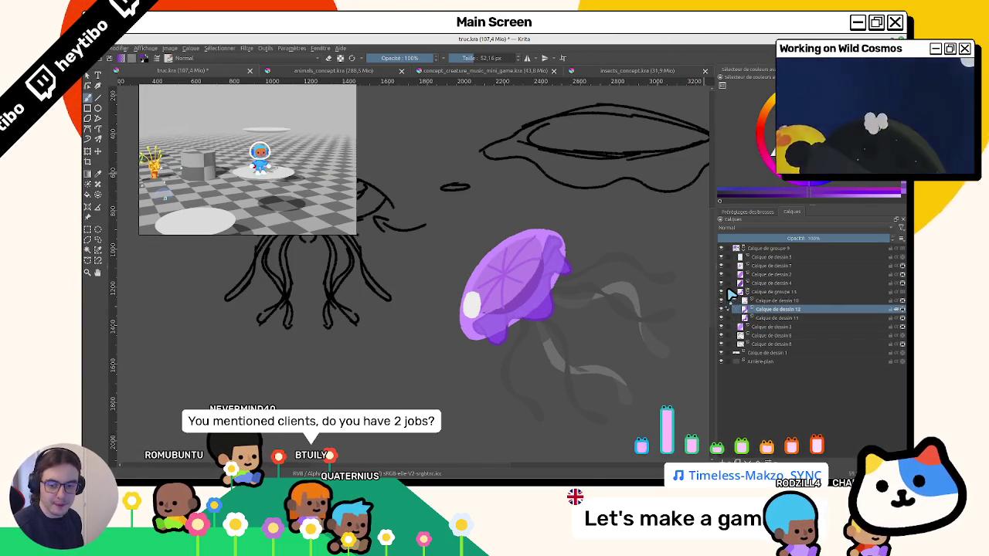
pyautogui.click(788, 284)
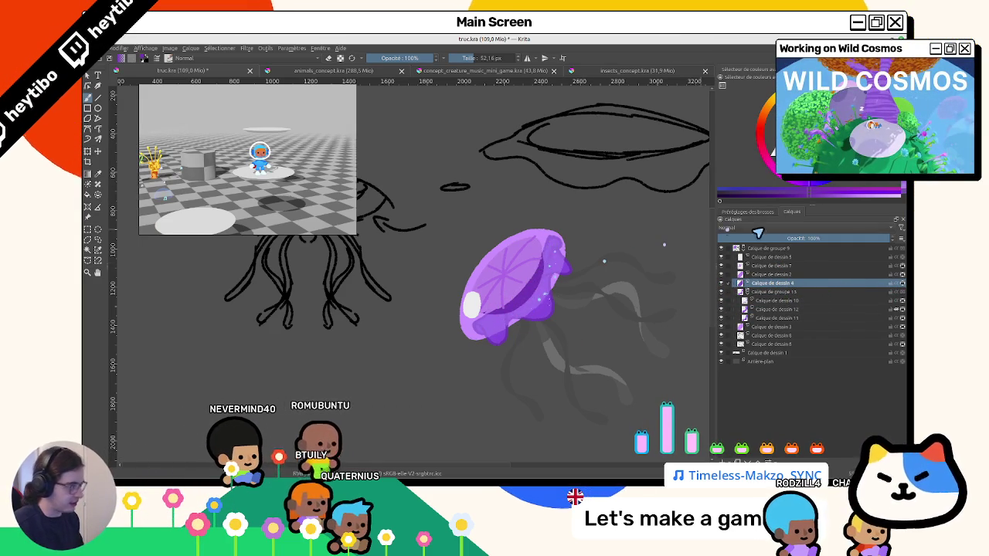
# On Calque de dessin 10, dot purple sparkles along the jellyfish's right edge.
pyautogui.click(812, 300)
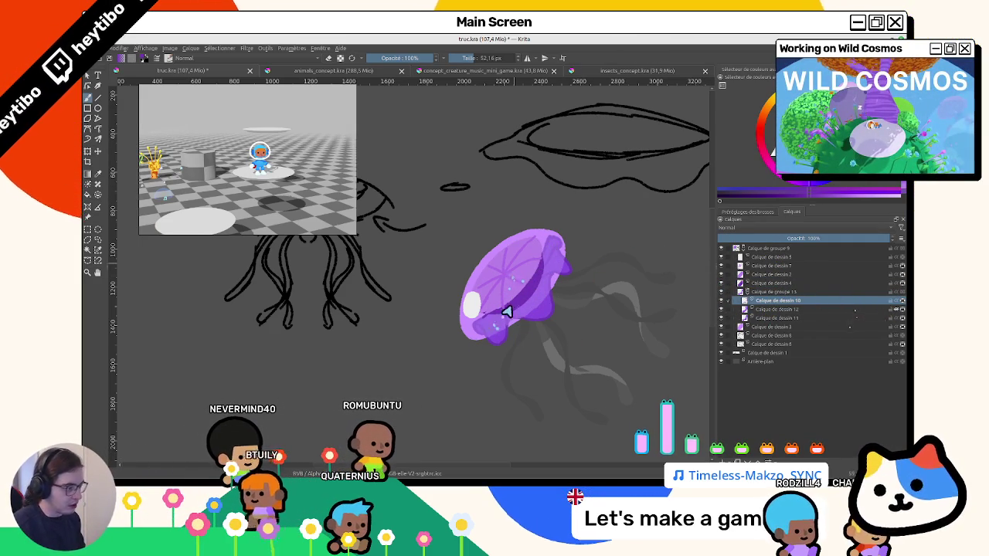
pyautogui.moveTo(485, 340)
pyautogui.mouseDown()
pyautogui.moveTo(530, 327)
pyautogui.moveTo(562, 258)
pyautogui.moveTo(550, 310)
pyautogui.mouseUp()
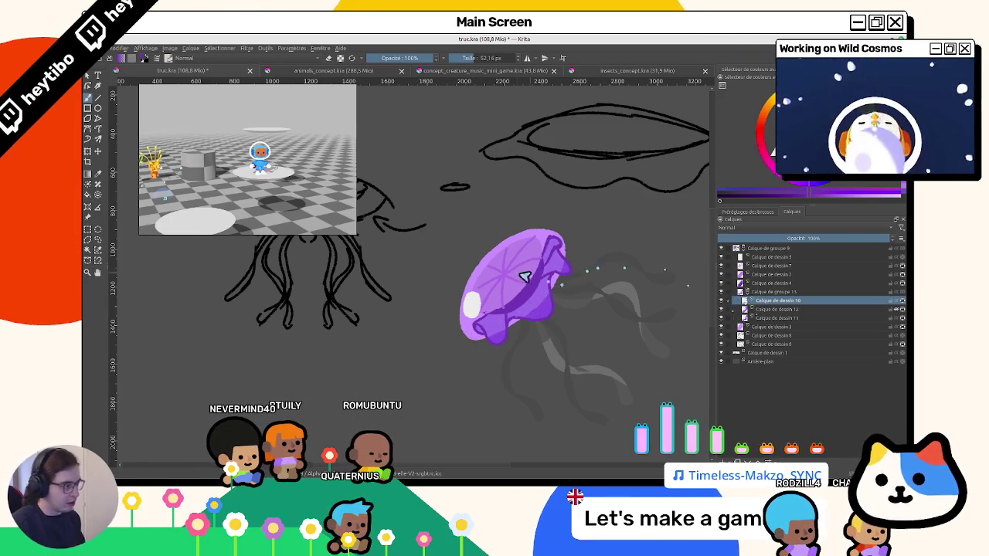
pyautogui.click(755, 328)
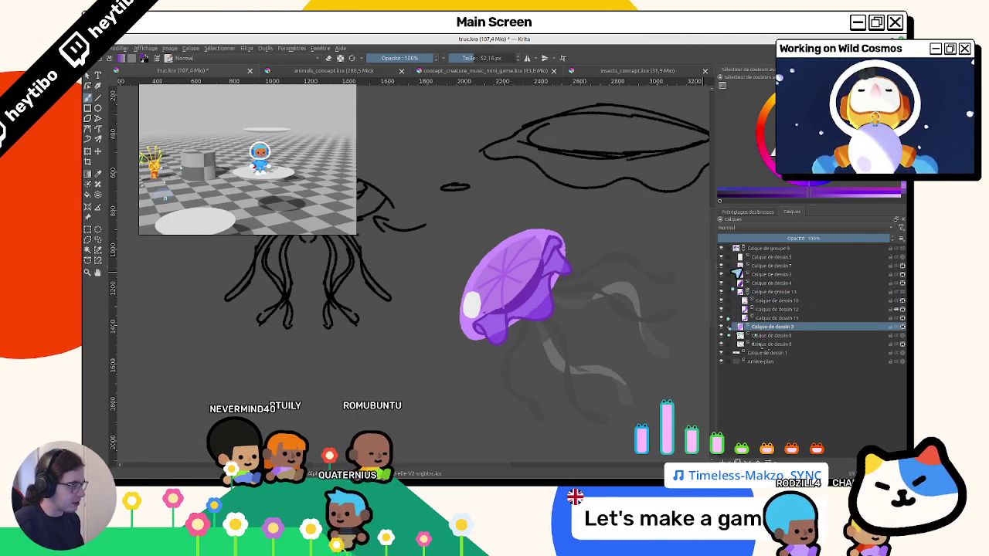
pyautogui.click(773, 265)
pyautogui.moveTo(351, 161)
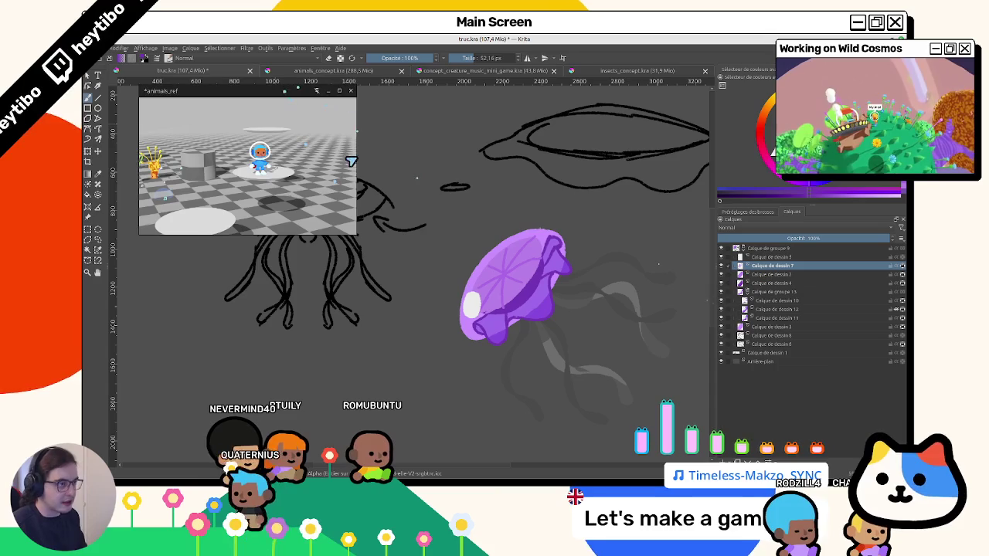
pyautogui.scroll(2, 478, 292)
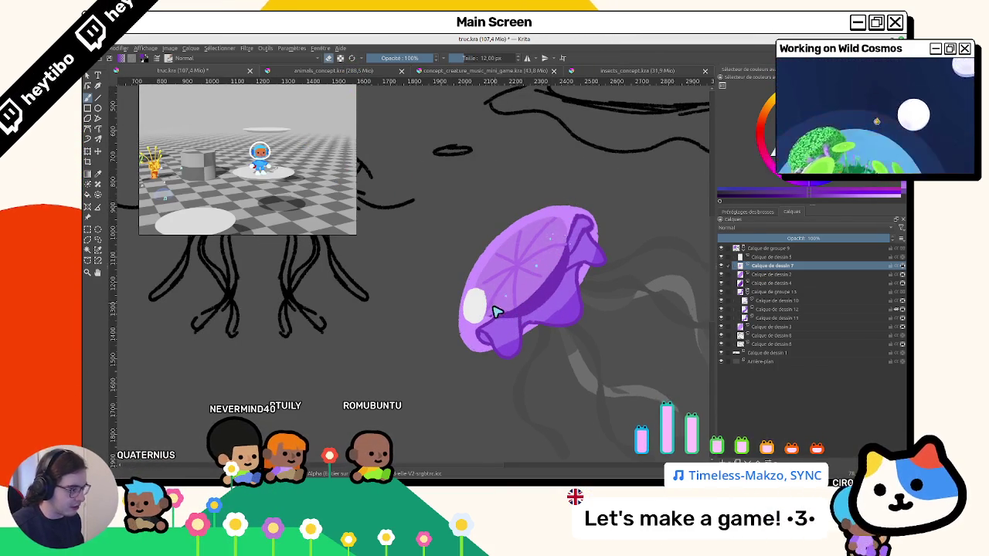
# On Calque de dessin 2, enlarge the brush to 51,68 px and dab light speckles on the bell.
pyautogui.click(796, 275)
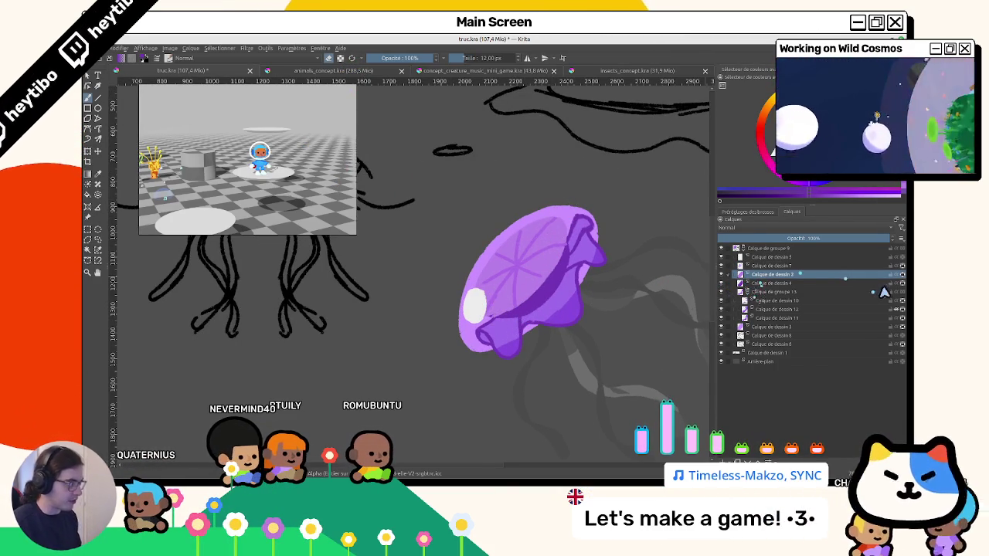
pyautogui.moveTo(495, 304); pyautogui.dragTo(530, 309)
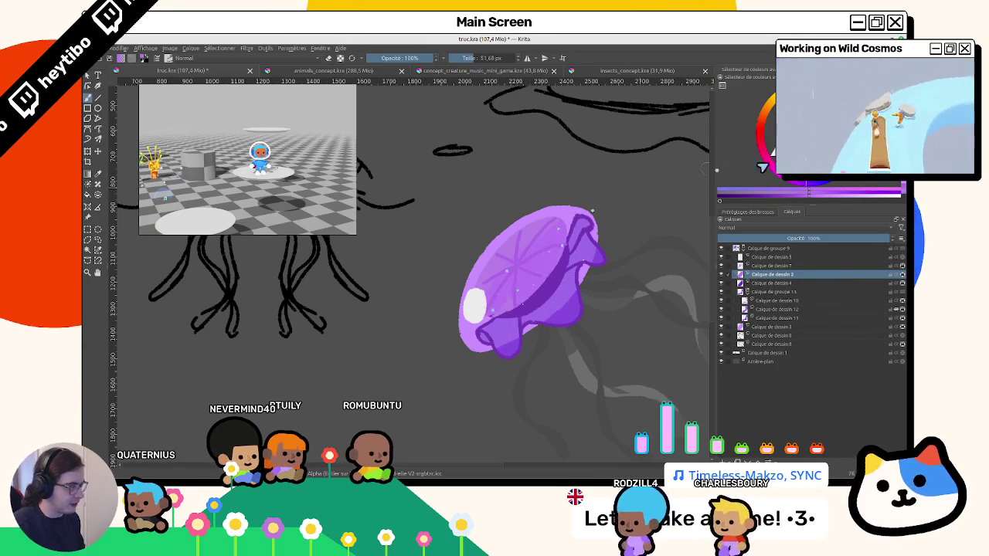
pyautogui.click(763, 165)
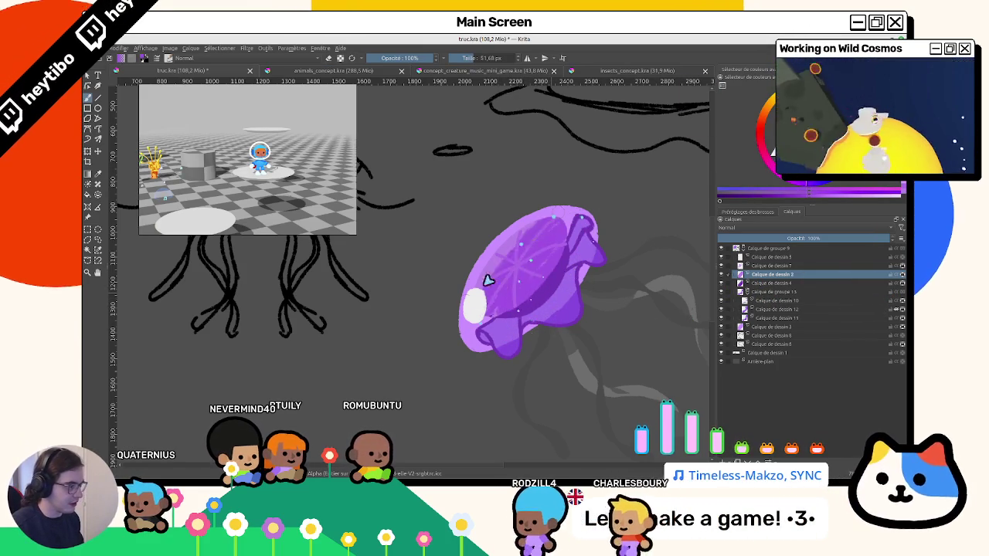
pyautogui.scroll(-5, 506, 309)
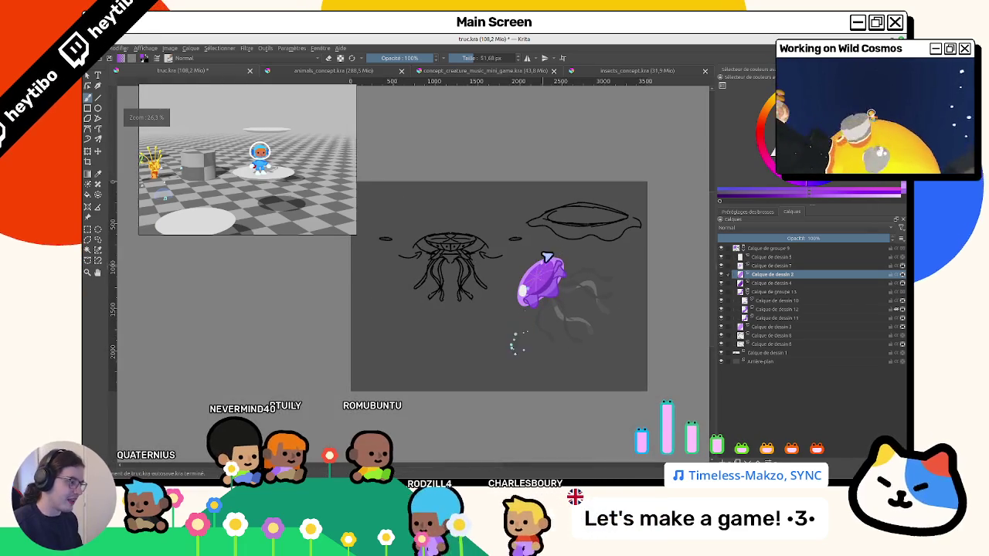
# Rotate and zoom the view until the jellyfish stands upright, then zoom out to see it whole.
pyautogui.scroll(3, 547, 257)
pyautogui.click(765, 265)
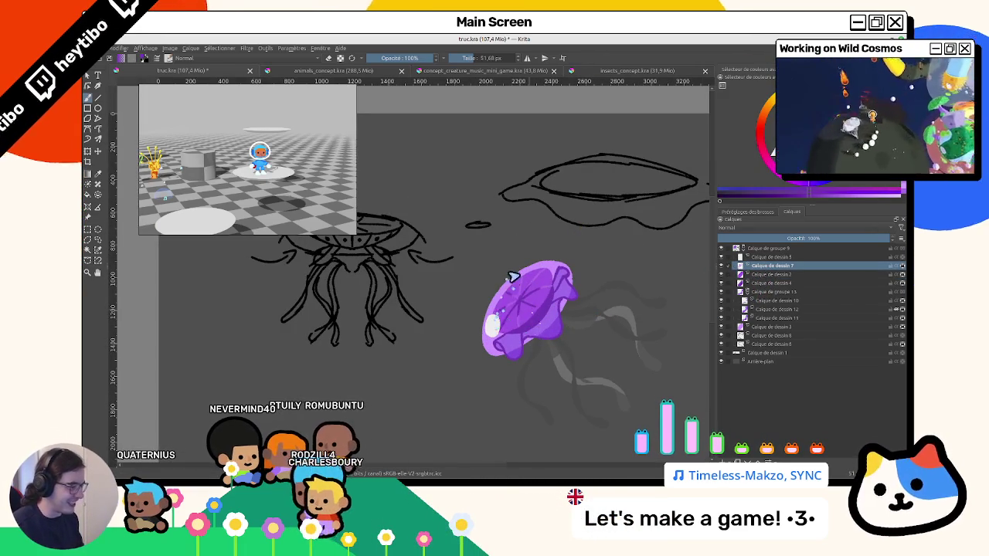
pyautogui.scroll(-5, 532, 320)
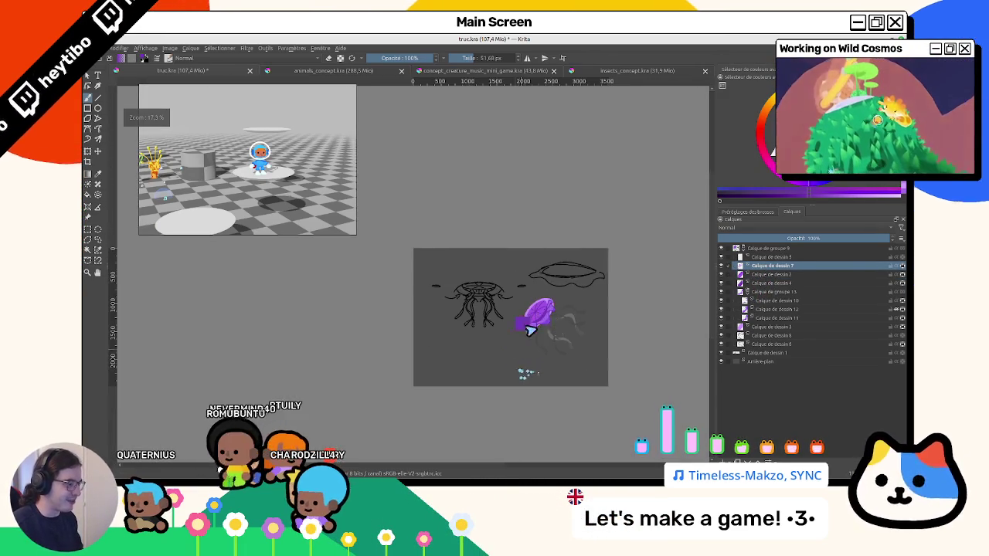
pyautogui.scroll(5, 528, 333)
pyautogui.moveTo(532, 177); pyautogui.dragTo(530, 401)
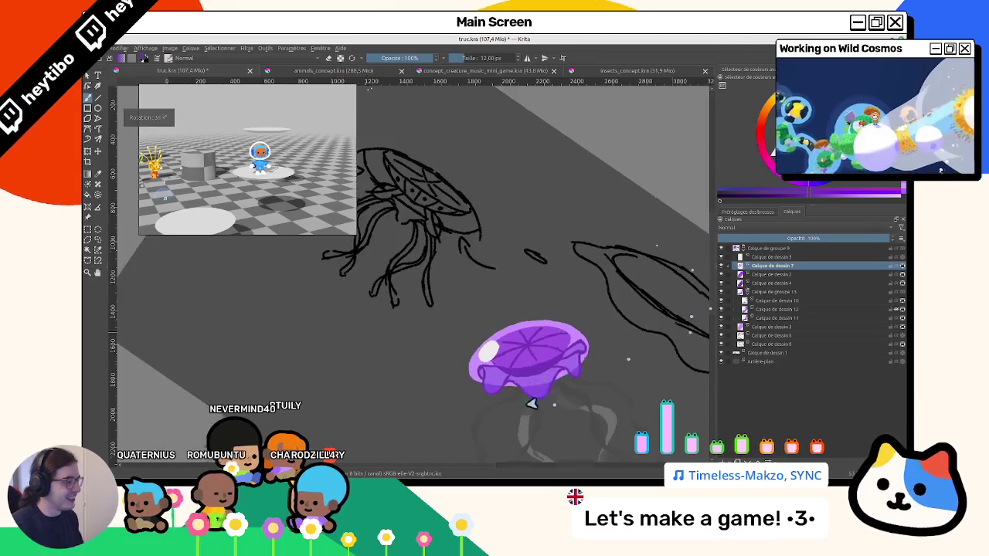
pyautogui.scroll(3, 541, 348)
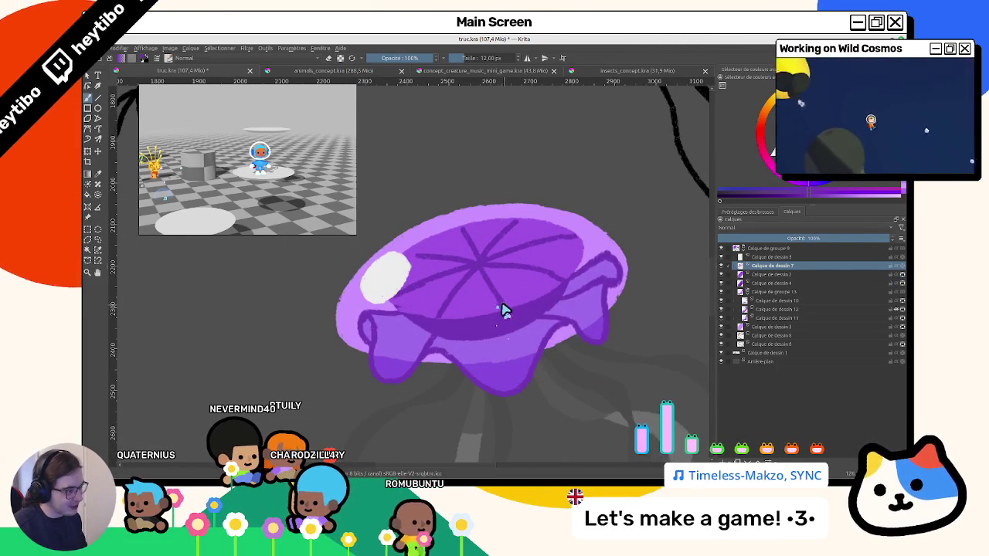
pyautogui.scroll(-2, 498, 340)
pyautogui.moveTo(534, 327); pyautogui.dragTo(506, 265)
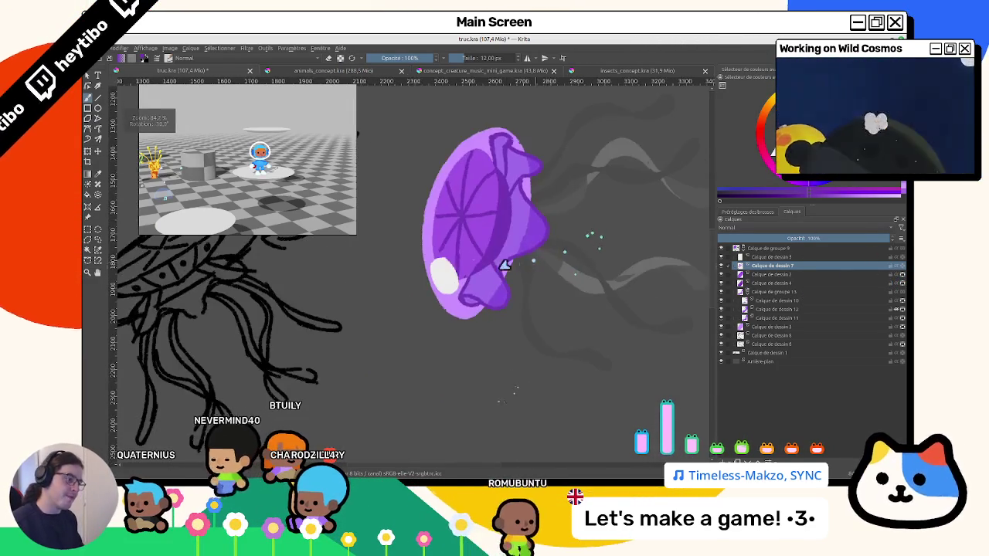
pyautogui.scroll(4, 435, 274)
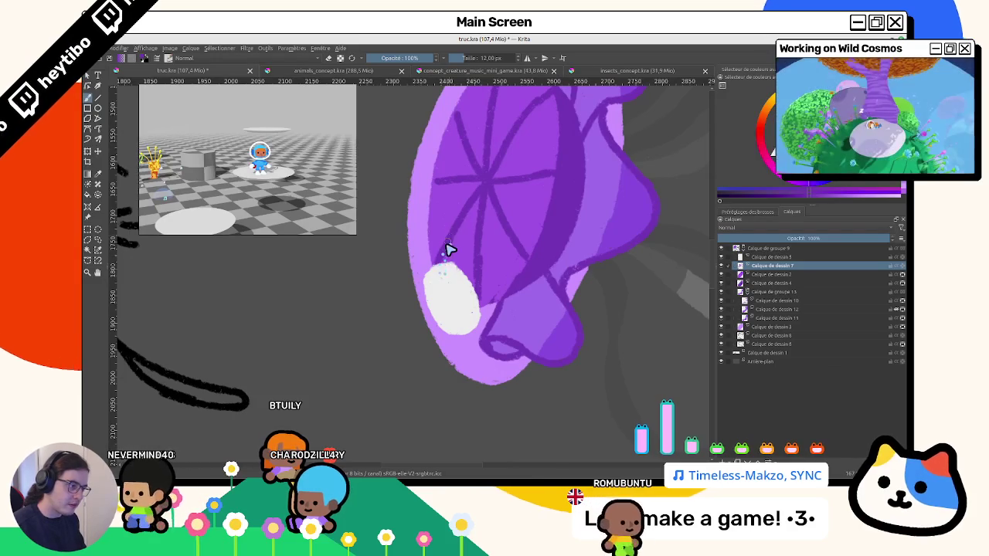
pyautogui.press('5')
pyautogui.scroll(-5, 423, 284)
pyautogui.moveTo(433, 346)
pyautogui.mouseDown()
pyautogui.moveTo(404, 364)
pyautogui.moveTo(410, 408)
pyautogui.moveTo(480, 369)
pyautogui.moveTo(618, 348)
pyautogui.moveTo(852, 283)
pyautogui.mouseUp()
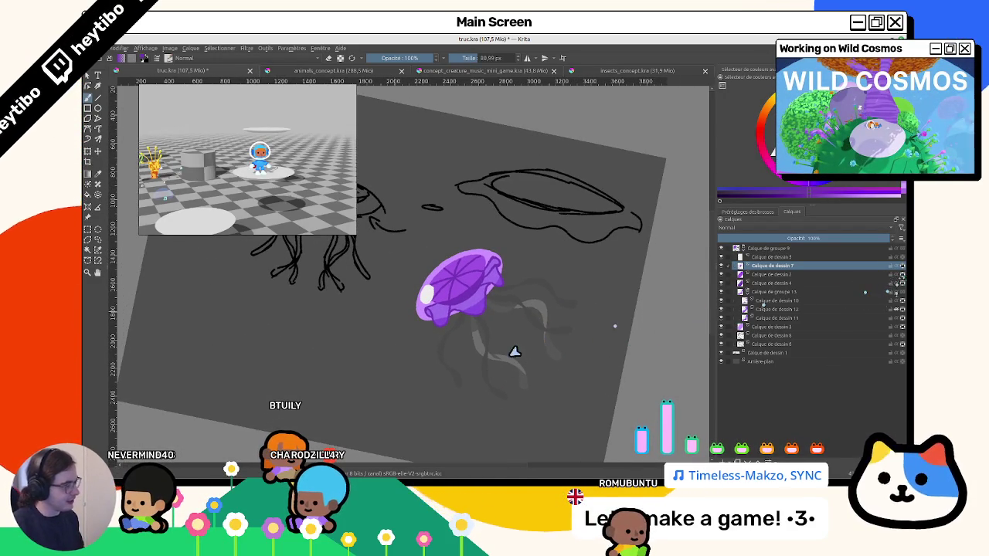
# Paint darker purple strokes across the ribbed bell and adjust the colour's shade.
pyautogui.moveTo(514, 352); pyautogui.dragTo(495, 317)
pyautogui.scroll(3, 486, 305)
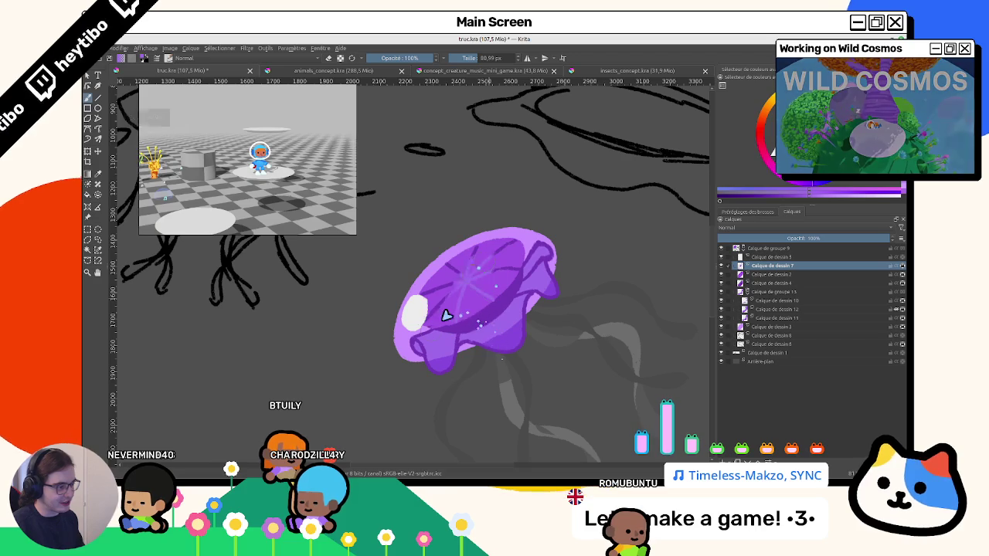
pyautogui.moveTo(502, 249); pyautogui.dragTo(424, 324)
pyautogui.moveTo(494, 295); pyautogui.dragTo(442, 327)
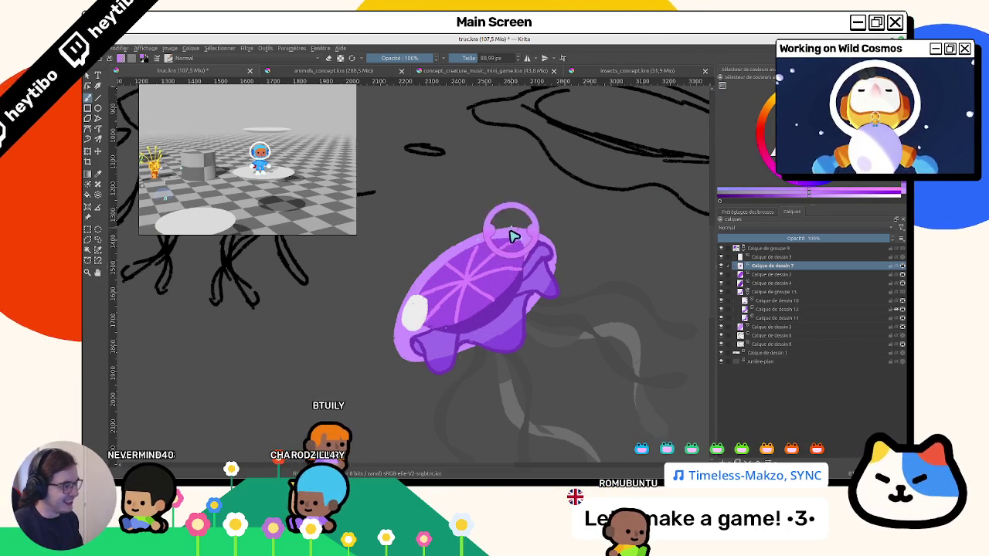
pyautogui.moveTo(808, 190); pyautogui.dragTo(805, 190)
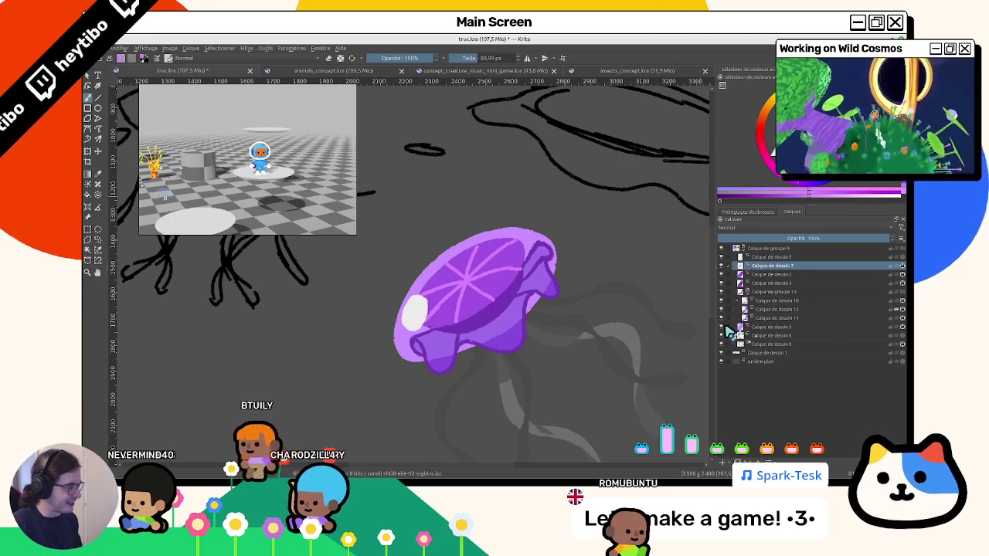
pyautogui.click(769, 327)
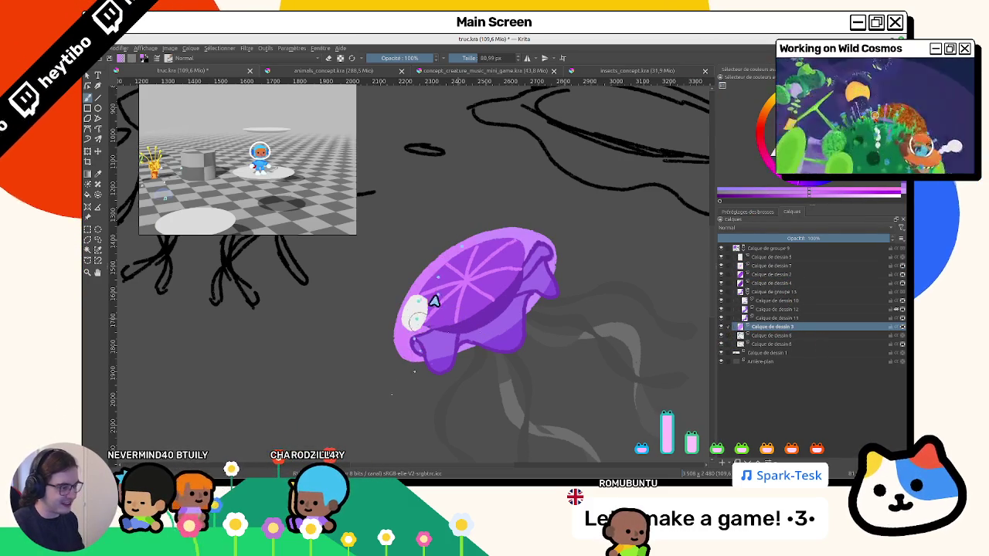
# Shade the bell's right edge and bottom darker, undoing the stray pink sparkle dots.
pyautogui.moveTo(525, 241)
pyautogui.mouseDown()
pyautogui.moveTo(551, 270)
pyautogui.moveTo(435, 366)
pyautogui.mouseUp()
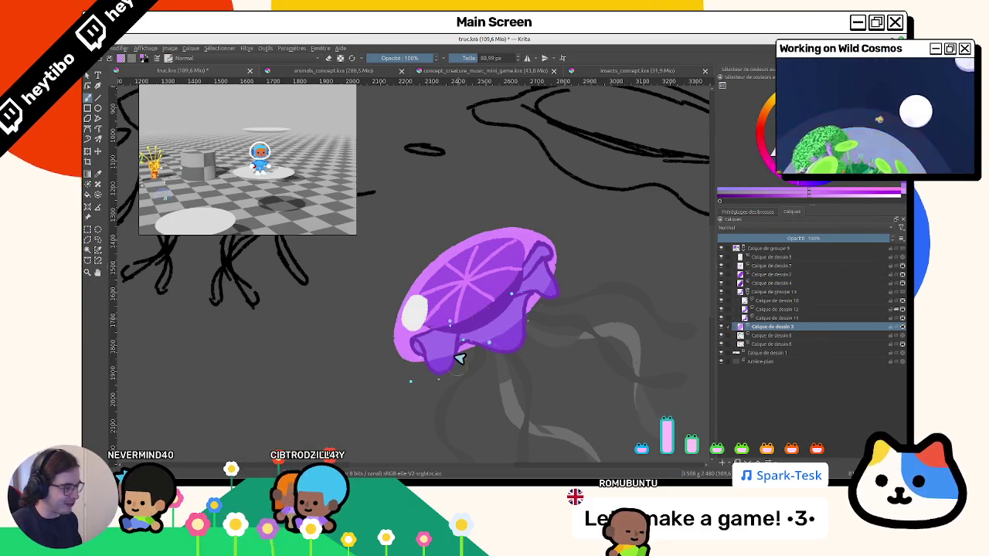
pyautogui.hotkey('ctrl', 'z')
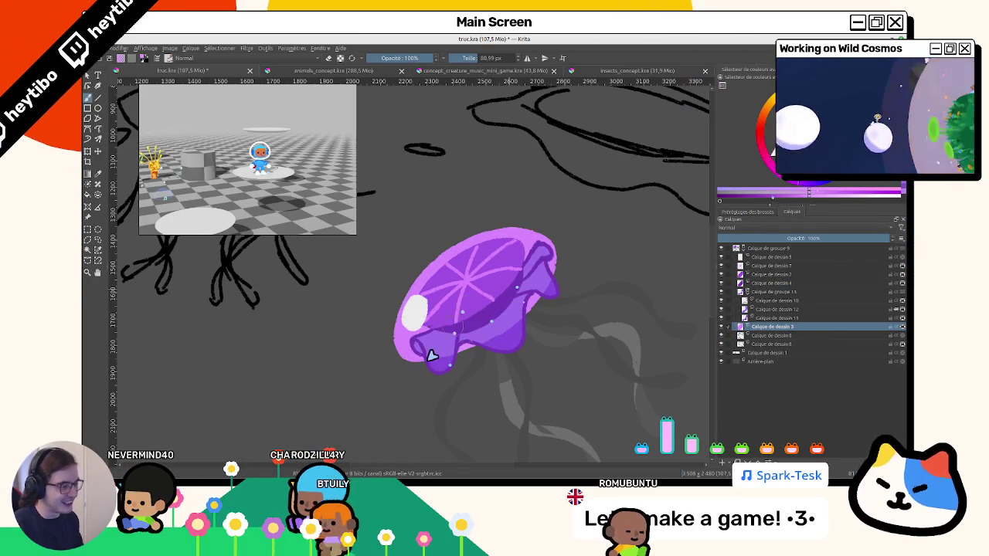
pyautogui.scroll(-4, 503, 379)
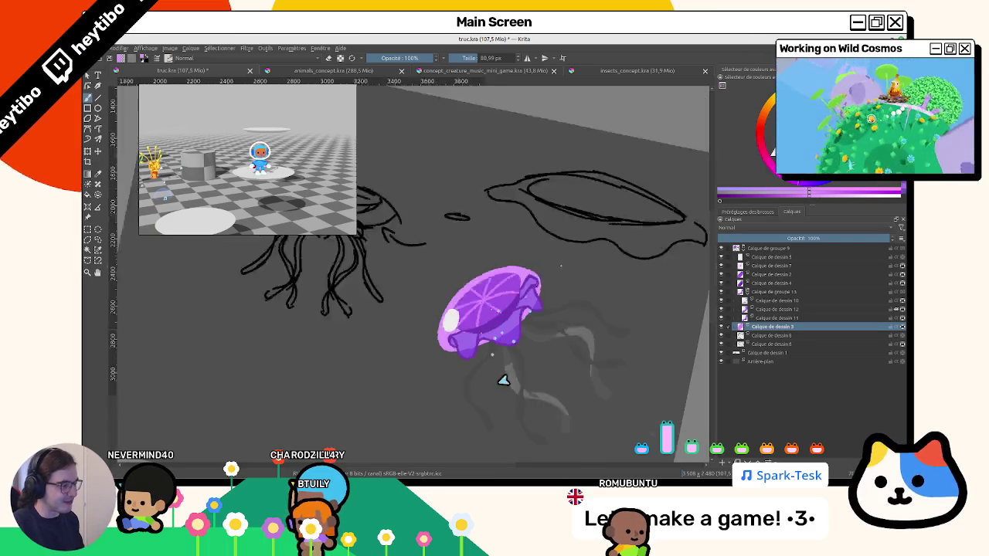
pyautogui.scroll(3, 494, 379)
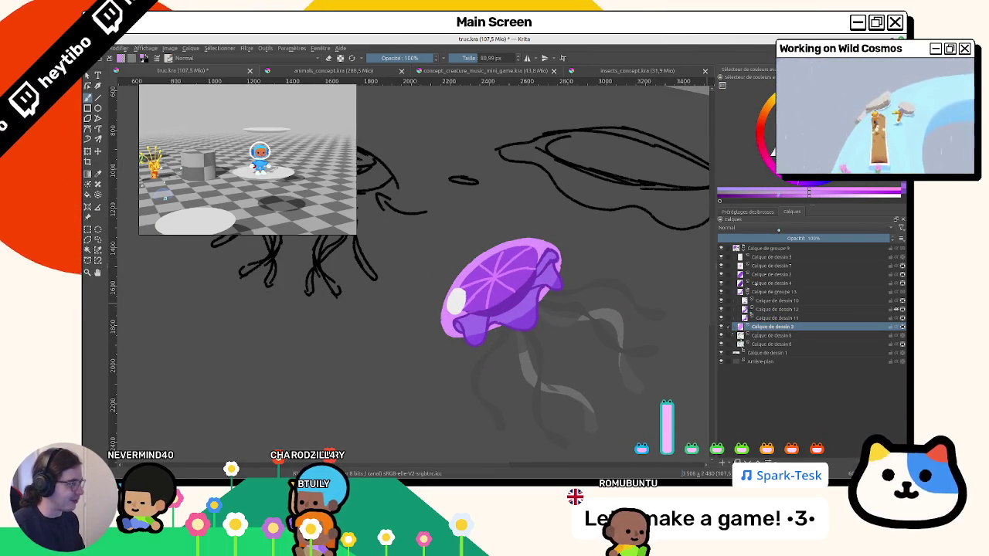
# Paint a white highlight on the bell's left edge blending into light blue.
pyautogui.keyDown('ctrl'); pyautogui.click(471, 328); pyautogui.keyUp('ctrl')
pyautogui.moveTo(463, 290); pyautogui.dragTo(454, 306)
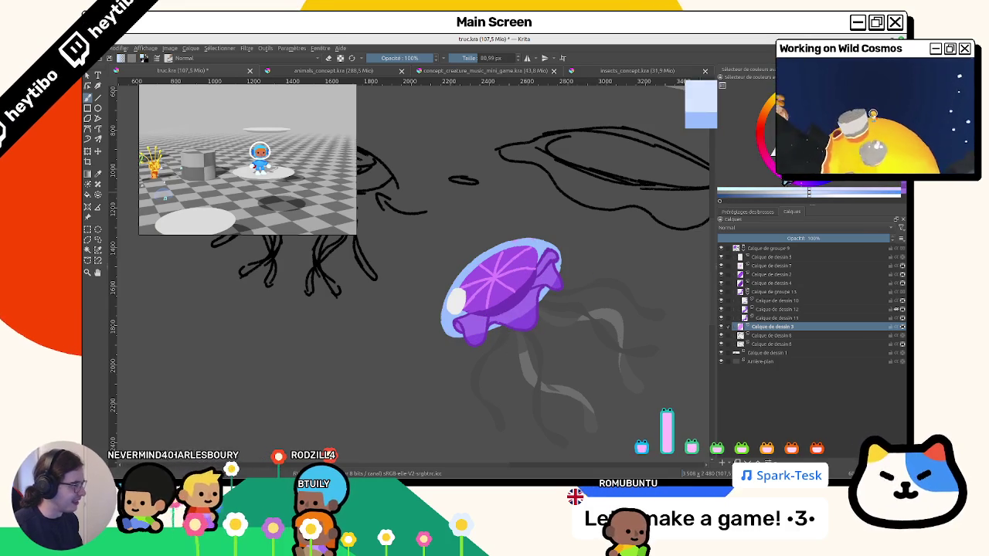
pyautogui.moveTo(452, 309); pyautogui.dragTo(479, 259)
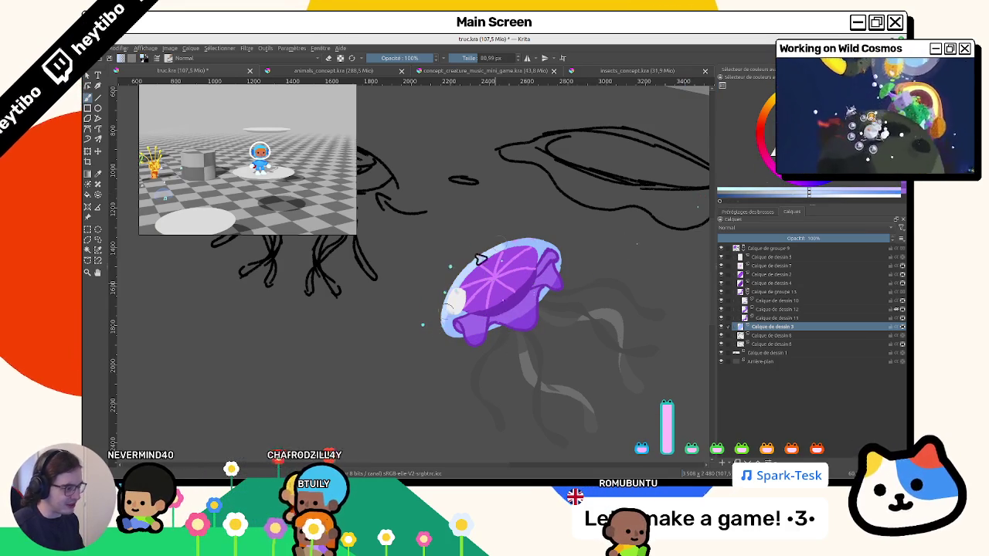
pyautogui.scroll(-5, 506, 320)
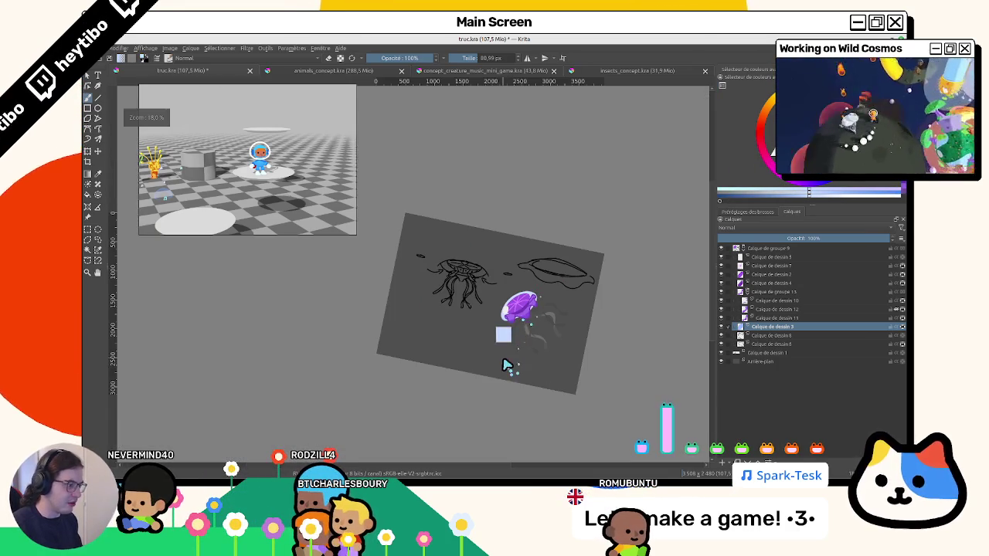
pyautogui.scroll(3, 503, 364)
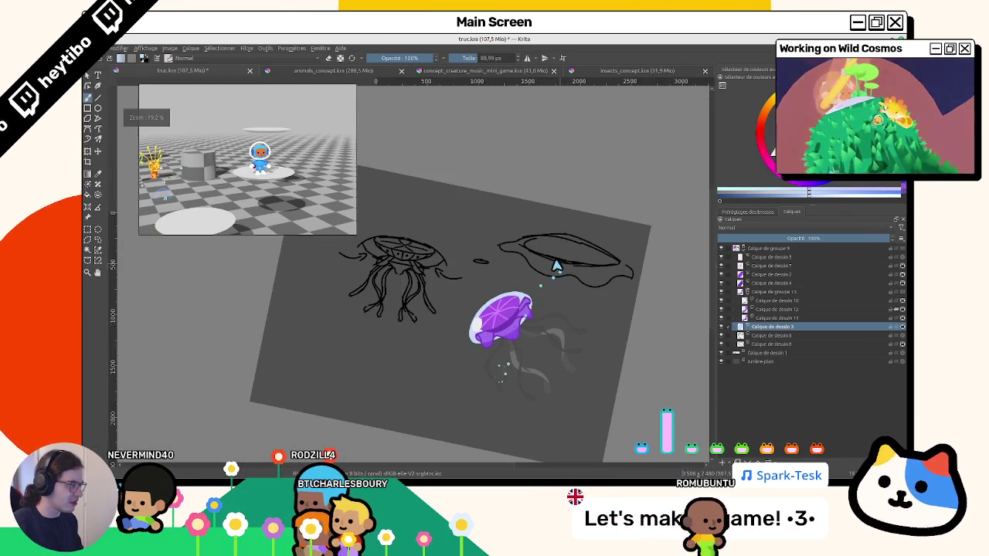
# At 100% opacity, outline the bell's right edge in pale lavender and add a white-lavender left-rim highlight.
pyautogui.click(796, 188)
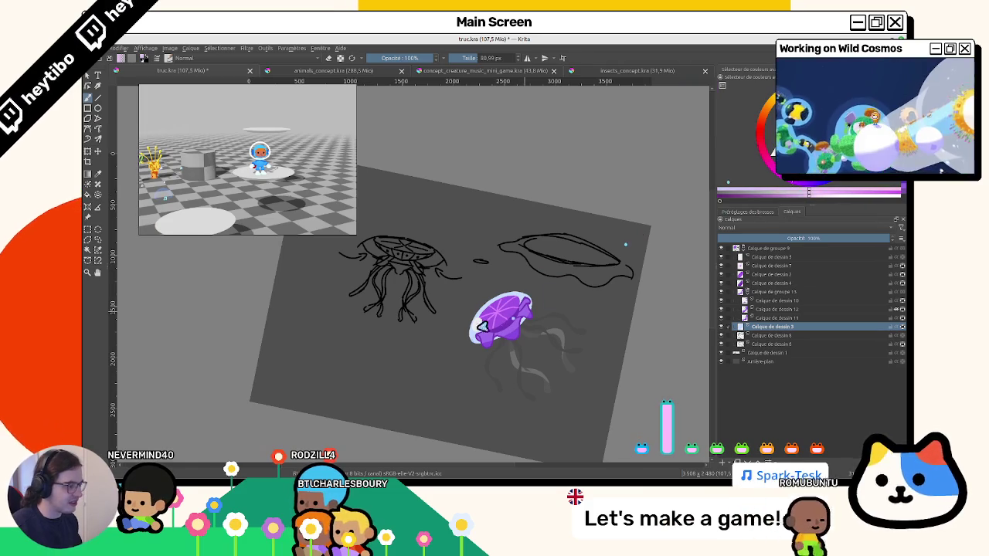
pyautogui.scroll(2, 519, 315)
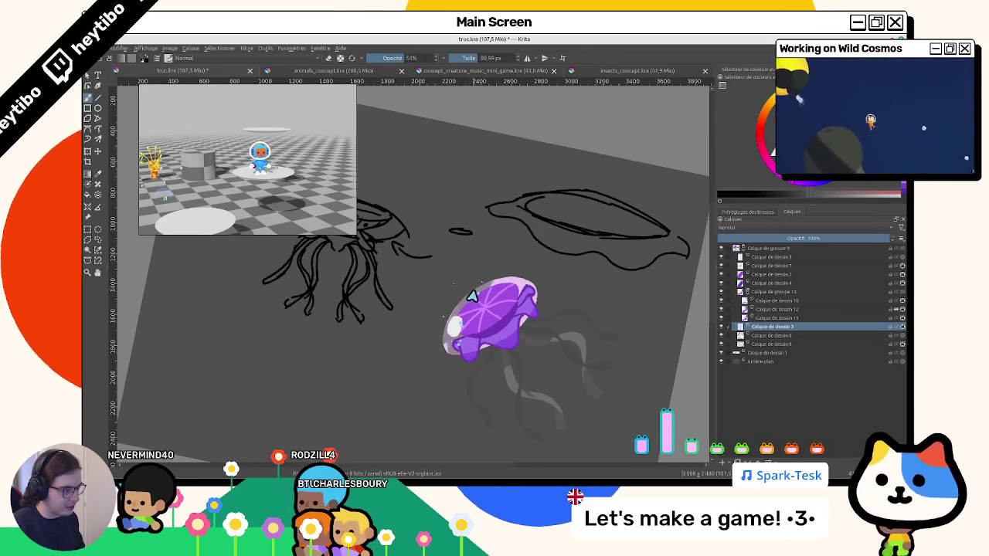
pyautogui.press('o')
pyautogui.press('o')
pyautogui.press('o')
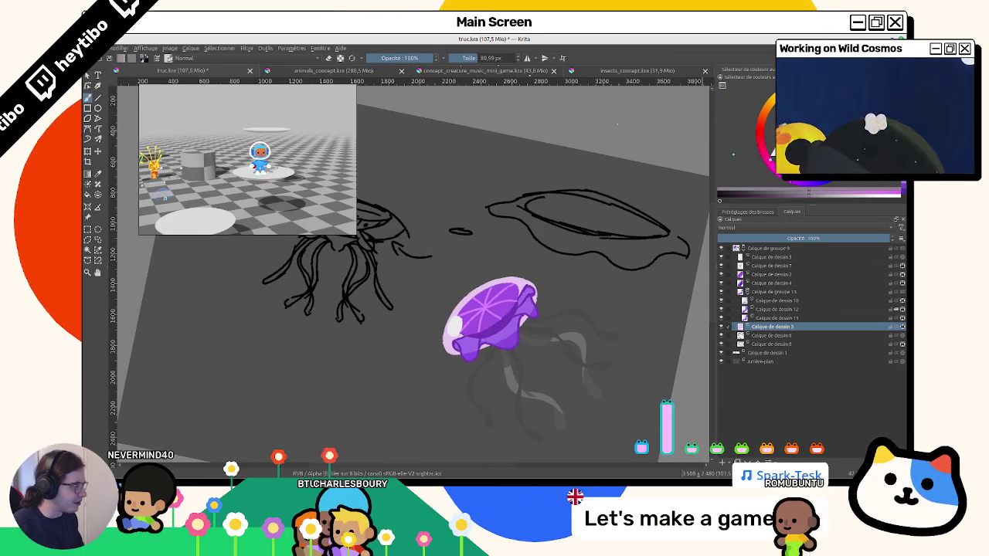
pyautogui.click(714, 197)
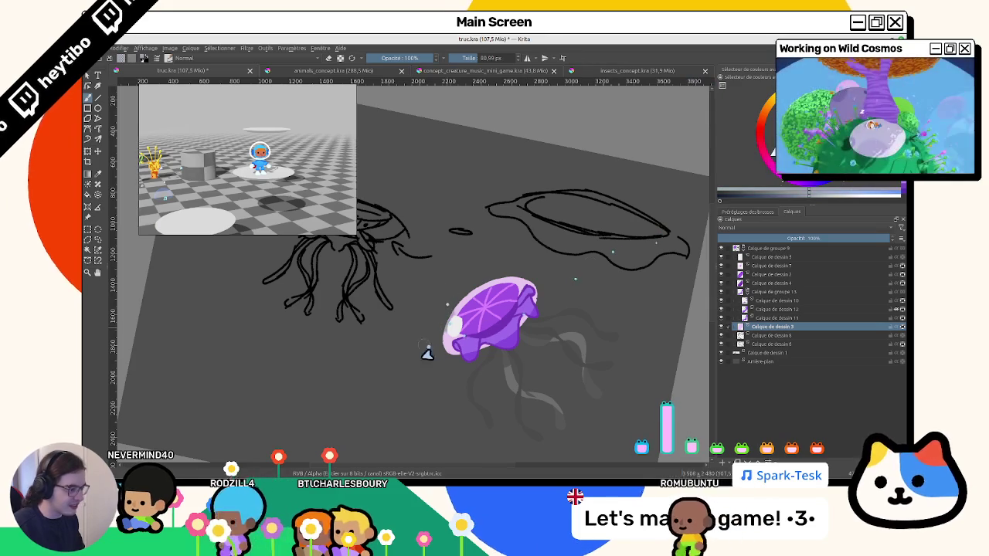
pyautogui.moveTo(523, 280); pyautogui.dragTo(506, 334)
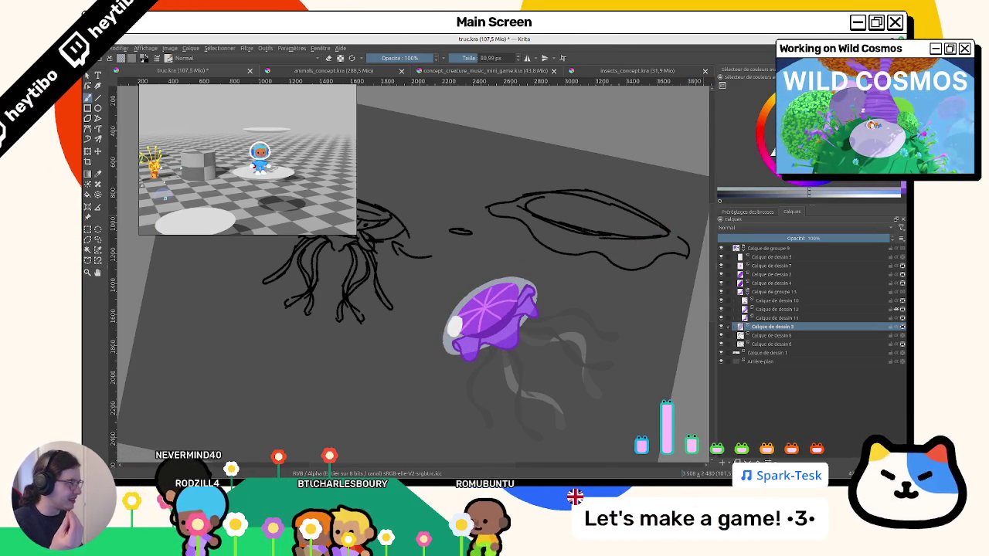
pyautogui.moveTo(454, 338); pyautogui.dragTo(456, 316)
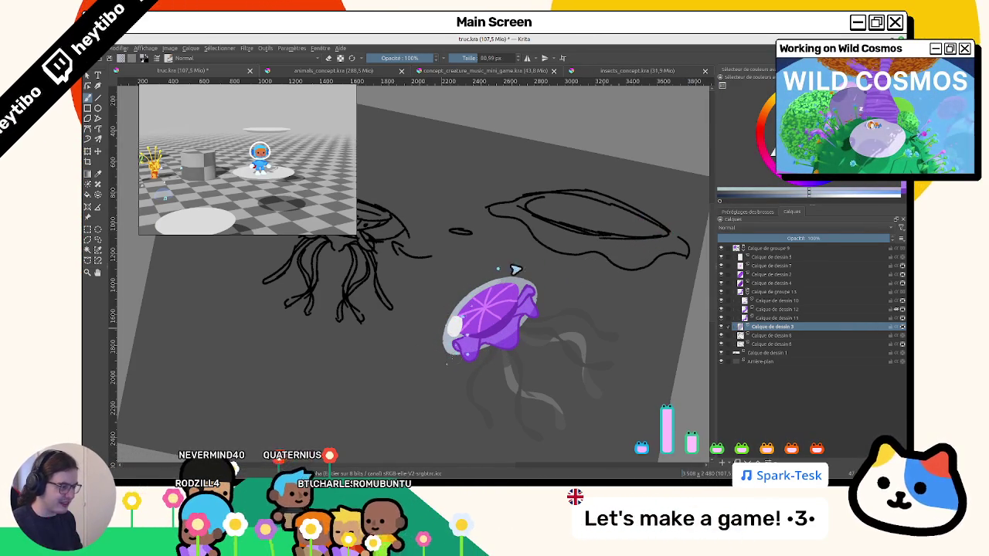
pyautogui.click(767, 308)
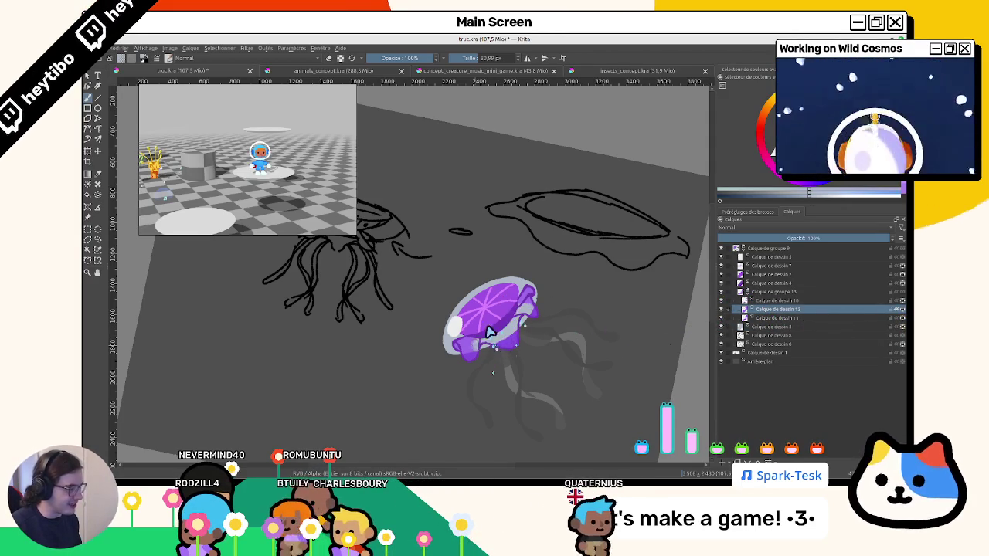
# Add purple paint along the jellyfish's lower edge and lighten the bell's upper-right lobe.
pyautogui.moveTo(488, 331); pyautogui.dragTo(462, 352)
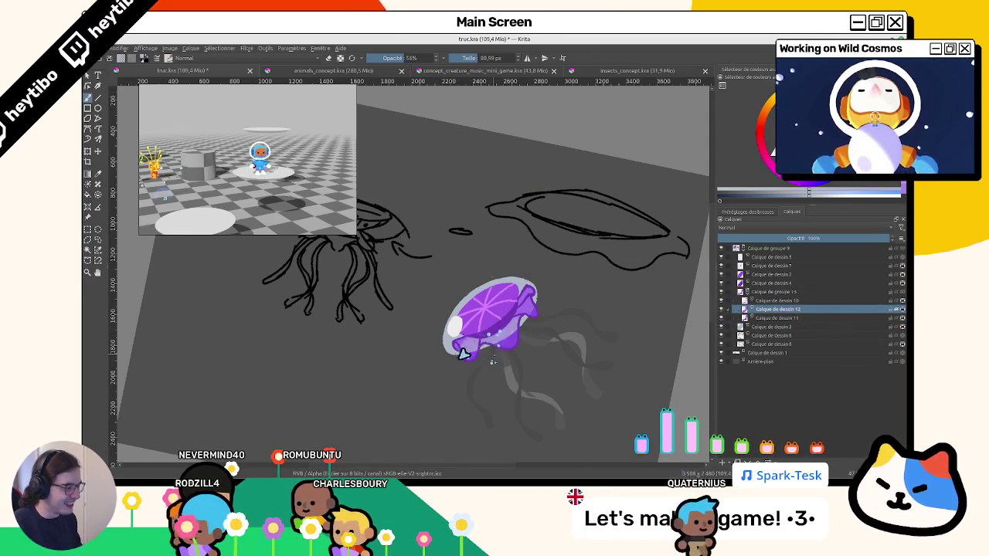
pyautogui.scroll(3, 490, 344)
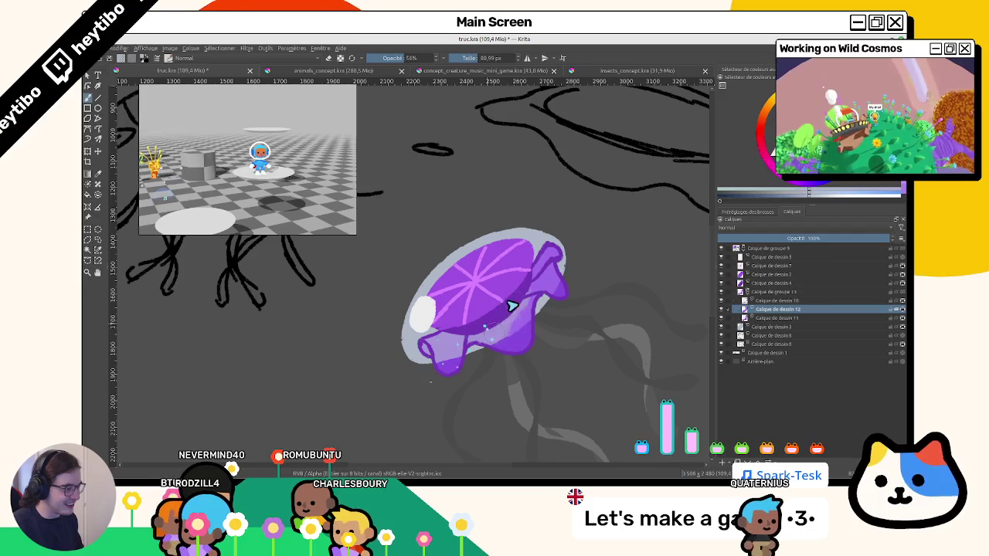
pyautogui.moveTo(512, 306); pyautogui.dragTo(575, 256)
# On Calque de dessin 10, sample a colour from the lobe and clear the selection.
pyautogui.keyDown('ctrl'); pyautogui.click(740, 301); pyautogui.keyUp('ctrl')
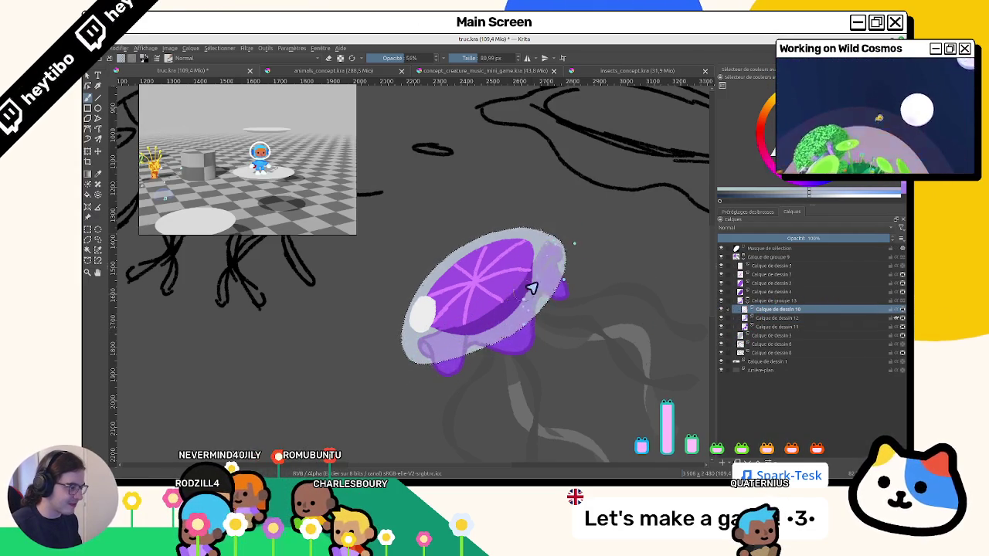
pyautogui.keyDown('ctrl'); pyautogui.click(556, 257); pyautogui.keyUp('ctrl')
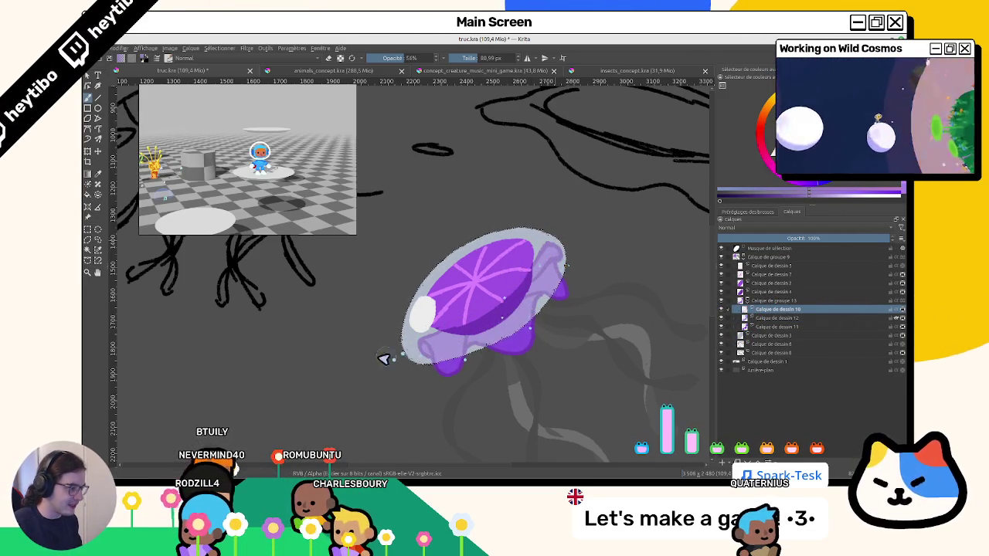
pyautogui.moveTo(523, 341); pyautogui.dragTo(516, 177)
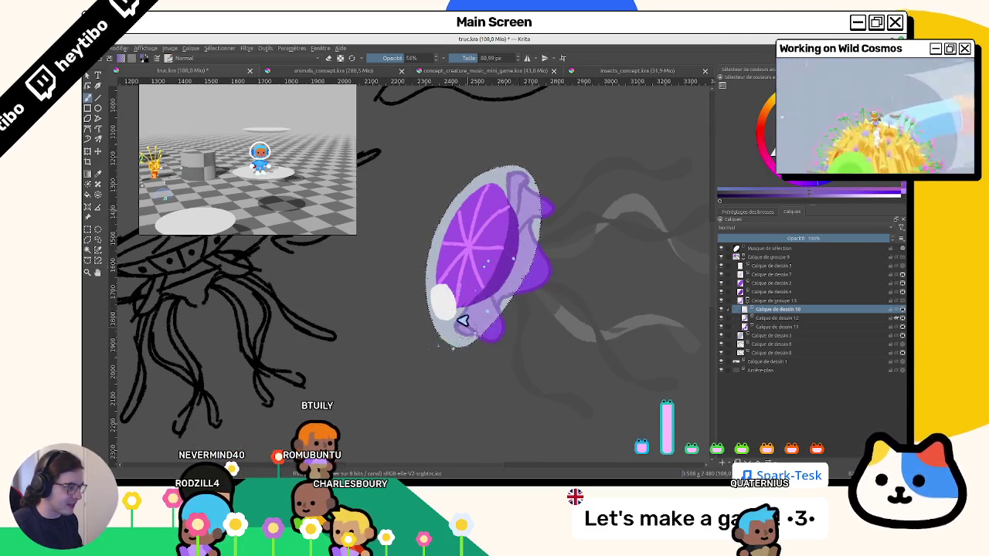
pyautogui.scroll(-2, 462, 320)
pyautogui.click(87, 231)
pyautogui.click(186, 299)
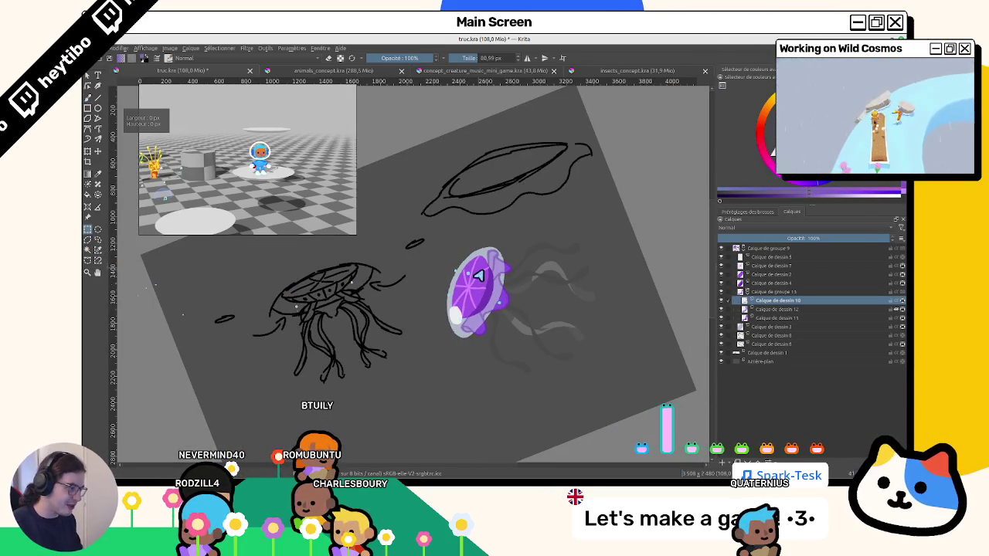
# Undo the pale lavender overlay, paint purple swirls over the white left blob, and select Calque de dessin 2.
pyautogui.moveTo(514, 315); pyautogui.dragTo(453, 320)
pyautogui.press('b')
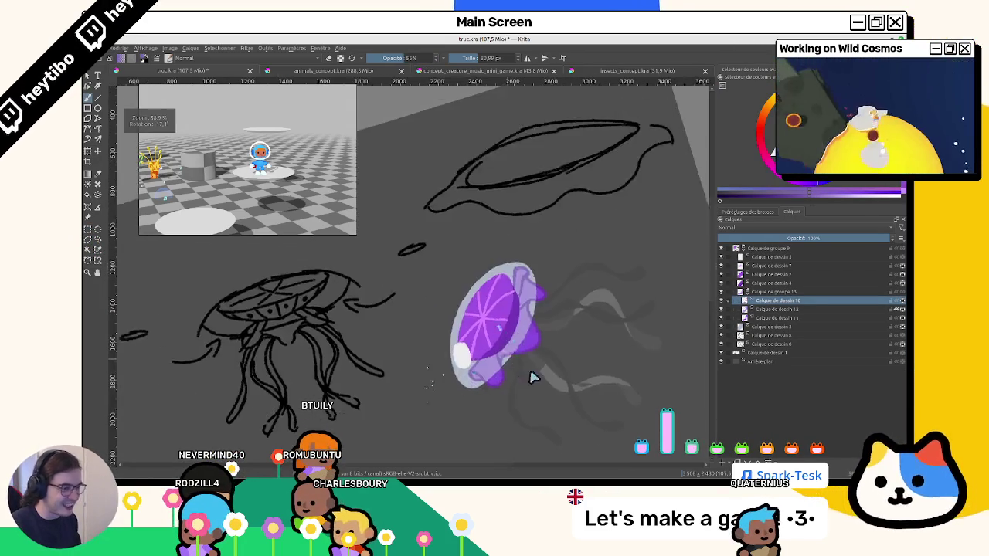
pyautogui.moveTo(530, 375); pyautogui.dragTo(551, 286)
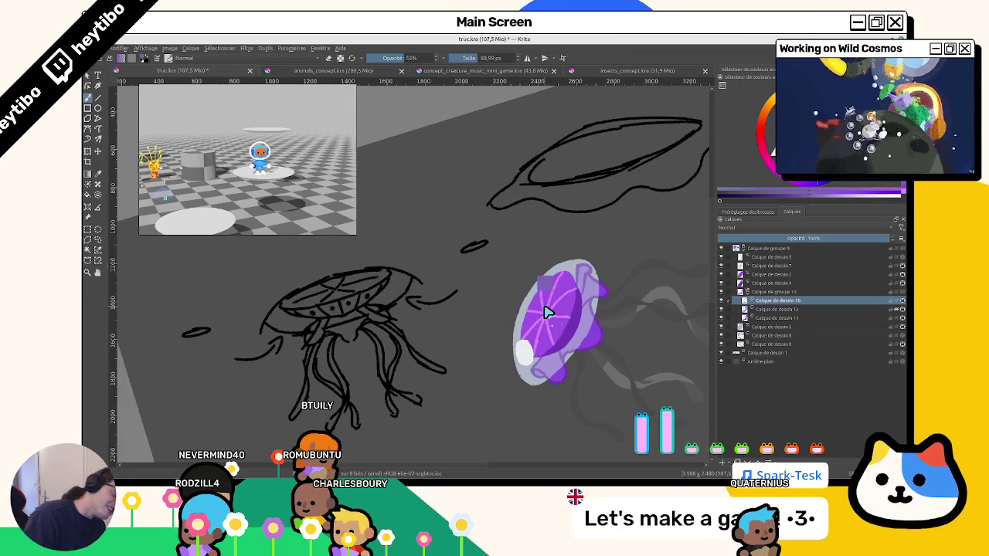
pyautogui.hotkey('ctrl', 'z')
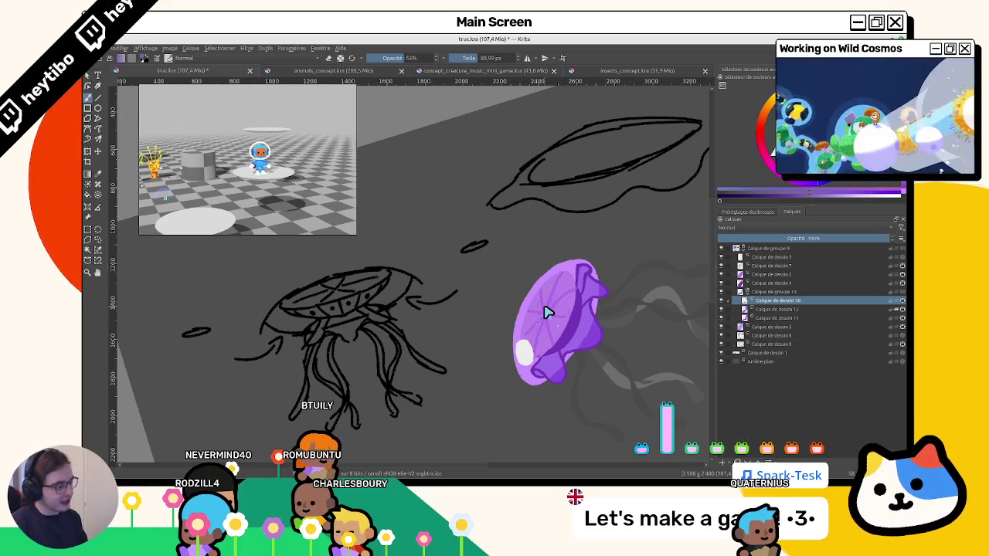
pyautogui.moveTo(543, 340); pyautogui.dragTo(546, 343)
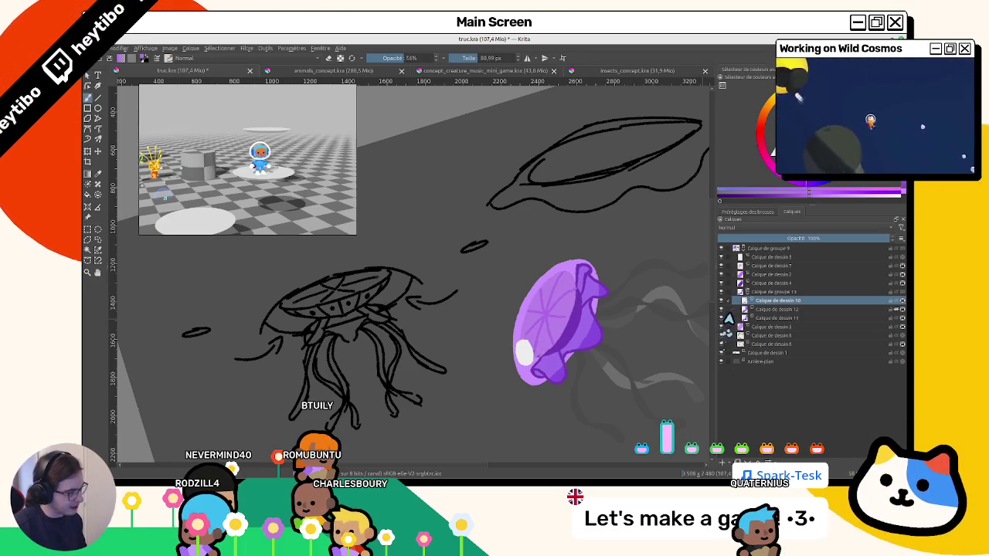
pyautogui.click(541, 332)
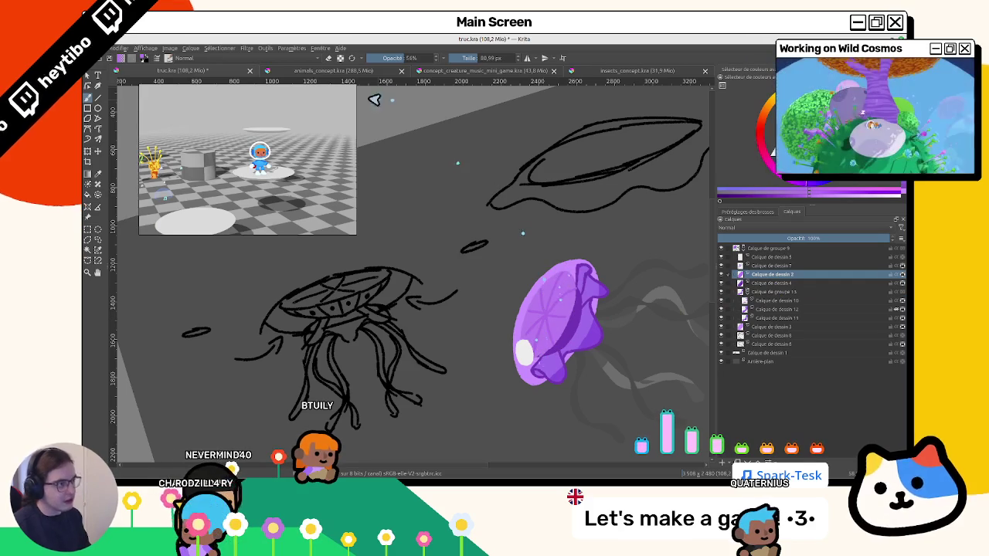
# Raise the brush to full opacity, discard a test streak, and choose a purple colour.
pyautogui.press('e')
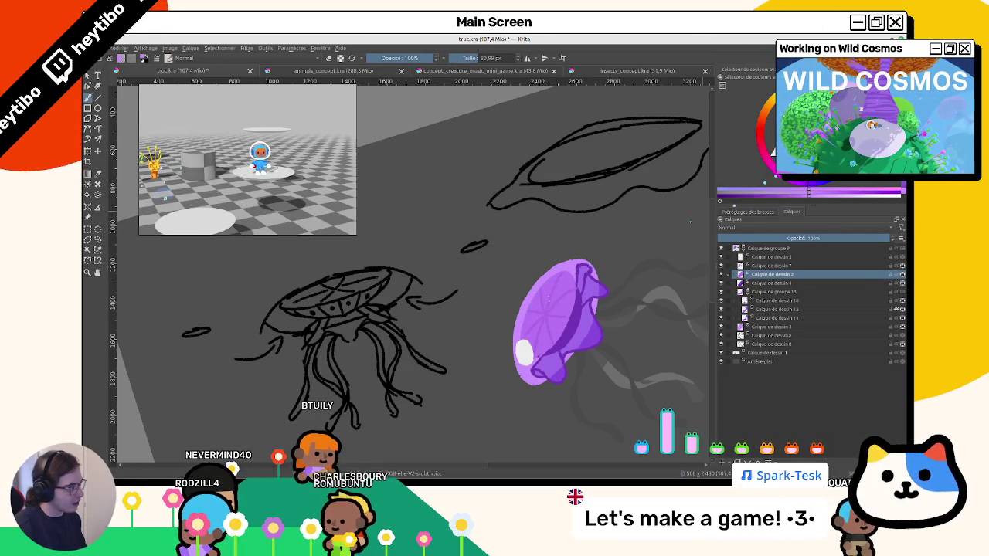
pyautogui.moveTo(523, 327); pyautogui.dragTo(541, 336)
pyautogui.hotkey('ctrl', 'z')
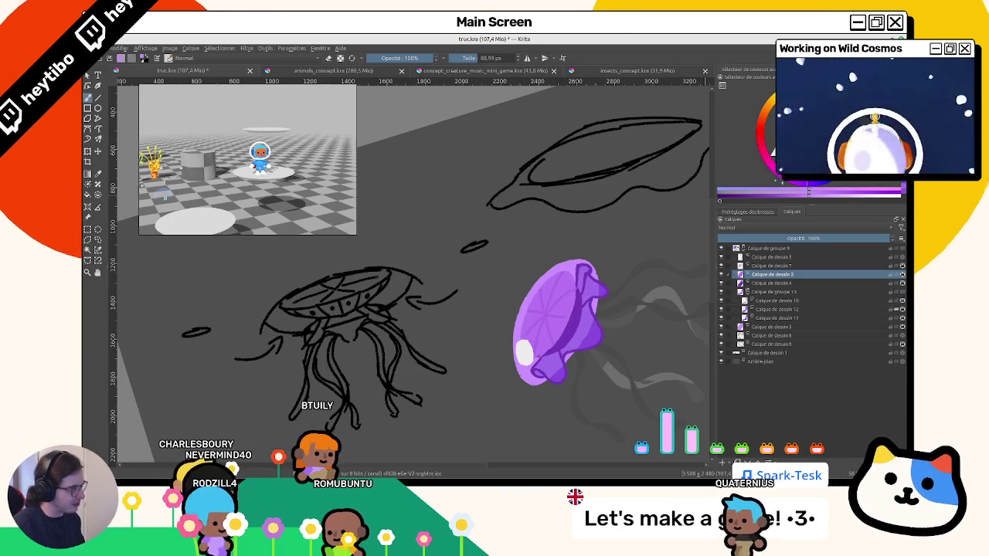
pyautogui.click(807, 188)
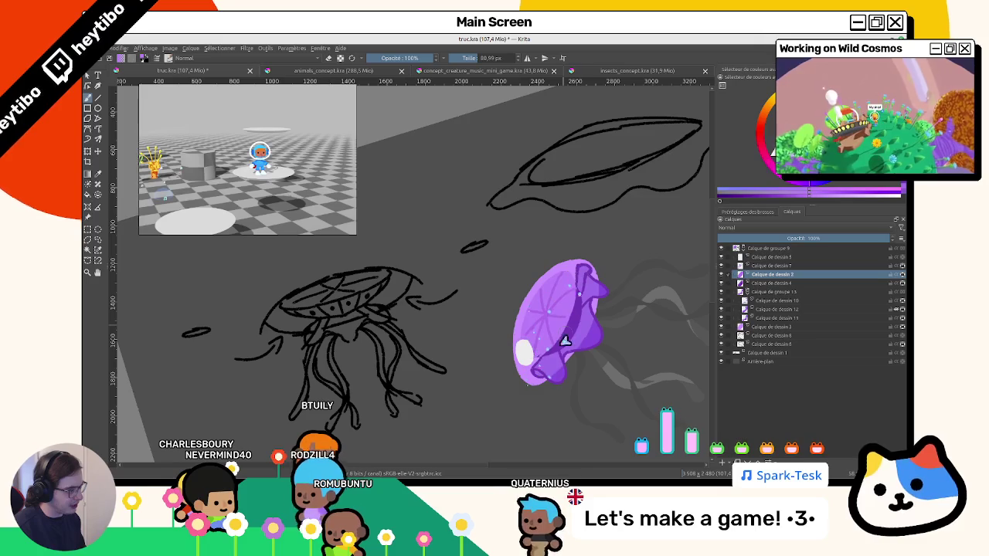
# Switch to Calque de dessin 7 and bring the level, zoomed jellyfish into view.
pyautogui.click(773, 265)
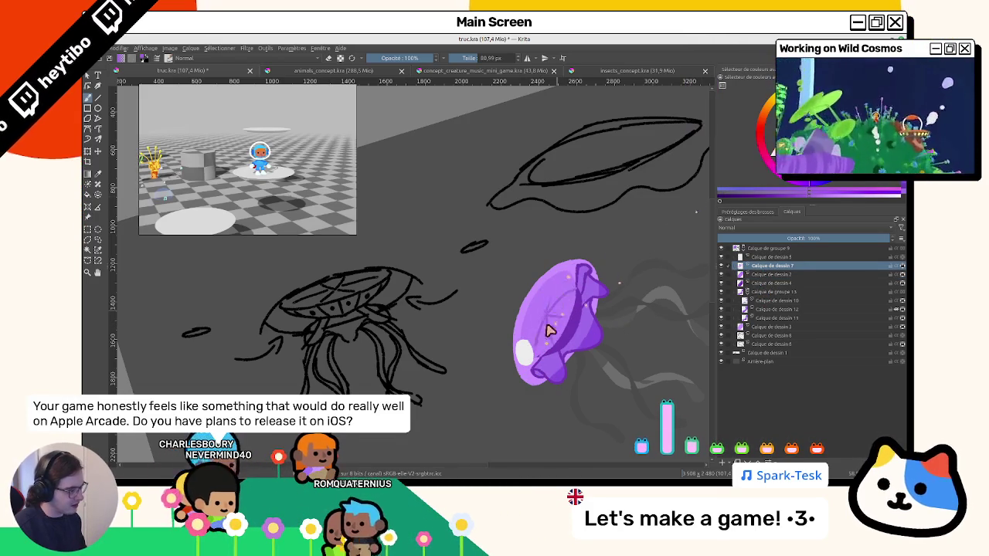
pyautogui.scroll(-4, 544, 309)
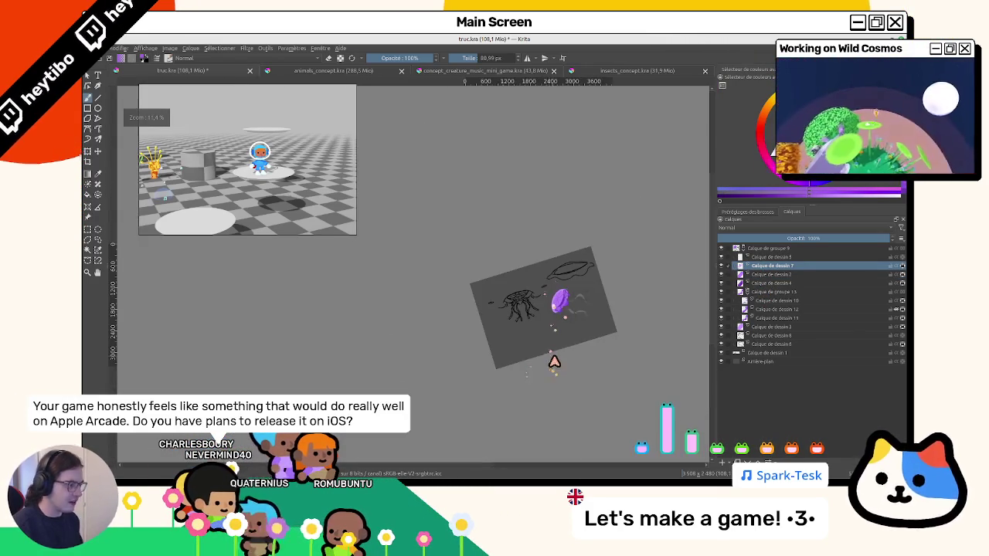
pyautogui.press('5')
pyautogui.scroll(3, 572, 282)
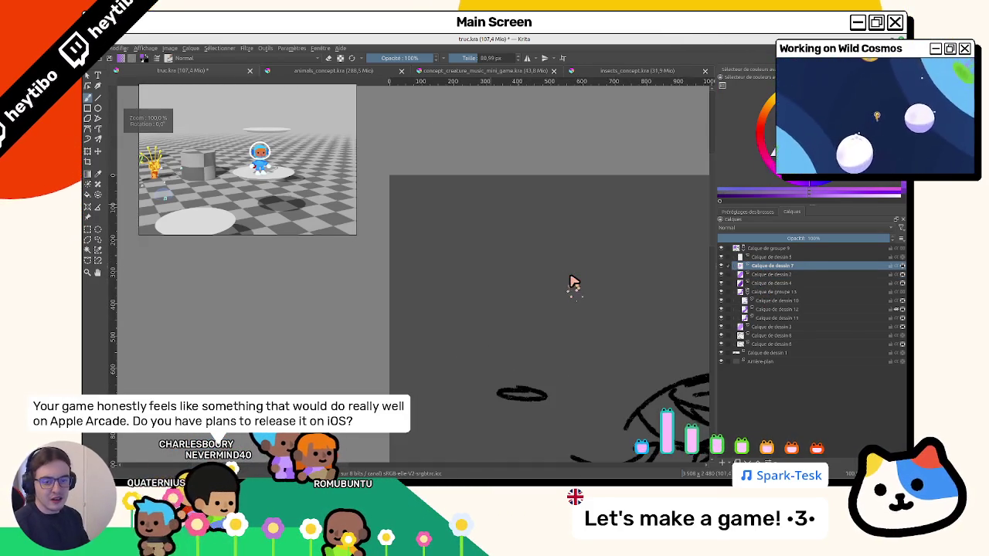
pyautogui.scroll(3, 453, 275)
pyautogui.moveTo(452, 330); pyautogui.dragTo(436, 284)
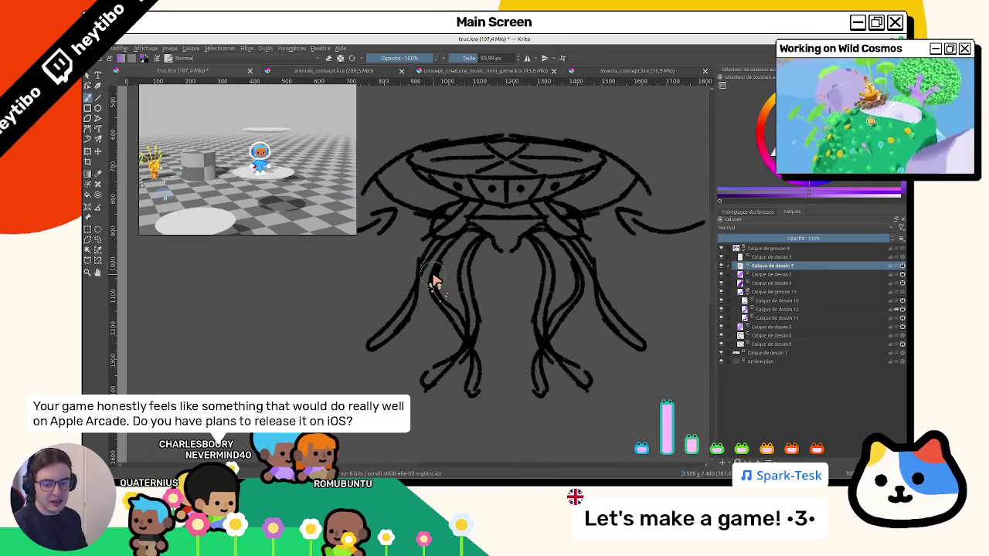
pyautogui.moveTo(556, 247); pyautogui.dragTo(430, 286)
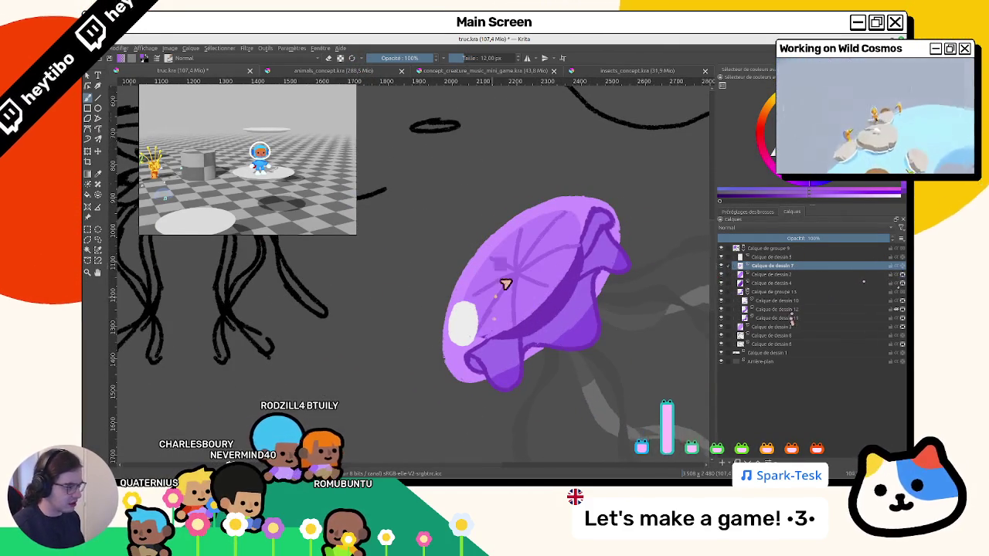
# Rotate, tilt and zoom the view until the jellyfish bell stands upright up close.
pyautogui.scroll(1, 505, 284)
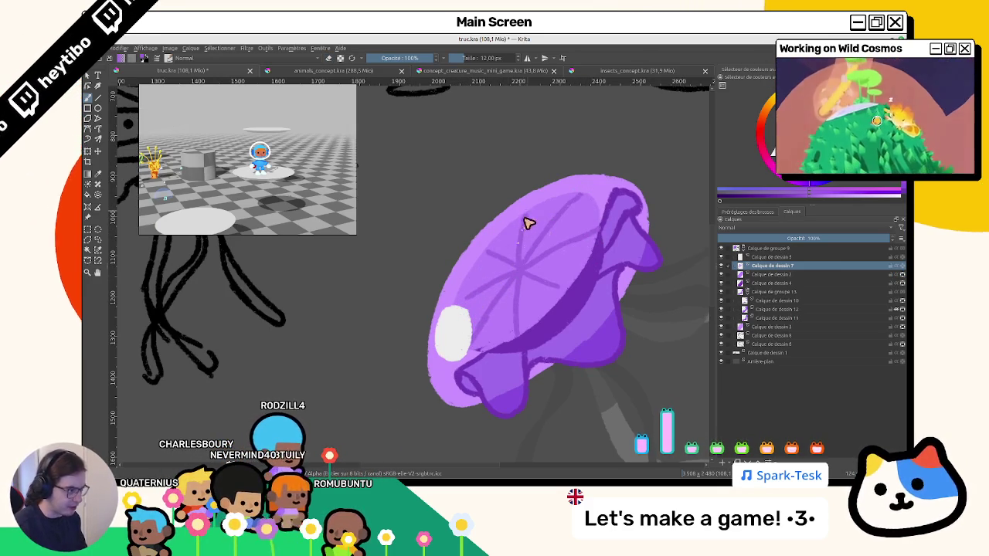
pyautogui.moveTo(543, 289); pyautogui.dragTo(492, 245)
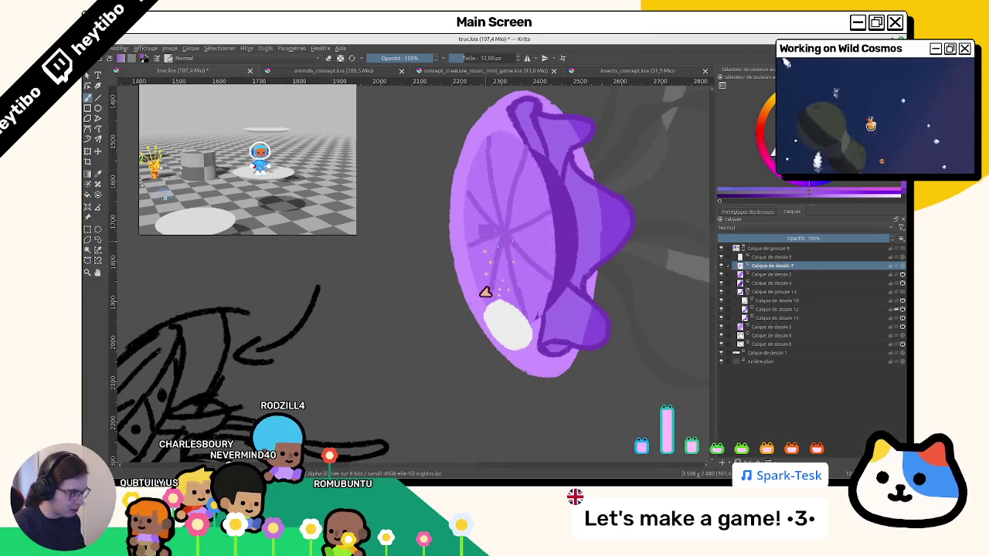
pyautogui.moveTo(486, 292); pyautogui.dragTo(776, 285)
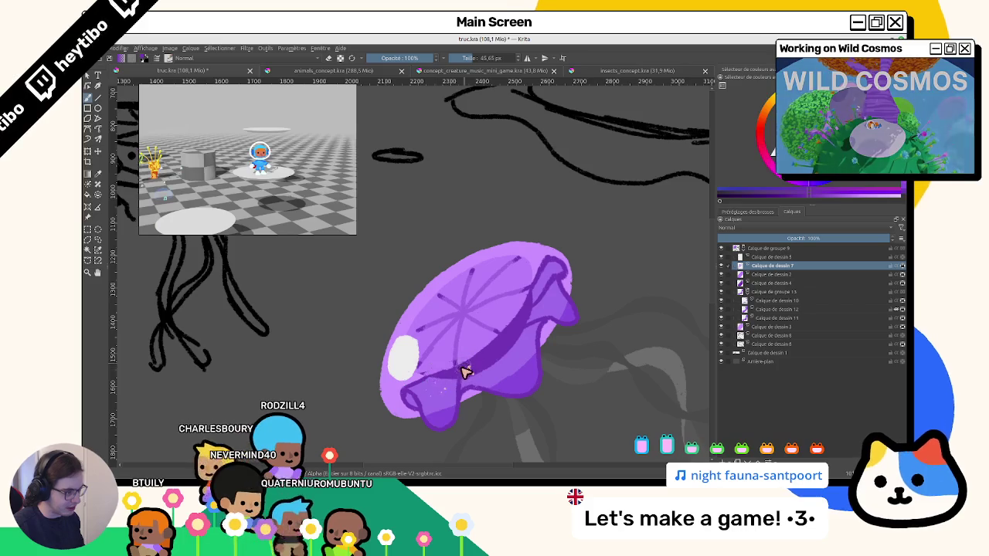
pyautogui.moveTo(466, 371); pyautogui.dragTo(471, 206)
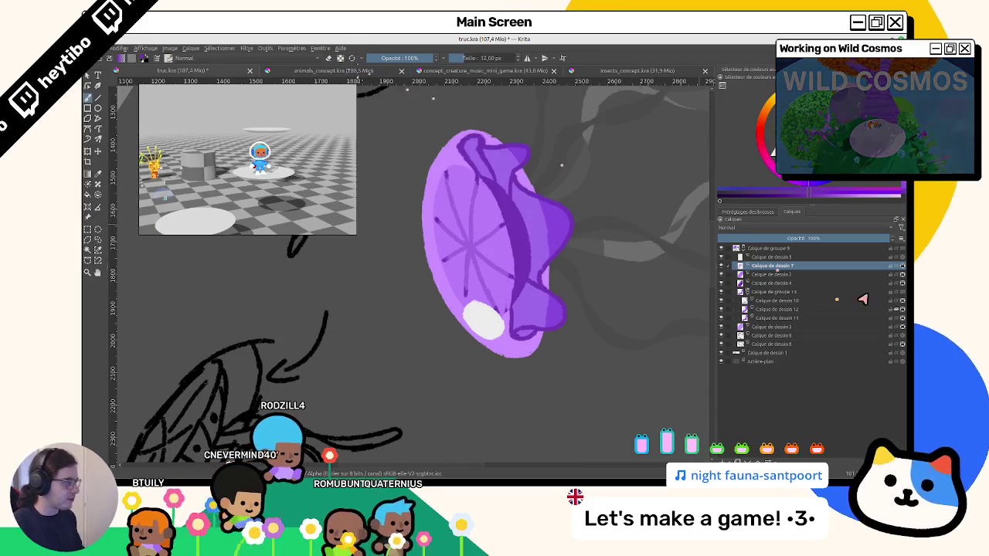
pyautogui.scroll(4, 457, 229)
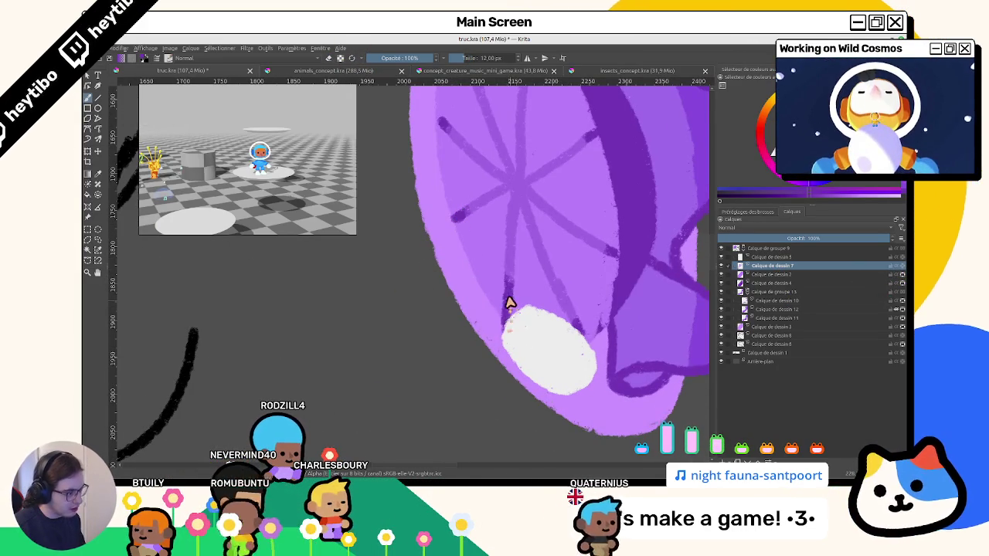
pyautogui.scroll(-3, 512, 309)
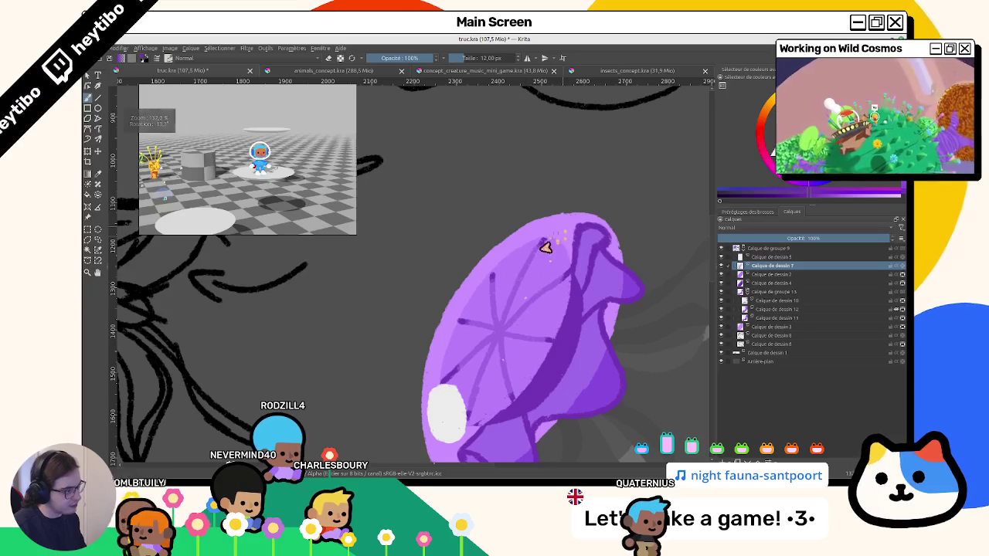
pyautogui.scroll(-5, 547, 244)
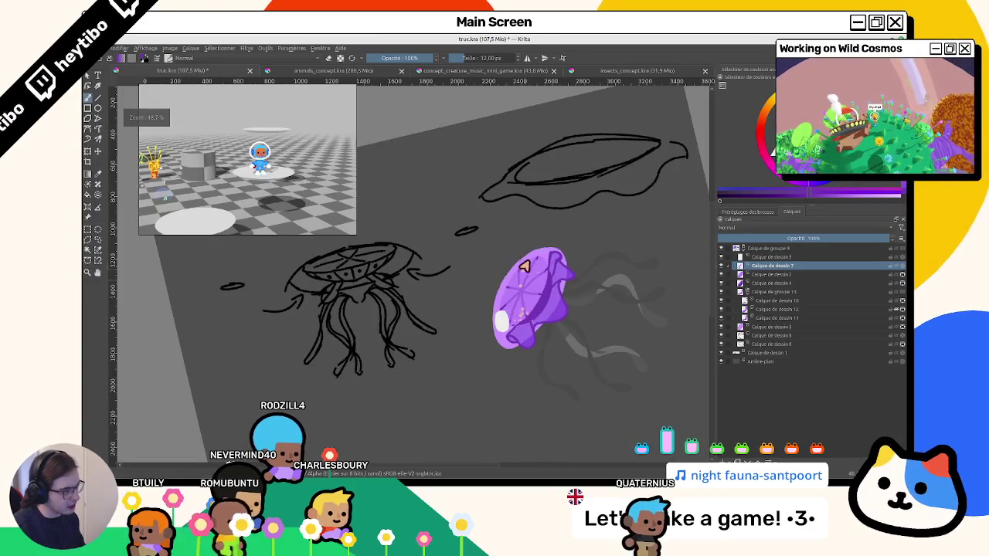
pyautogui.scroll(6, 521, 297)
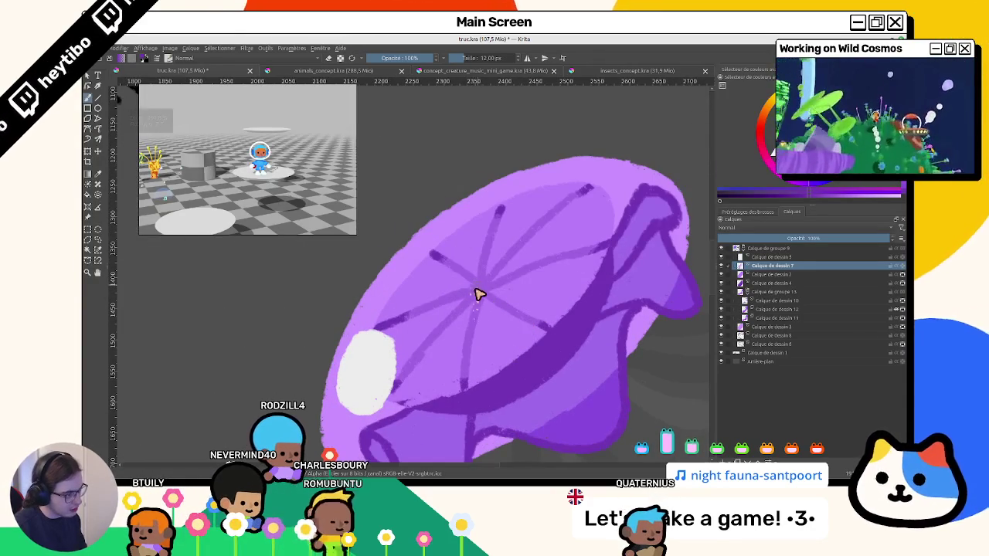
pyautogui.scroll(-5, 478, 293)
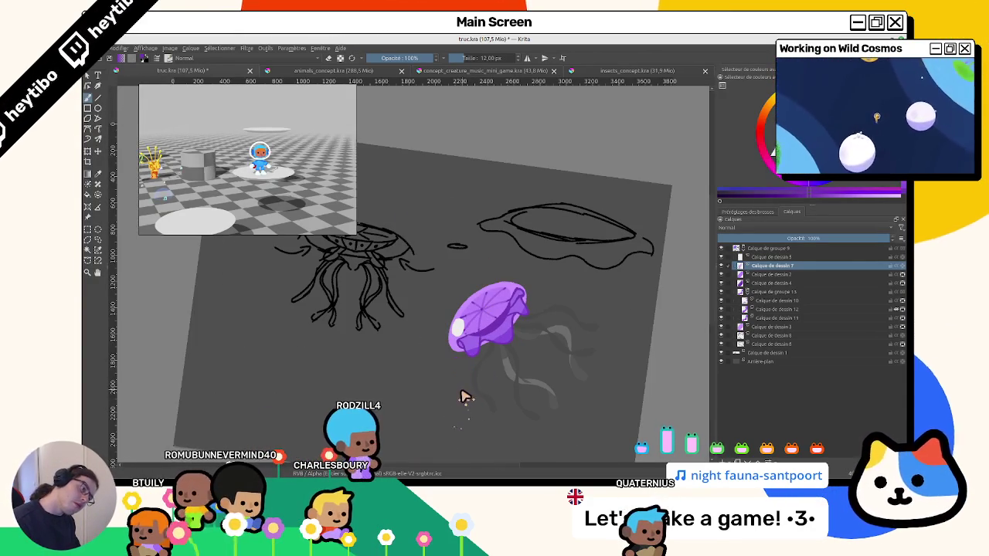
pyautogui.scroll(2, 471, 348)
pyautogui.scroll(2, 467, 294)
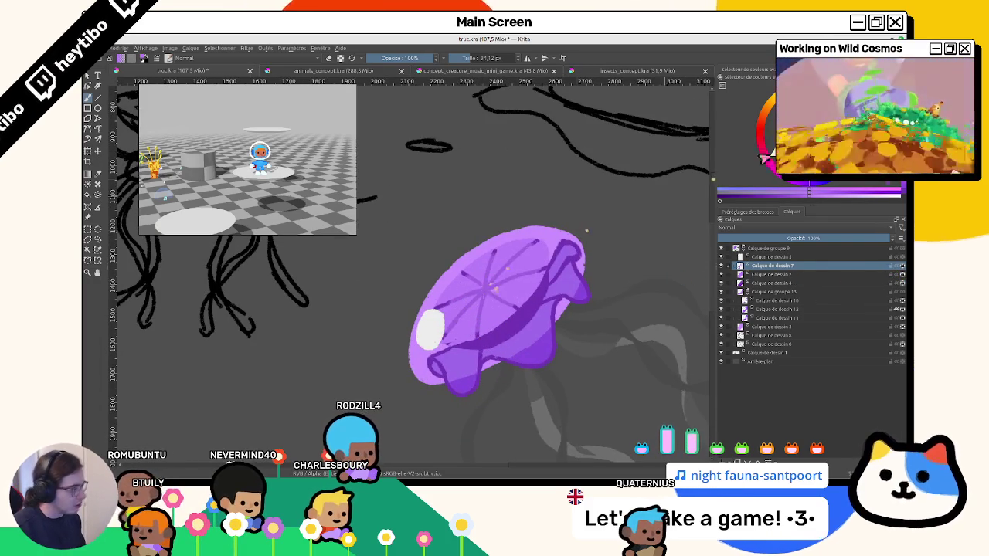
# Sample the light purple and a second purple from the bell as the painting colour.
pyautogui.keyDown('ctrl'); pyautogui.click(587, 245); pyautogui.keyUp('ctrl')
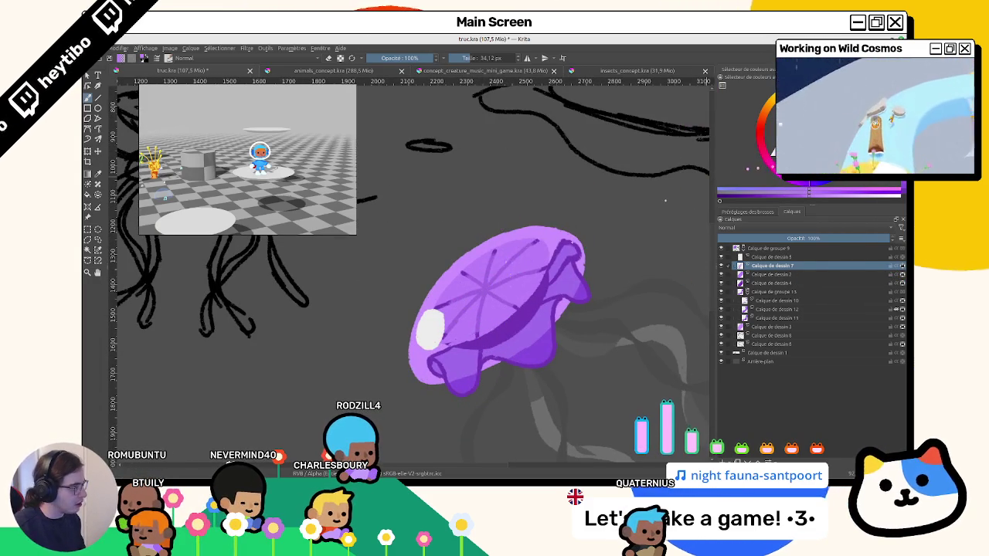
pyautogui.keyDown('ctrl'); pyautogui.click(541, 248); pyautogui.keyUp('ctrl')
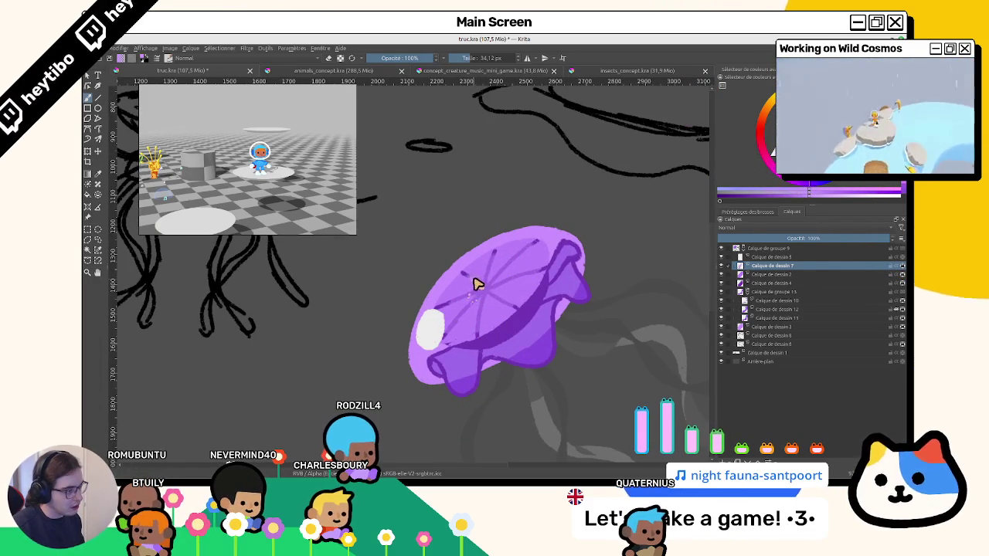
pyautogui.scroll(-5, 495, 269)
pyautogui.scroll(-3, 459, 402)
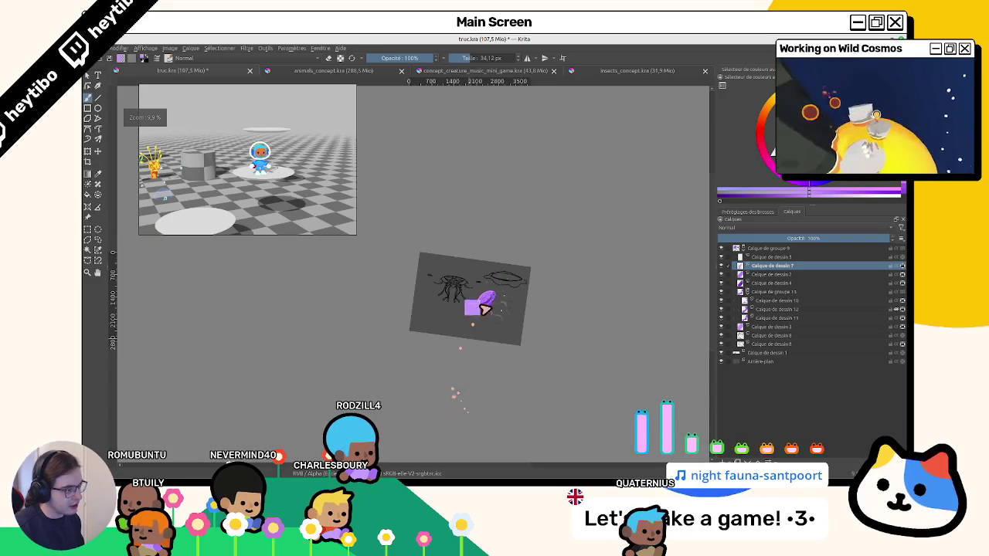
# Bring up the quick brush palette, rotate the view and sample a purple from the jellyfish.
pyautogui.scroll(2, 459, 393)
pyautogui.scroll(5, 495, 270)
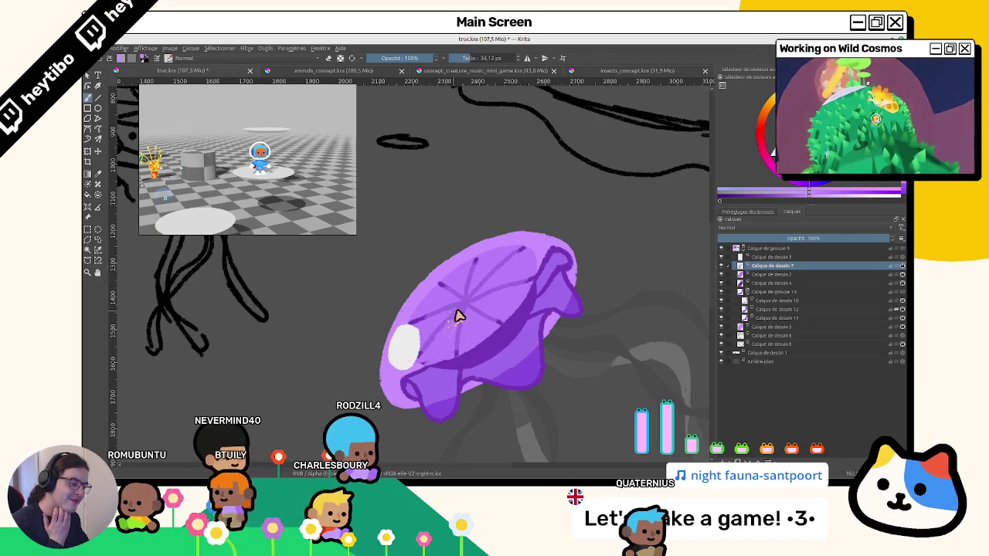
pyautogui.rightClick(457, 313)
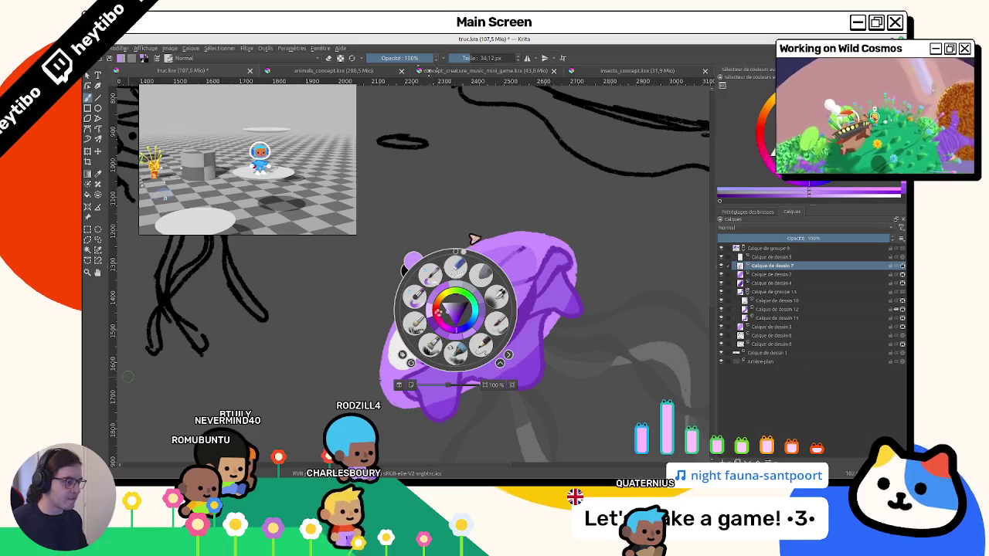
pyautogui.moveTo(474, 240); pyautogui.dragTo(493, 235)
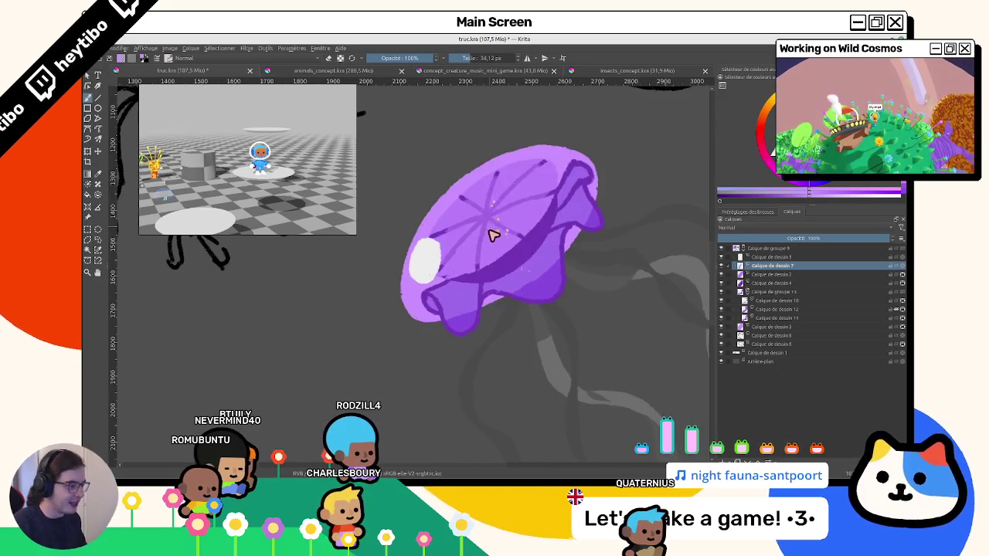
pyautogui.scroll(-3, 493, 236)
pyautogui.scroll(-5, 490, 276)
pyautogui.scroll(6, 468, 349)
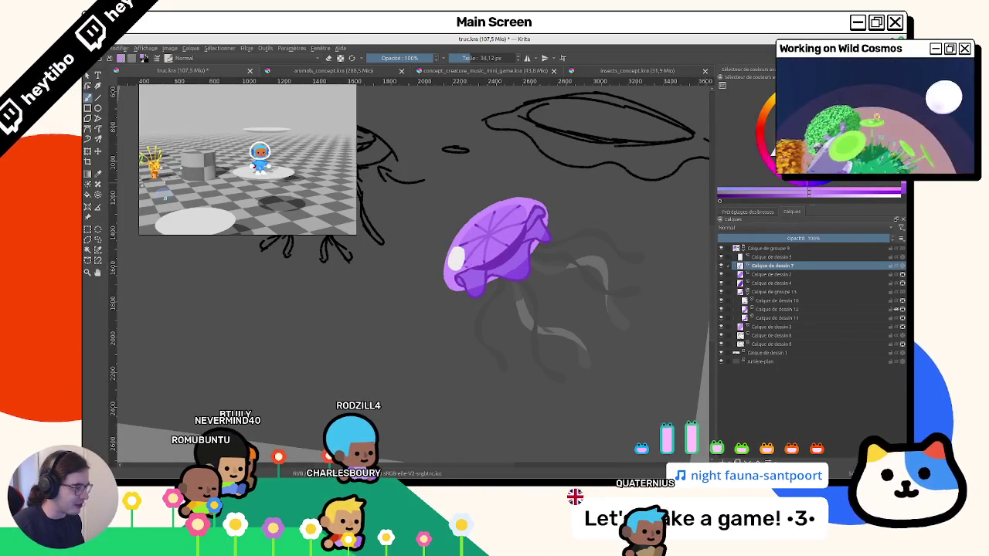
pyautogui.press('ctrl')
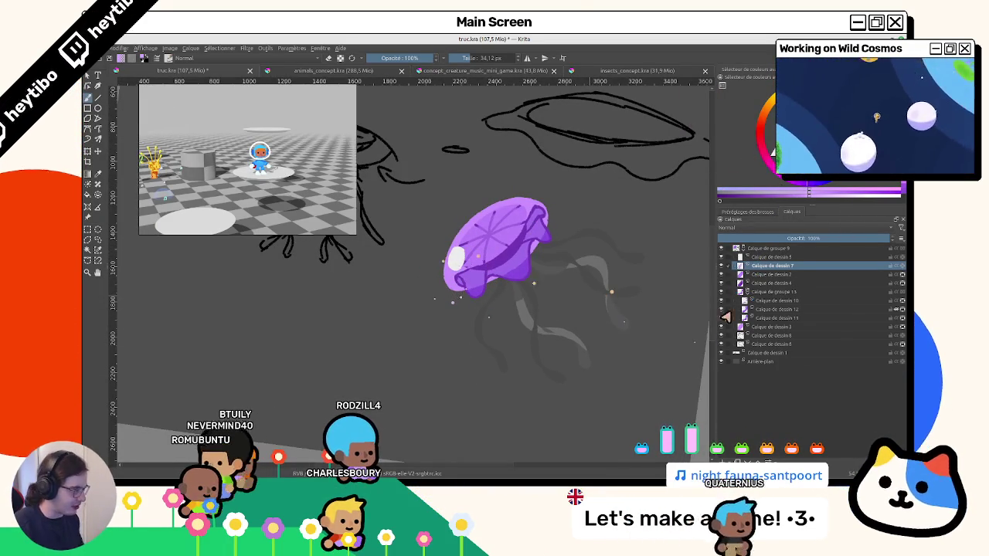
# On Calque de dessin 3, soften the white highlight's lower-left edge.
pyautogui.click(840, 327)
pyautogui.moveTo(473, 283); pyautogui.dragTo(448, 285)
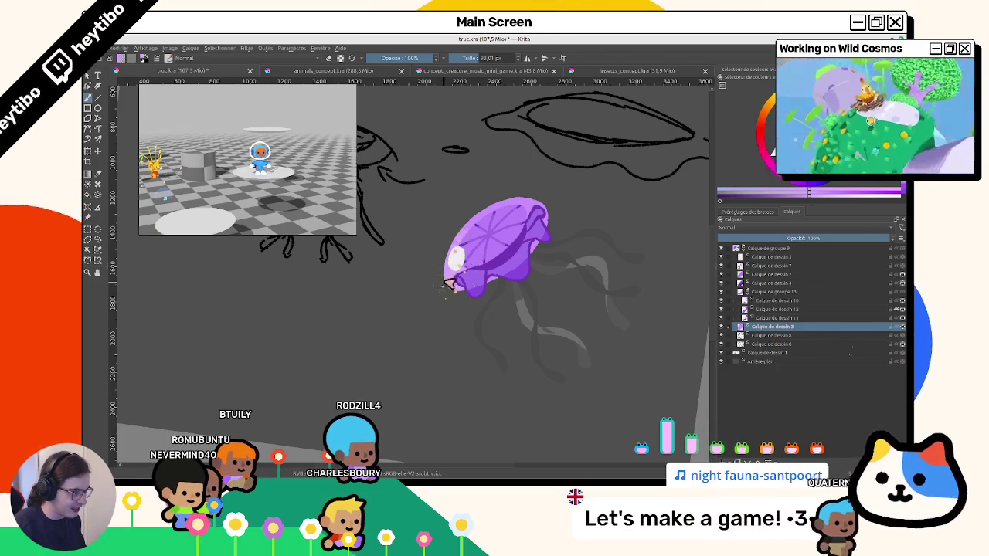
pyautogui.scroll(-5, 519, 296)
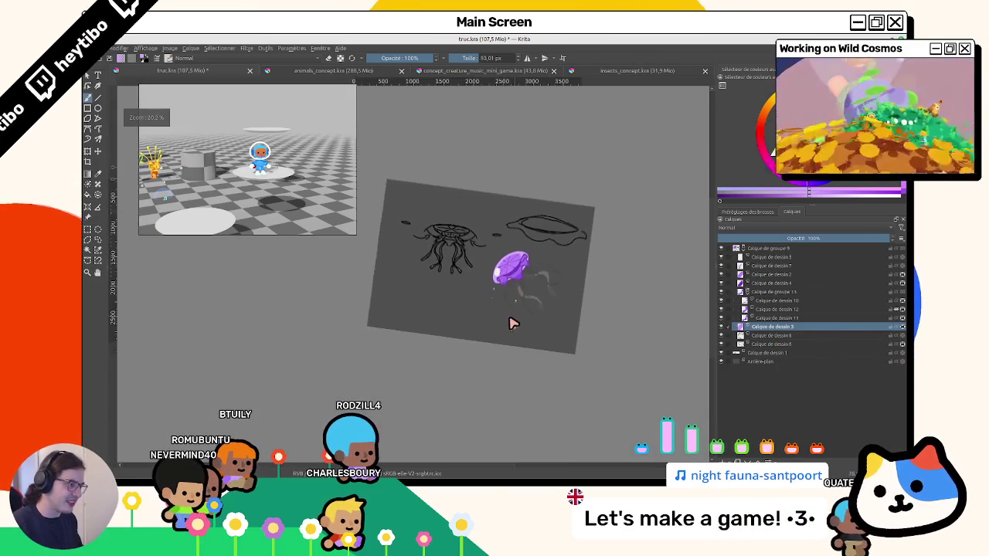
pyautogui.scroll(5, 509, 324)
pyautogui.click(508, 342)
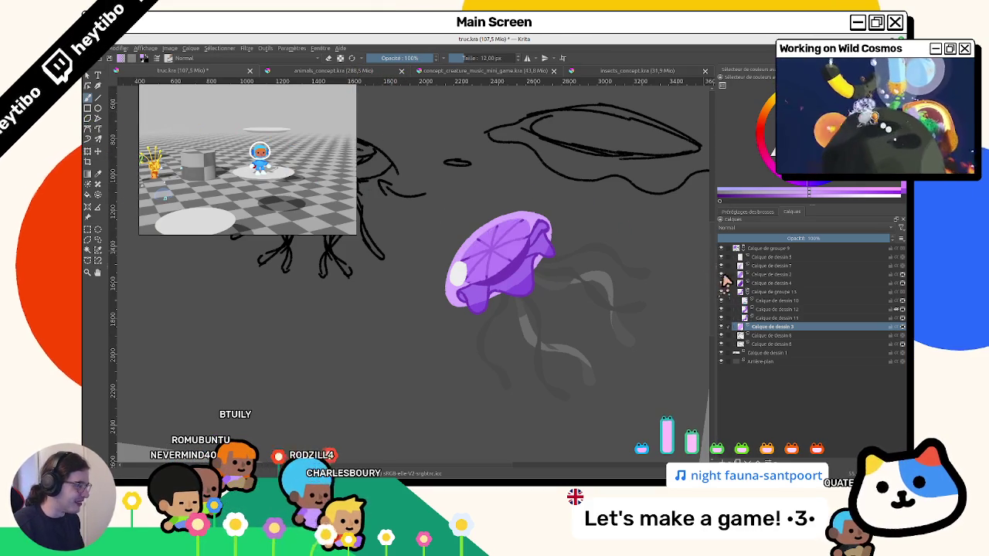
# On Calque de dessin 2, try light speckles around the bell top at 57% opacity, then undo them.
pyautogui.click(803, 275)
pyautogui.scroll(3, 502, 274)
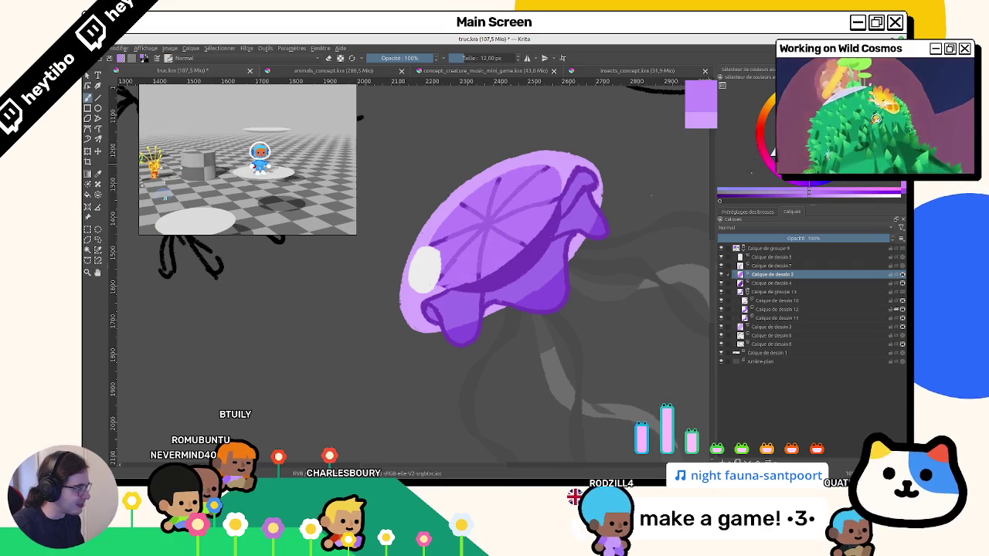
pyautogui.moveTo(498, 239); pyautogui.dragTo(521, 172)
pyautogui.hotkey('ctrl', 'z')
pyautogui.moveTo(520, 137); pyautogui.dragTo(526, 205)
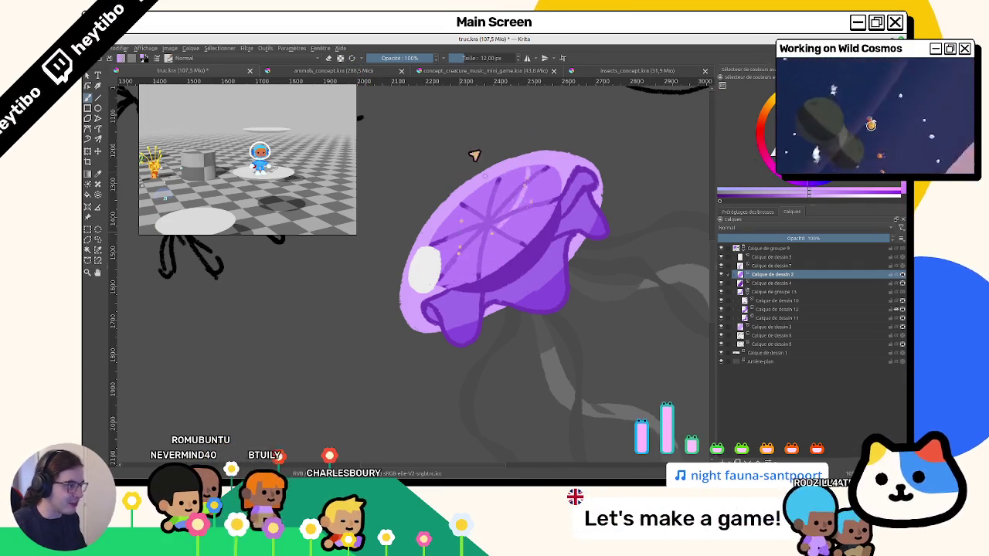
pyautogui.click(407, 58)
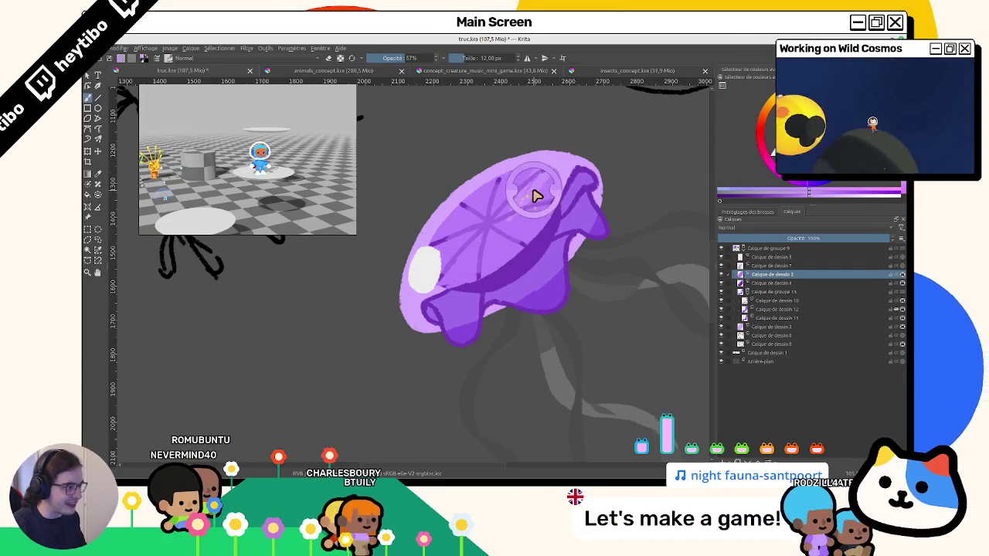
pyautogui.hotkey('ctrl', 'z')
pyautogui.moveTo(466, 256); pyautogui.dragTo(403, 81)
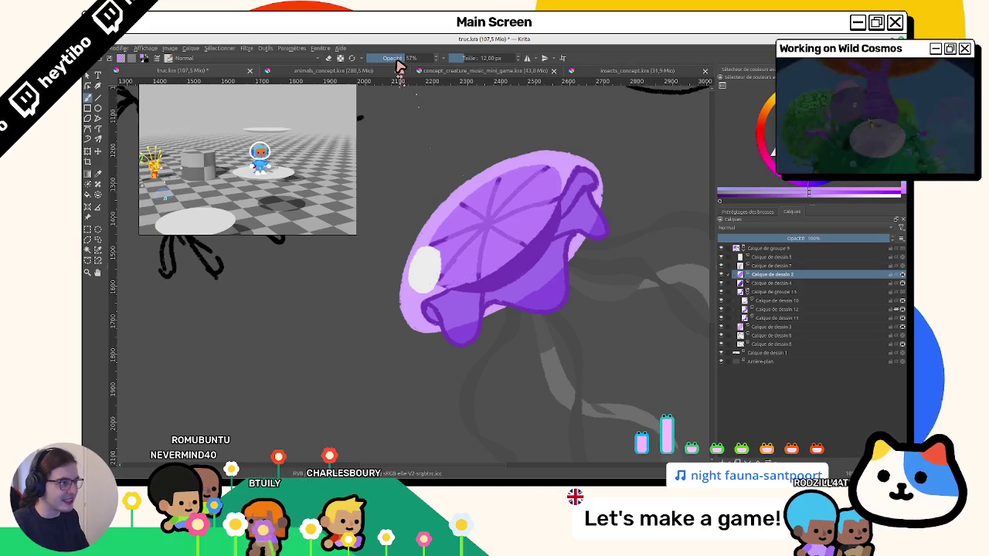
pyautogui.hotkey('ctrl', 'z')
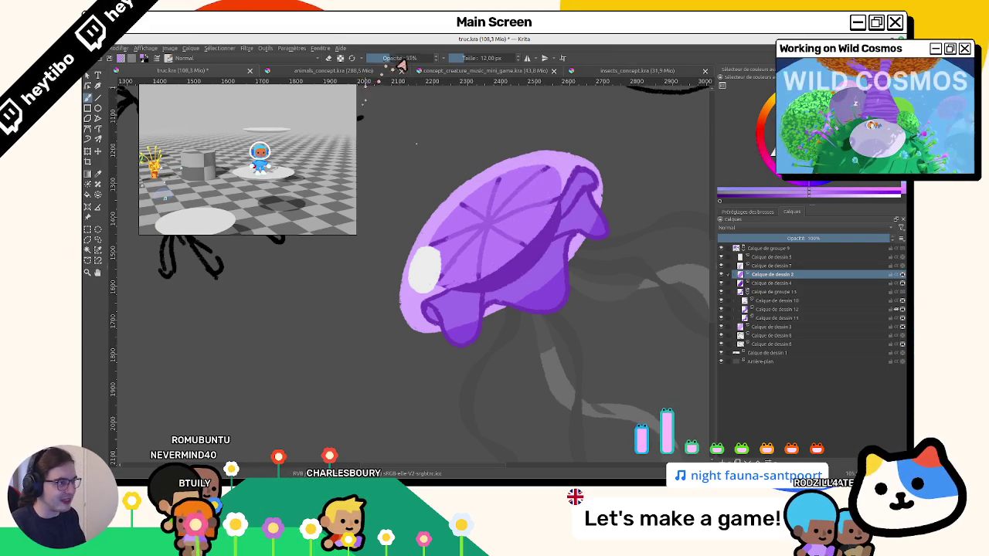
# Turn the jellyfish upright at about 149% zoom and insert new layer Calque de dessin 14.
pyautogui.moveTo(407, 361)
pyautogui.mouseDown()
pyautogui.moveTo(402, 172)
pyautogui.moveTo(585, 309)
pyautogui.moveTo(464, 326)
pyautogui.mouseUp()
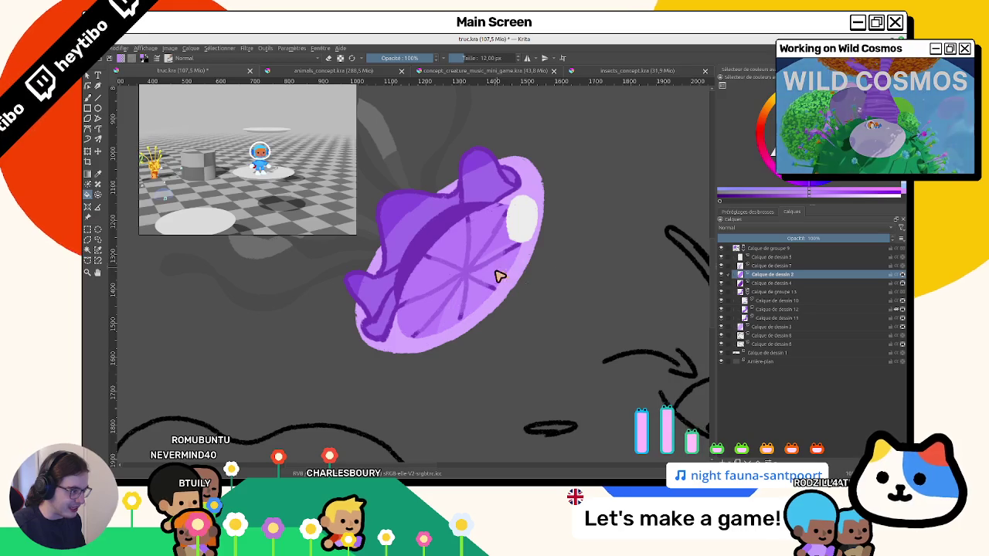
pyautogui.moveTo(488, 225)
pyautogui.mouseDown()
pyautogui.moveTo(481, 260)
pyautogui.moveTo(466, 224)
pyautogui.mouseUp()
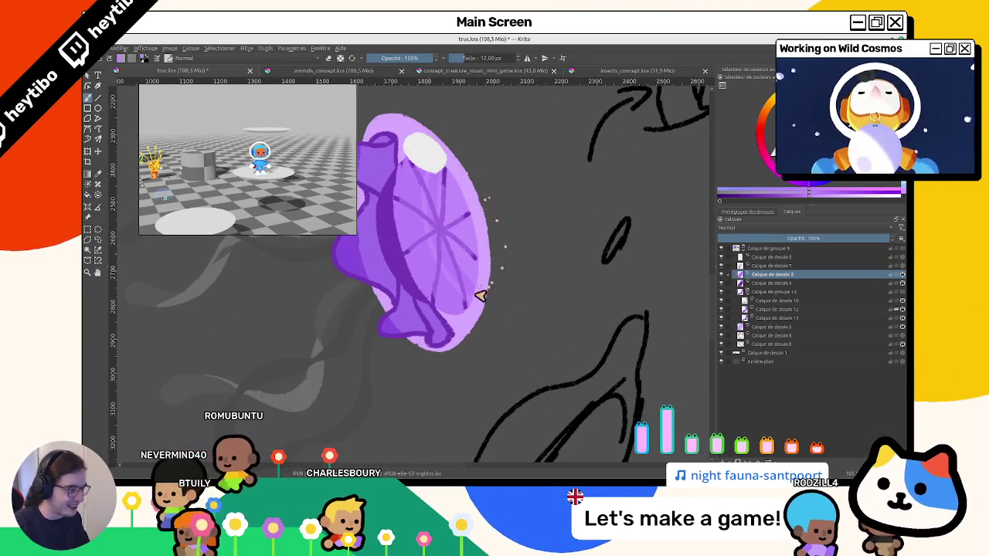
pyautogui.moveTo(483, 286)
pyautogui.mouseDown()
pyautogui.moveTo(456, 179)
pyautogui.moveTo(518, 331)
pyautogui.moveTo(522, 273)
pyautogui.mouseUp()
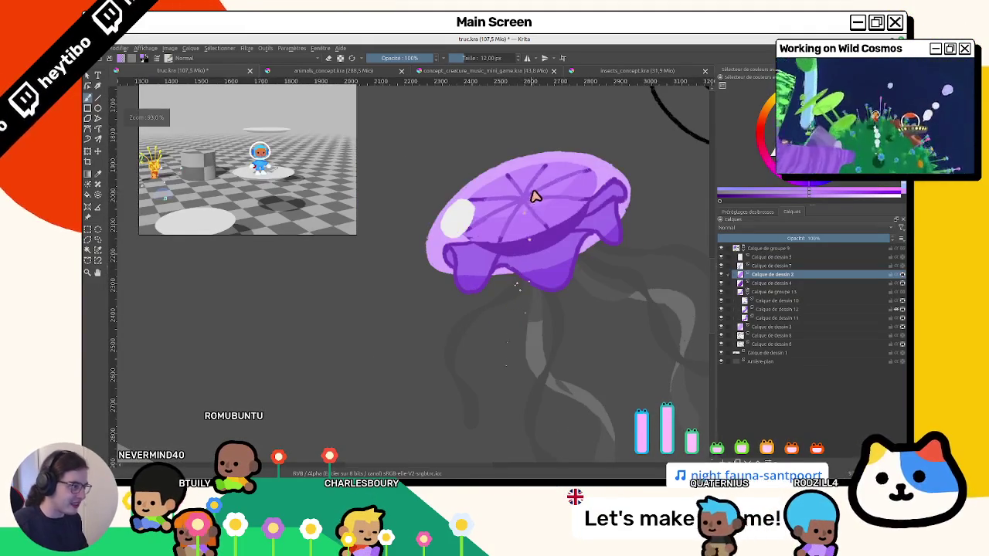
pyautogui.moveTo(530, 214); pyautogui.dragTo(523, 320)
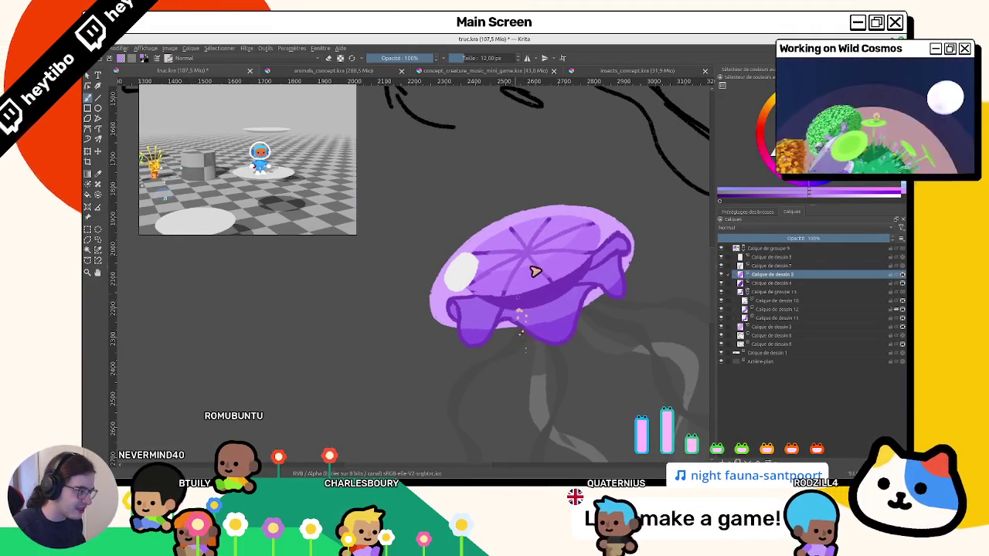
pyautogui.scroll(-3, 571, 258)
pyautogui.scroll(2, 553, 275)
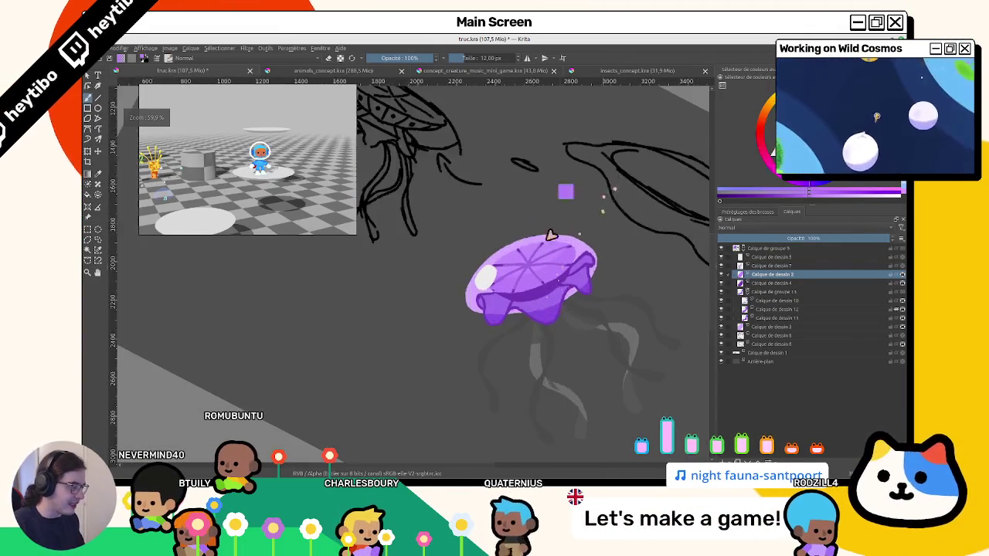
pyautogui.scroll(1, 570, 254)
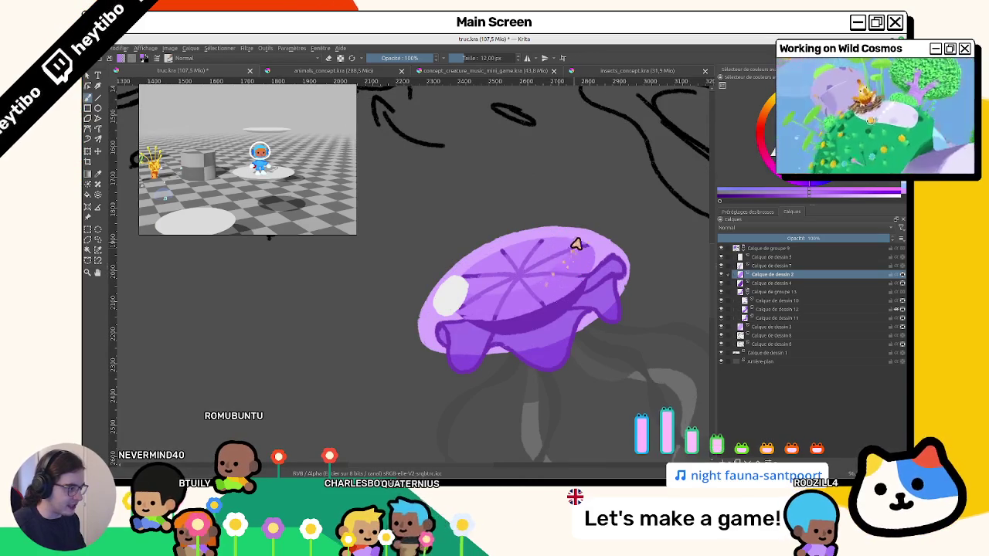
pyautogui.moveTo(562, 251)
pyautogui.mouseDown()
pyautogui.moveTo(512, 188)
pyautogui.moveTo(414, 347)
pyautogui.moveTo(496, 187)
pyautogui.mouseUp()
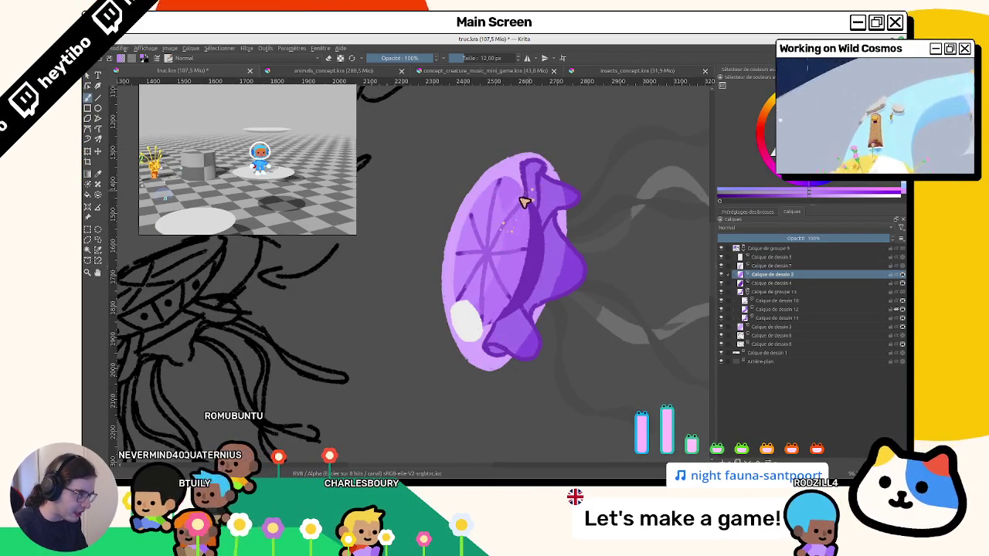
pyautogui.moveTo(497, 229)
pyautogui.mouseDown()
pyautogui.moveTo(515, 184)
pyautogui.moveTo(489, 183)
pyautogui.mouseUp()
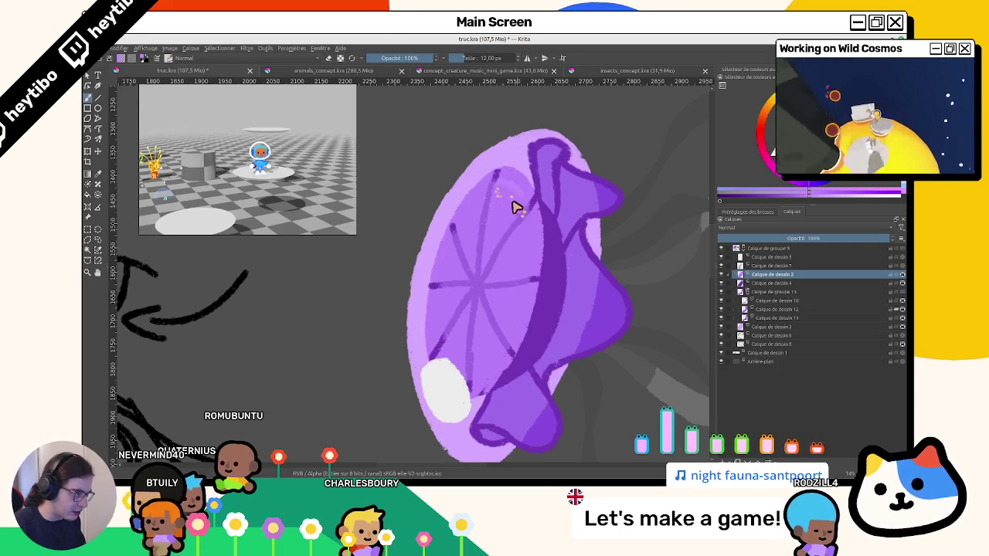
pyautogui.moveTo(510, 236)
pyautogui.mouseDown()
pyautogui.moveTo(503, 229)
pyautogui.moveTo(647, 289)
pyautogui.mouseUp()
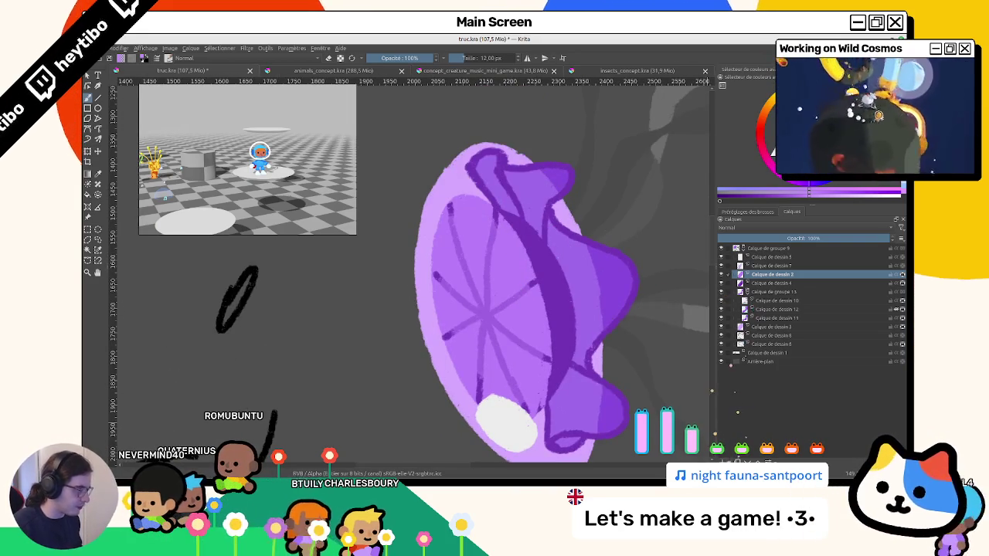
pyautogui.press('Insert')
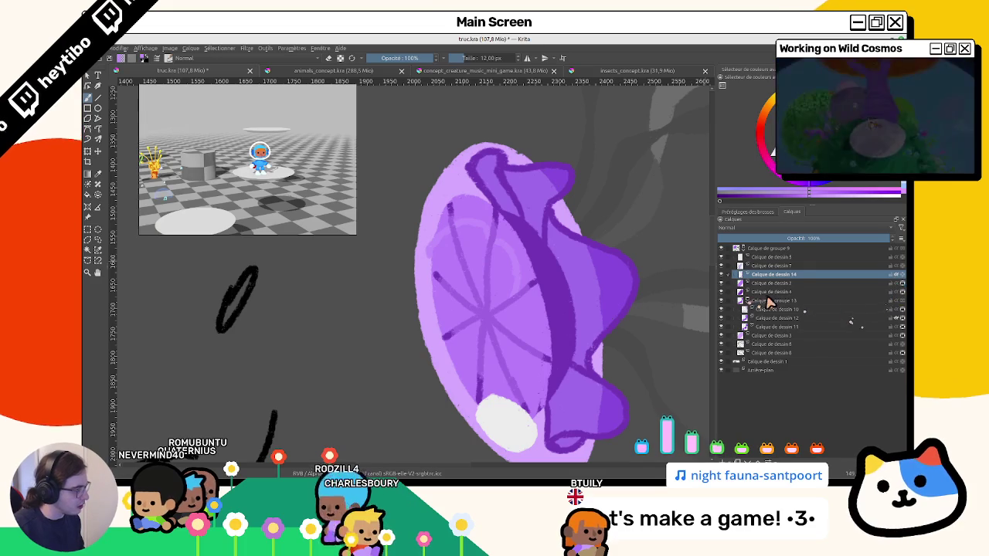
# Group layers 14, 2 and 4 into Calque de groupe 15 after checking layer 2's lines, then save.
pyautogui.click(722, 283)
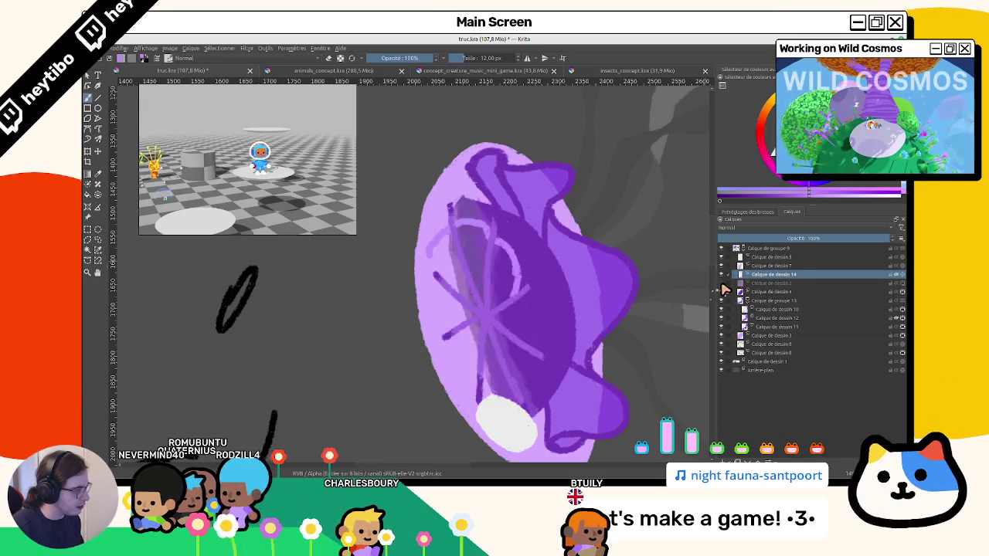
pyautogui.click(722, 283)
pyautogui.keyDown('shift'); pyautogui.click(753, 292); pyautogui.keyUp('shift')
pyautogui.hotkey('ctrl', 'g')
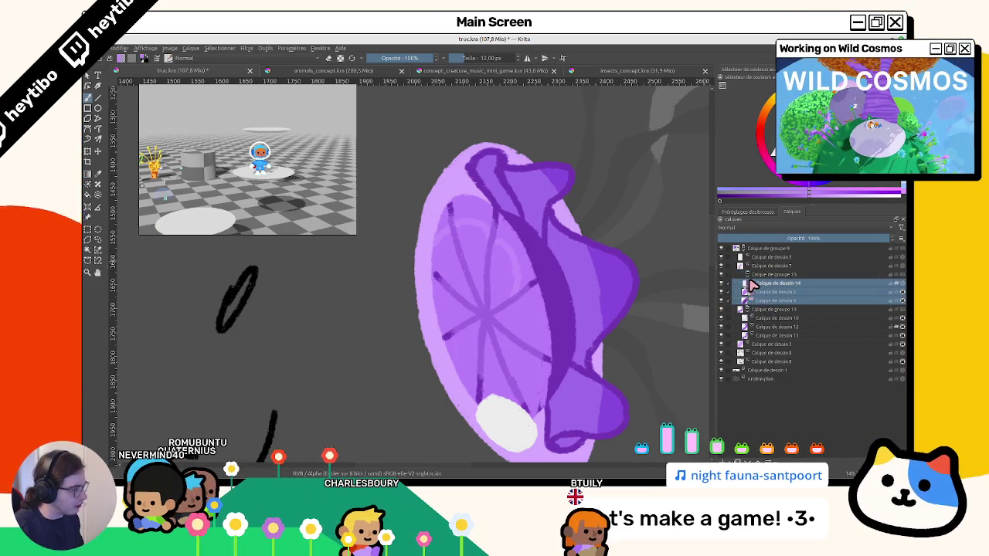
pyautogui.hotkey('ctrl', 's')
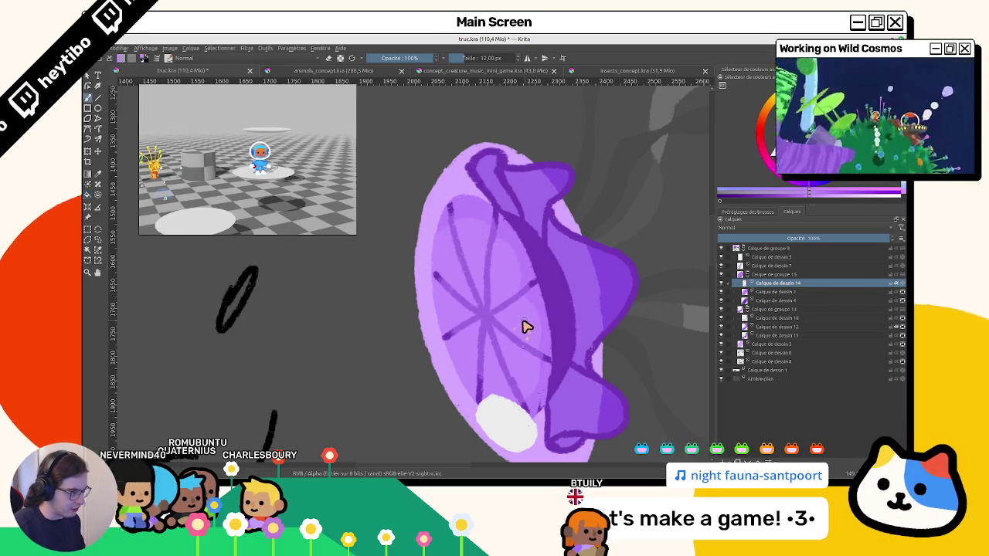
pyautogui.moveTo(525, 327); pyautogui.dragTo(489, 280)
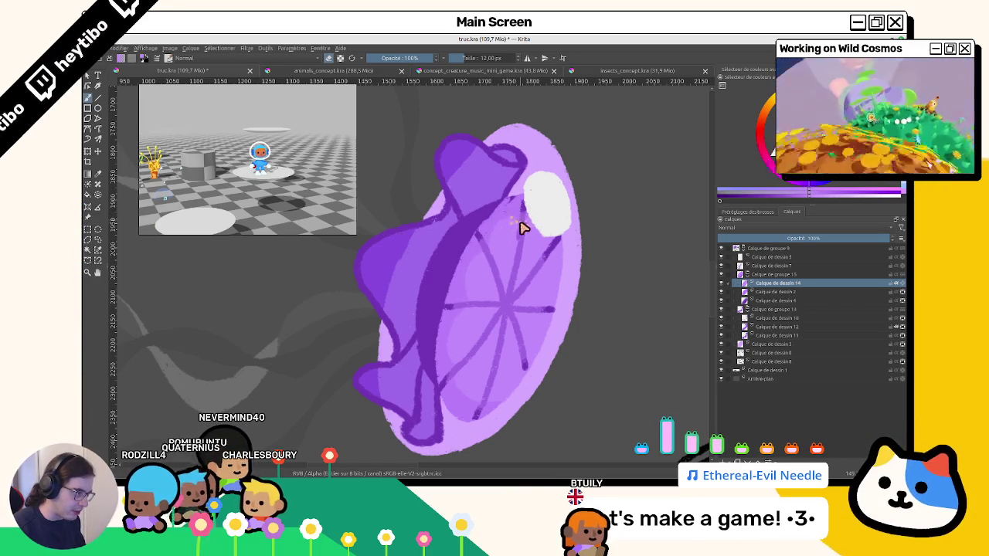
pyautogui.moveTo(518, 219); pyautogui.dragTo(427, 276)
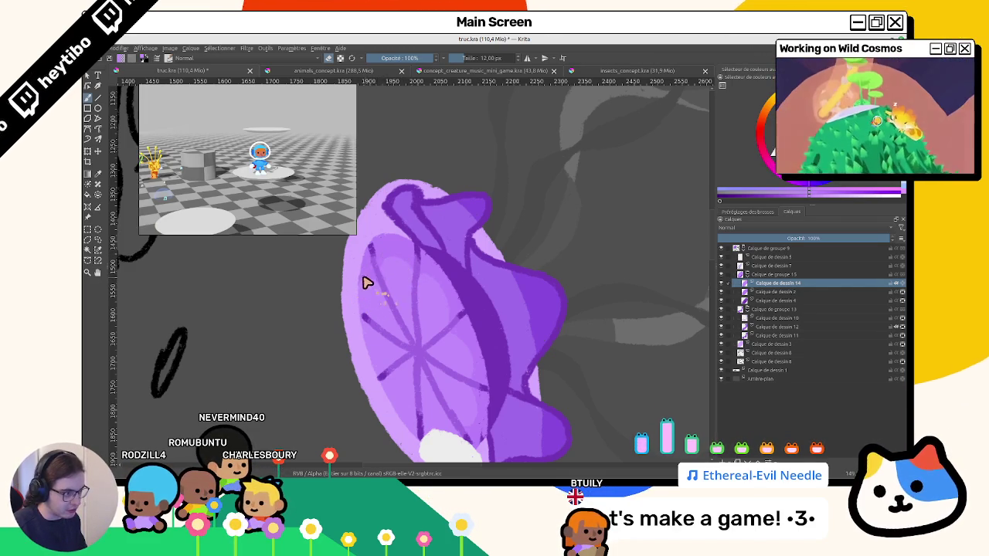
pyautogui.moveTo(379, 291)
pyautogui.mouseDown()
pyautogui.moveTo(529, 287)
pyautogui.moveTo(454, 279)
pyautogui.moveTo(513, 288)
pyautogui.moveTo(483, 384)
pyautogui.moveTo(426, 282)
pyautogui.mouseUp()
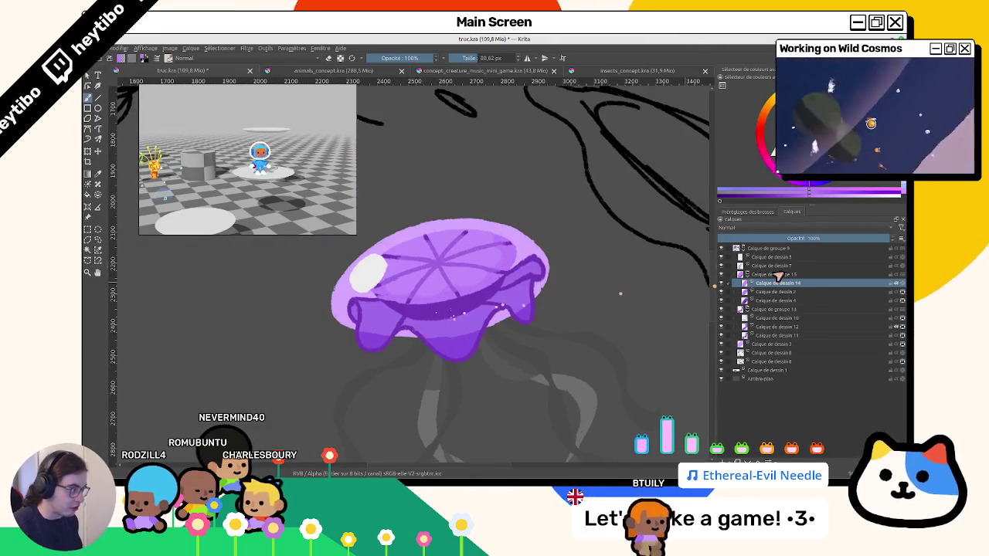
pyautogui.click(820, 290)
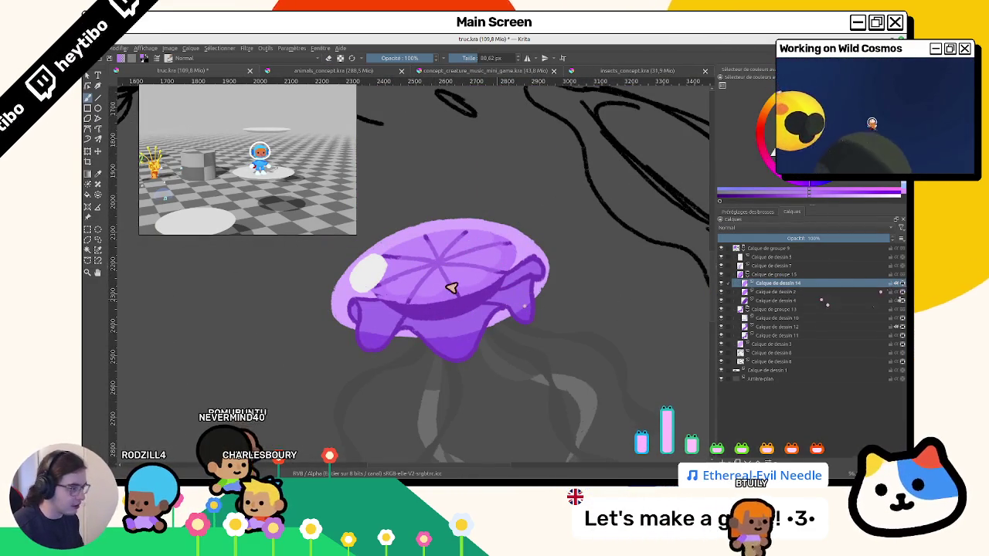
pyautogui.click(762, 284)
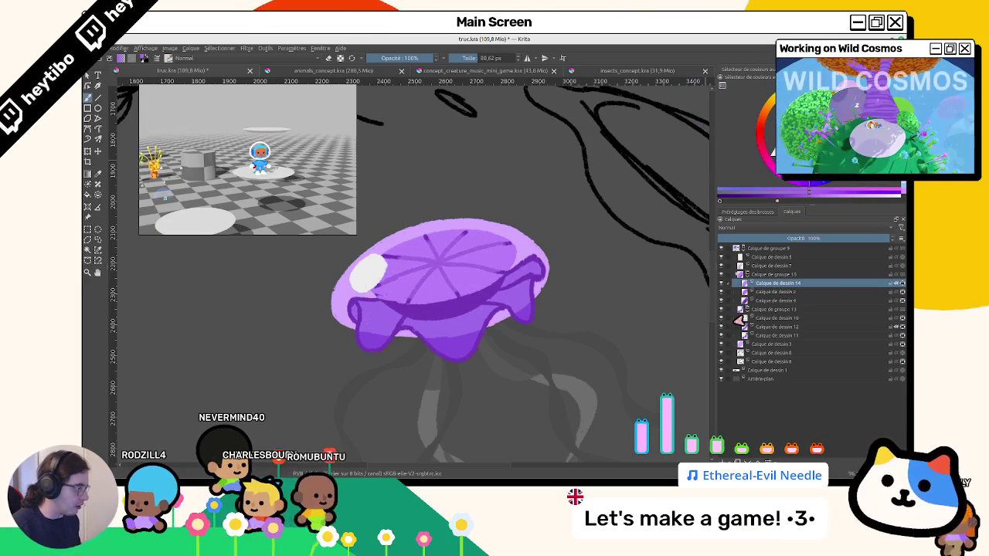
pyautogui.press('pagedown')
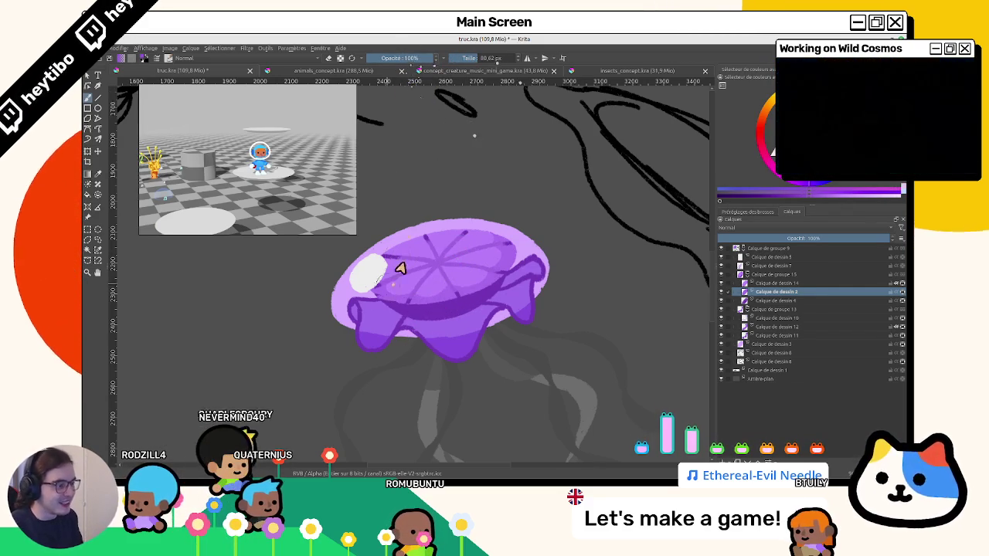
pyautogui.moveTo(483, 242)
pyautogui.mouseDown()
pyautogui.moveTo(490, 348)
pyautogui.moveTo(435, 232)
pyautogui.moveTo(592, 186)
pyautogui.moveTo(583, 231)
pyautogui.mouseUp()
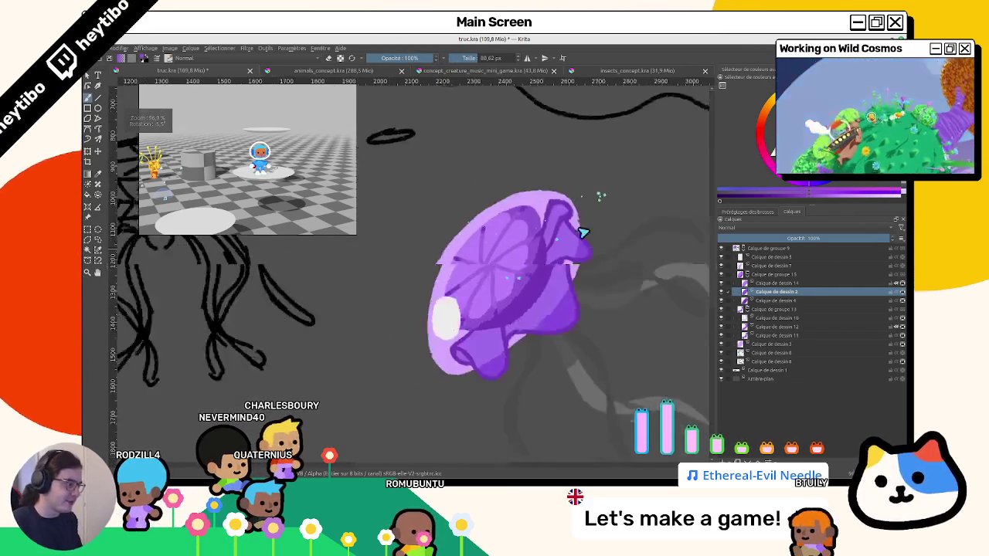
# Make Calque de dessin 7 the active layer and pick a pale whitish-pink paint colour.
pyautogui.click(782, 300)
pyautogui.click(781, 275)
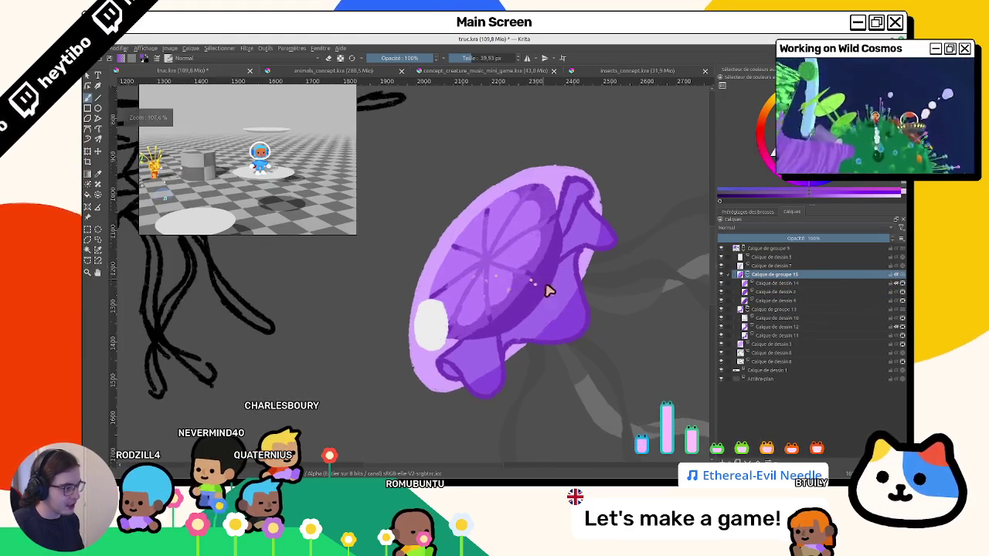
pyautogui.scroll(3, 545, 286)
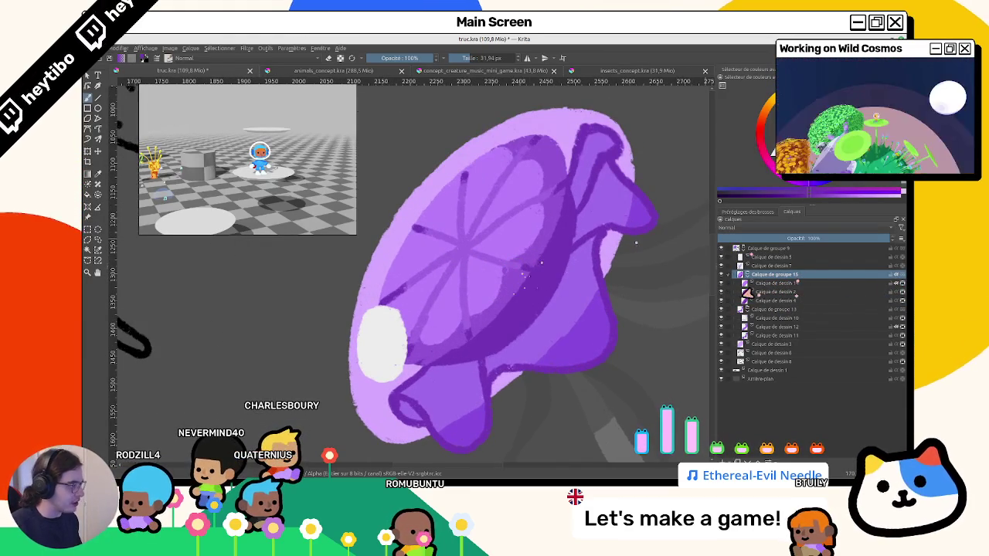
pyautogui.click(771, 265)
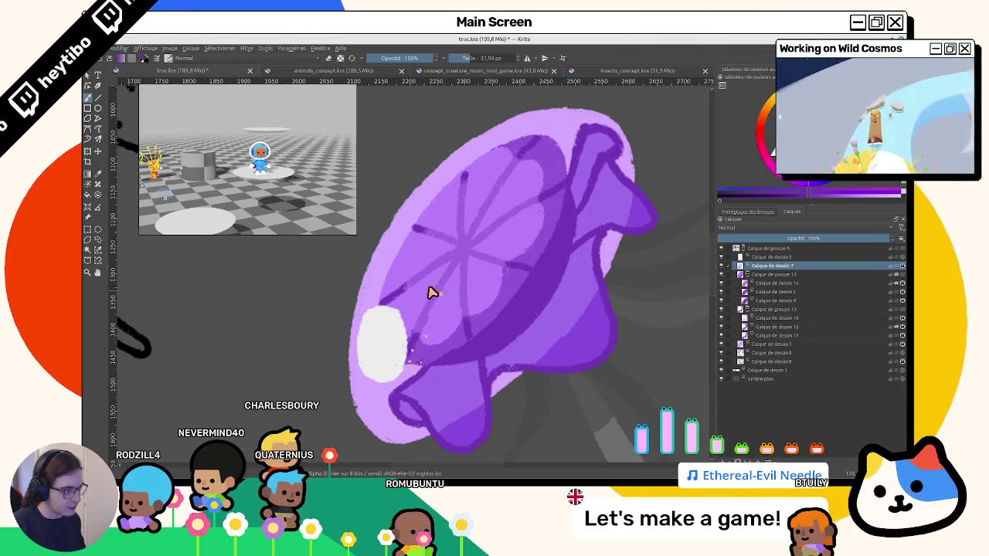
pyautogui.keyDown('ctrl'); pyautogui.click(384, 300); pyautogui.keyUp('ctrl')
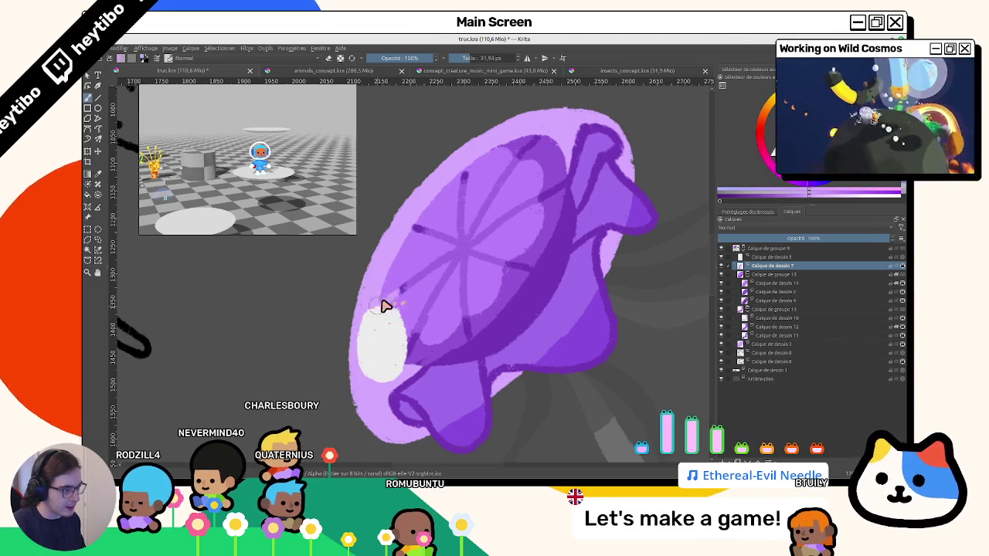
# Turn the jellyfish upright in view, then collapse Calque de groupe 15 and Calque de groupe 13.
pyautogui.scroll(-5, 418, 241)
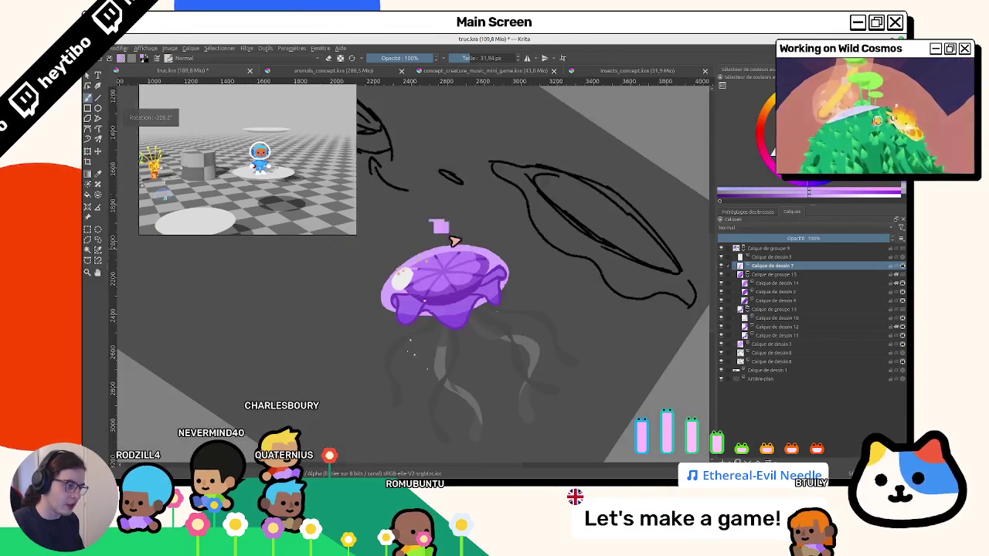
pyautogui.scroll(5, 409, 295)
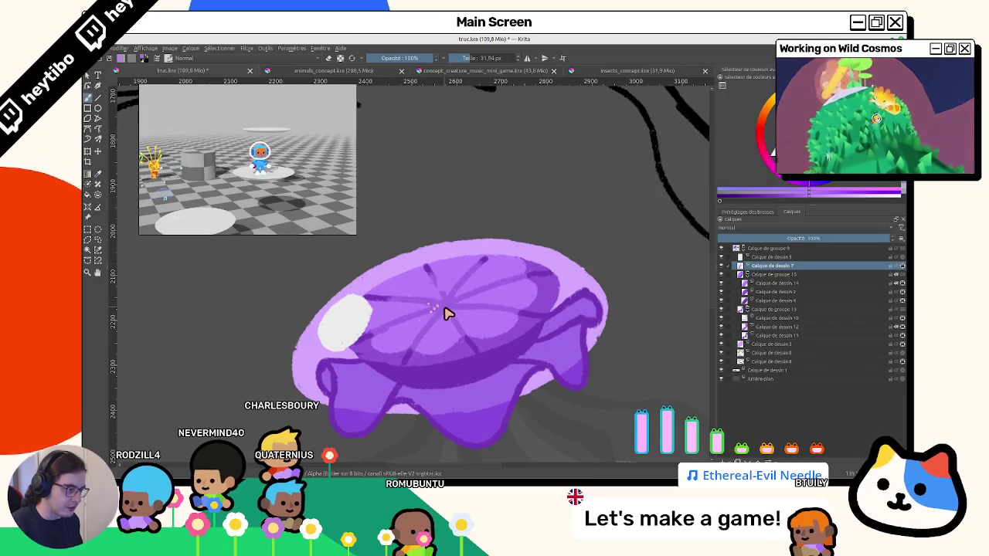
pyautogui.moveTo(488, 267)
pyautogui.mouseDown()
pyautogui.moveTo(413, 247)
pyautogui.moveTo(413, 272)
pyautogui.mouseUp()
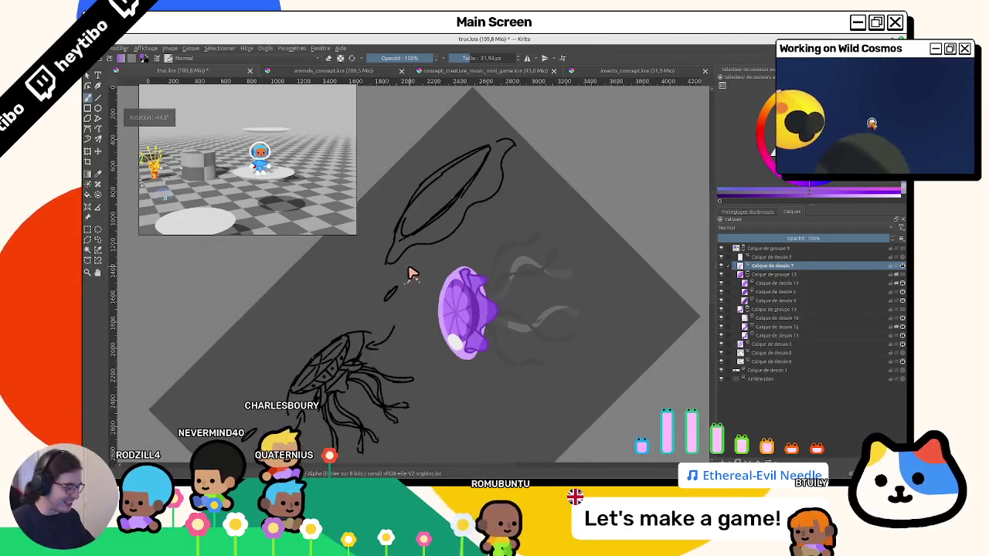
pyautogui.press('5')
pyautogui.scroll(5, 412, 273)
pyautogui.scroll(-2, 555, 251)
pyautogui.moveTo(554, 252)
pyautogui.mouseDown()
pyautogui.moveTo(534, 280)
pyautogui.moveTo(515, 237)
pyautogui.moveTo(507, 254)
pyautogui.moveTo(522, 223)
pyautogui.mouseUp()
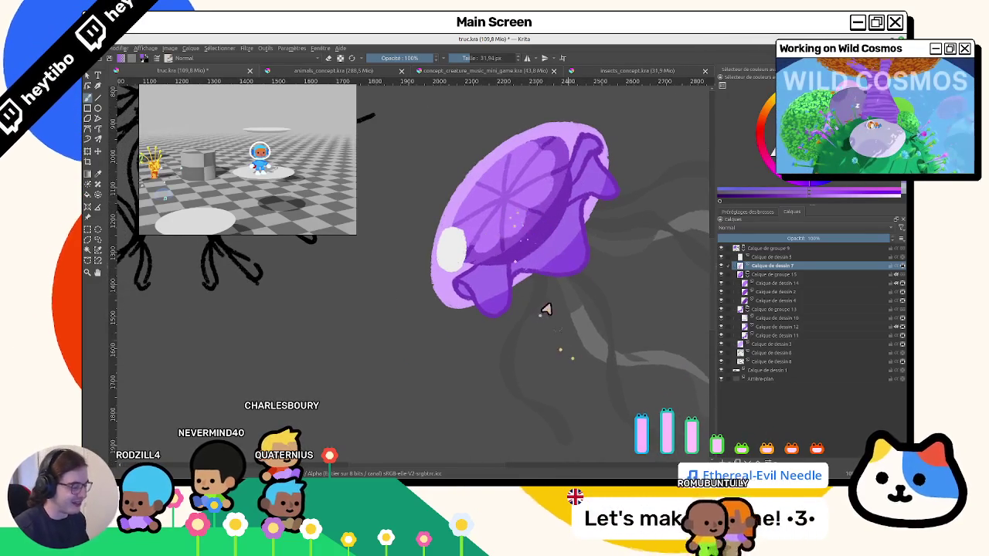
pyautogui.moveTo(541, 309); pyautogui.dragTo(442, 252)
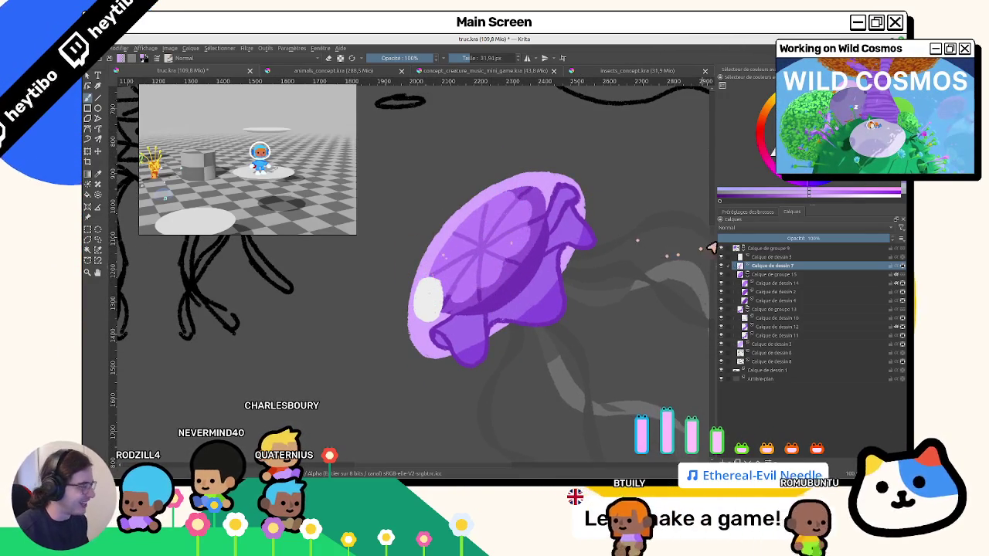
pyautogui.click(746, 274)
pyautogui.click(746, 282)
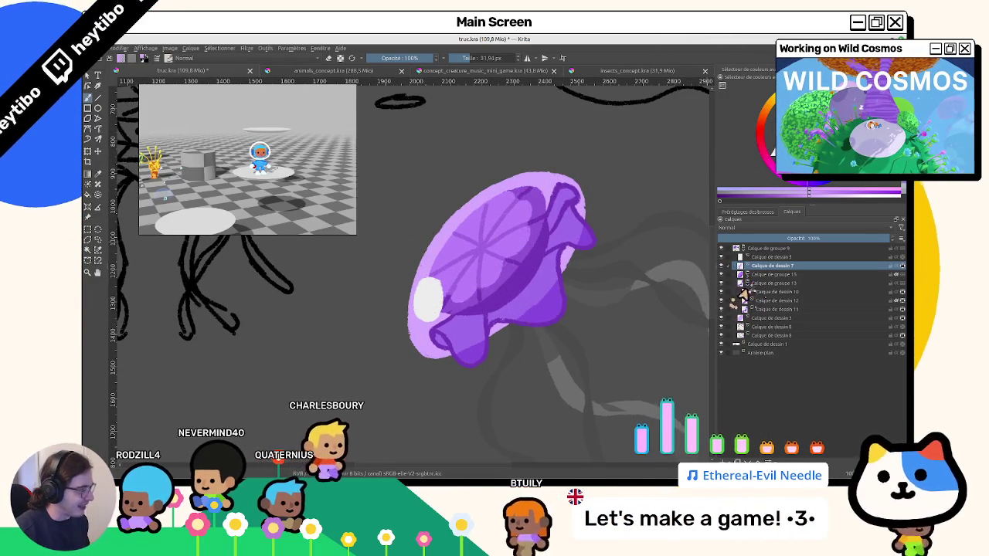
pyautogui.click(773, 292)
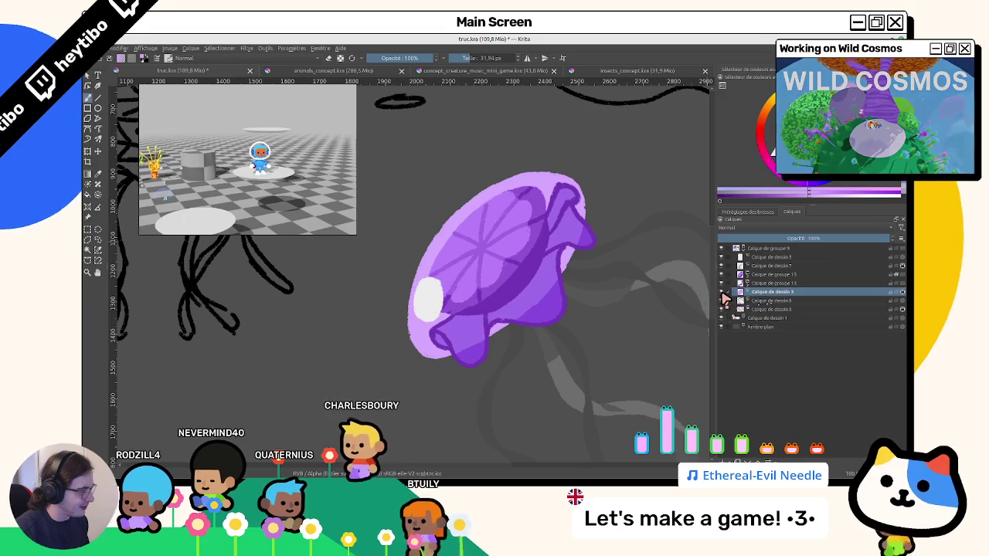
# On Calque de dessin 9, enlarge the brush to about 148 px and sample the jellyfish's lavender purple.
pyautogui.click(746, 303)
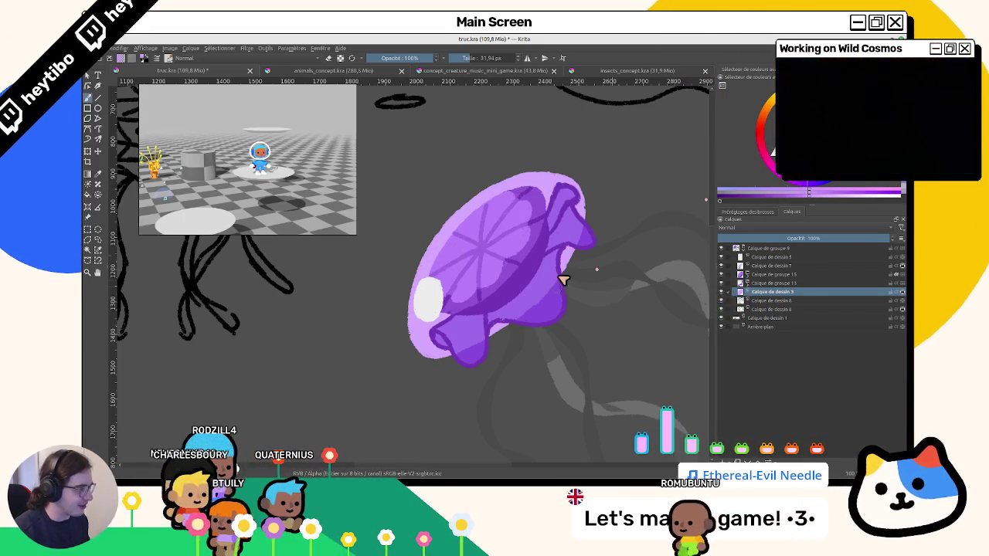
pyautogui.moveTo(541, 263); pyautogui.dragTo(793, 191)
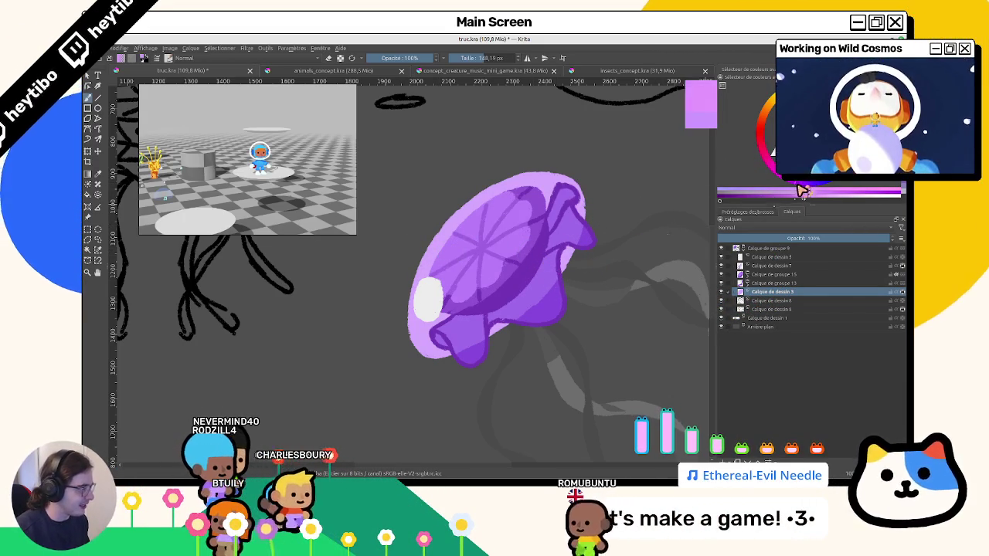
pyautogui.scroll(-2, 473, 371)
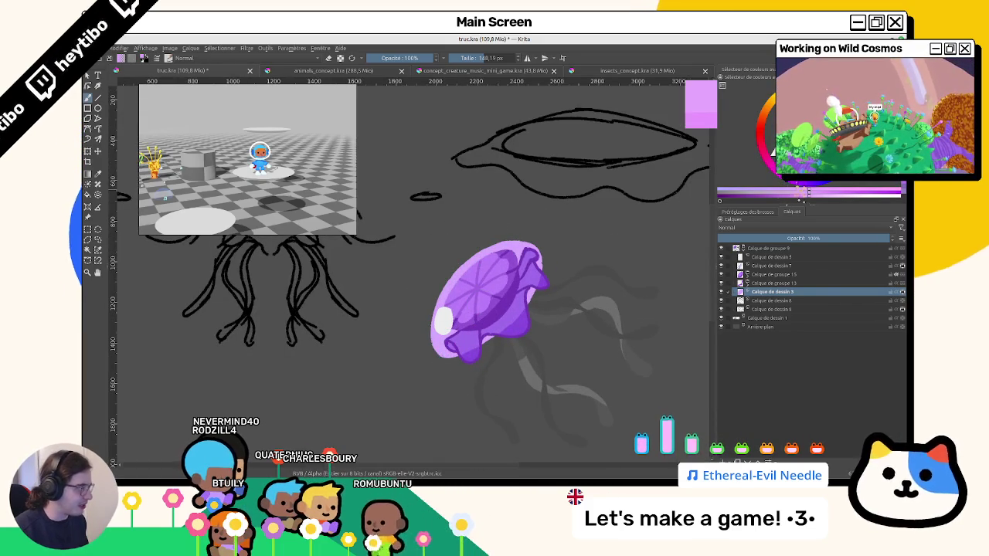
pyautogui.keyDown('ctrl'); pyautogui.click(558, 251); pyautogui.keyUp('ctrl')
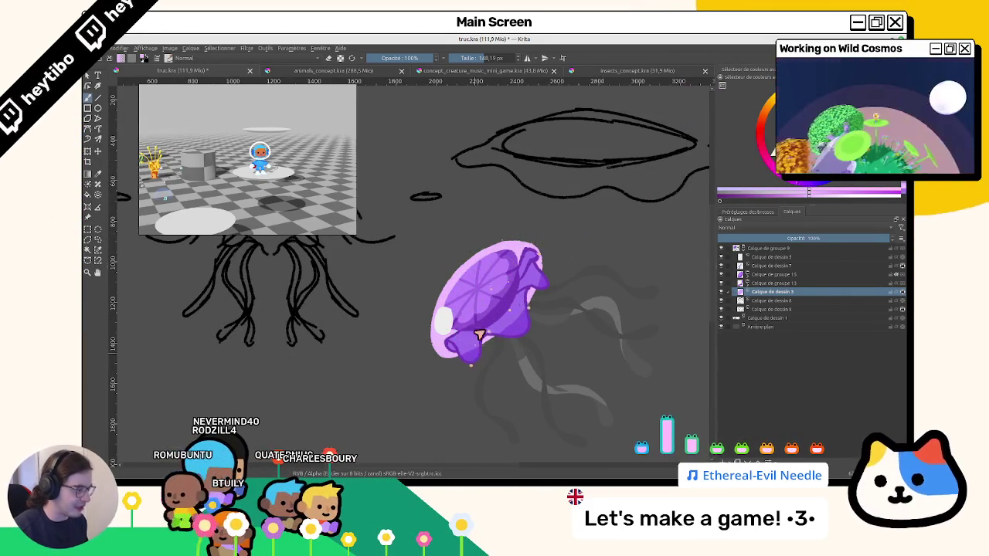
pyautogui.scroll(-3, 479, 334)
pyautogui.scroll(2, 486, 397)
pyautogui.scroll(-3, 483, 375)
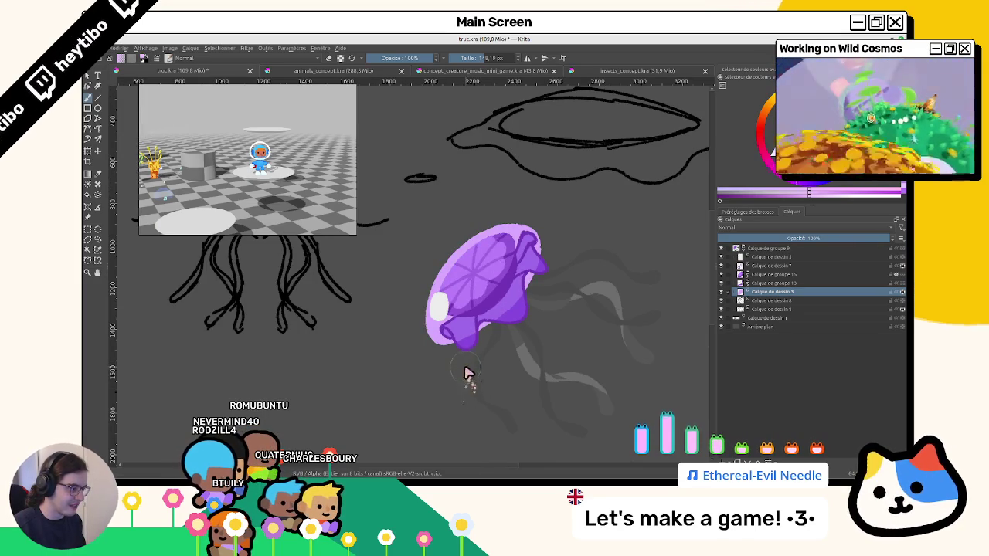
pyautogui.scroll(1, 466, 373)
pyautogui.scroll(1, 470, 334)
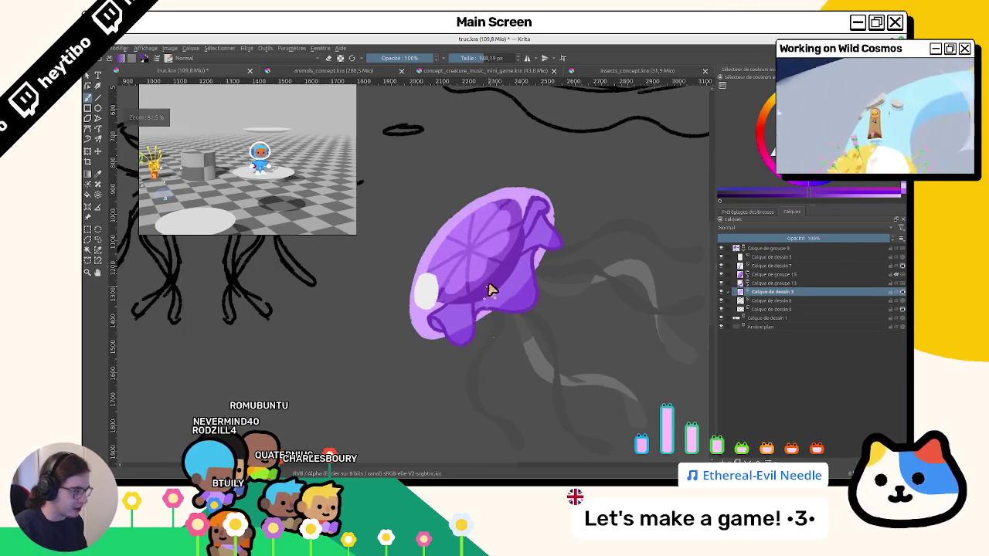
pyautogui.scroll(-2, 488, 290)
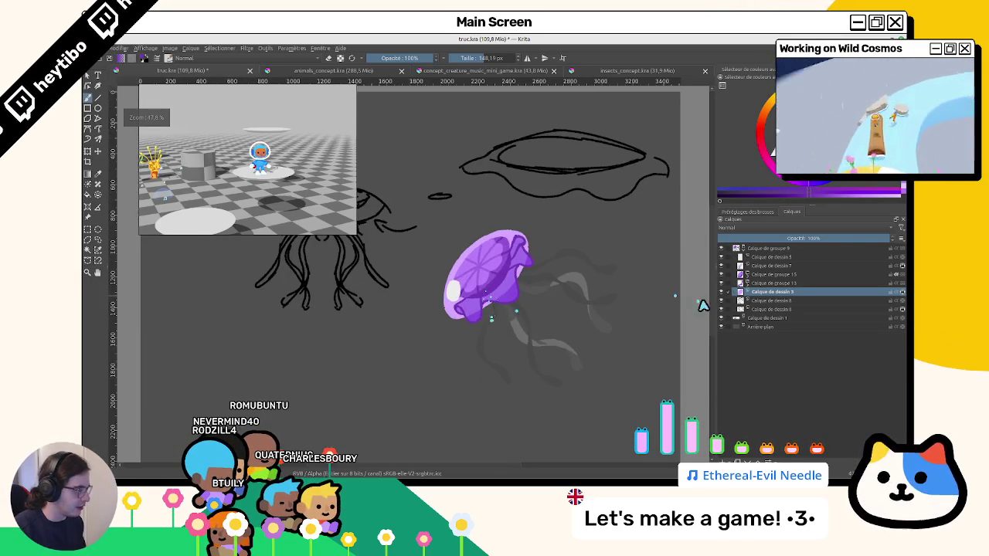
# Select Calque de dessin 8, move it down one place, then back up one place.
pyautogui.click(871, 301)
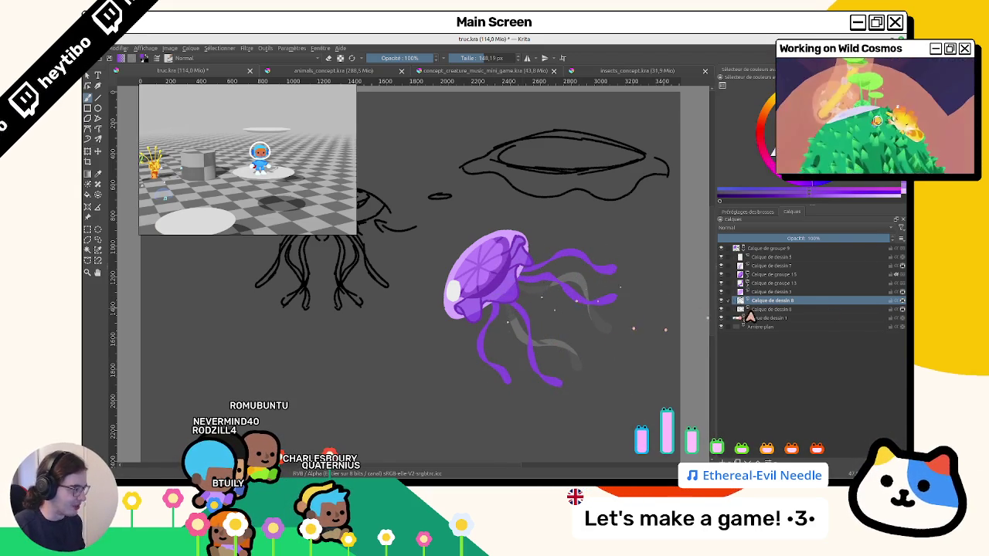
pyautogui.moveTo(750, 317); pyautogui.dragTo(881, 326)
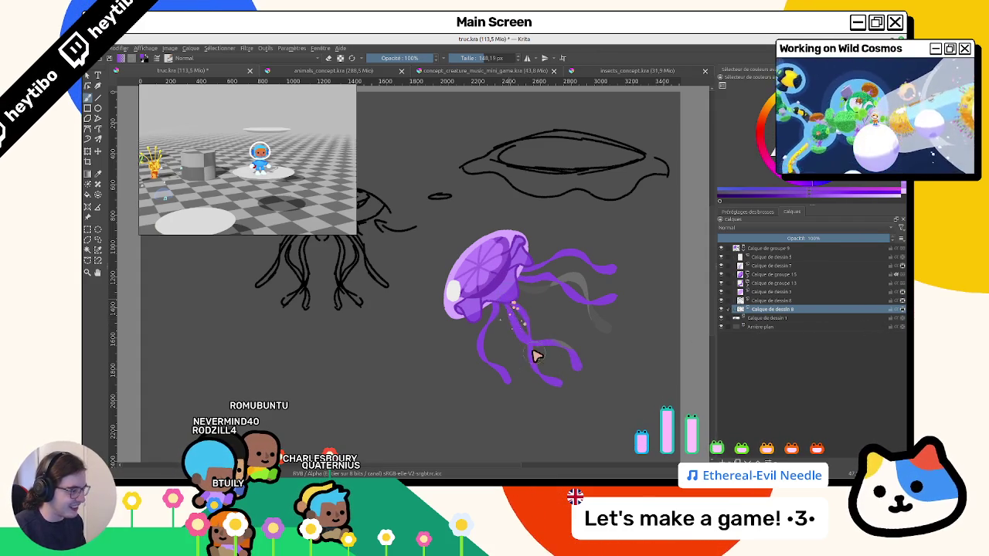
pyautogui.scroll(2, 510, 307)
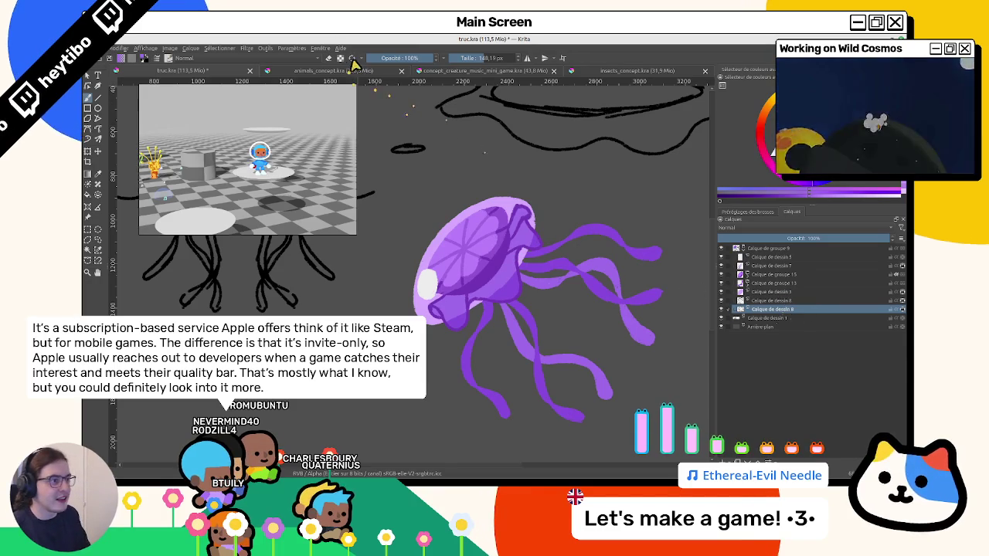
pyautogui.moveTo(342, 265); pyautogui.dragTo(490, 347)
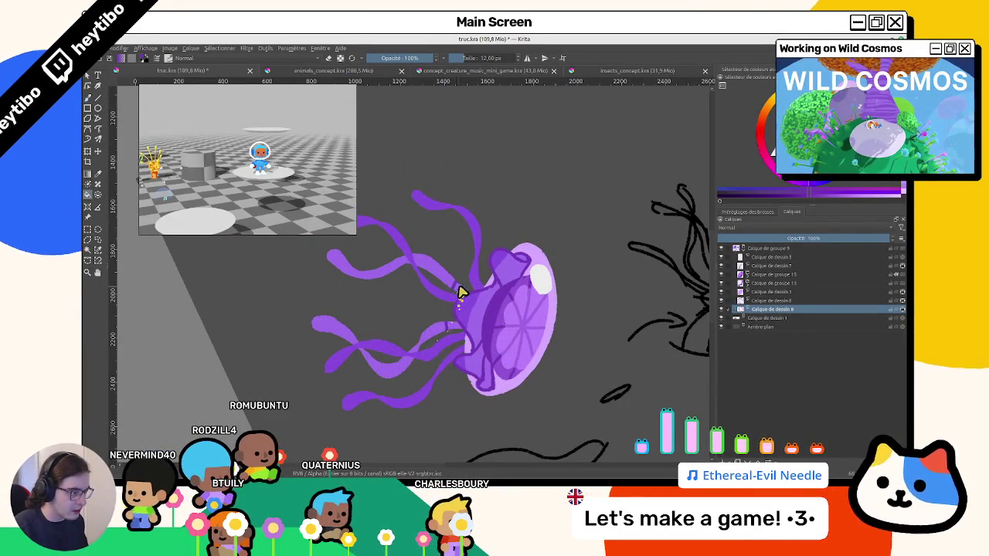
pyautogui.scroll(2, 452, 314)
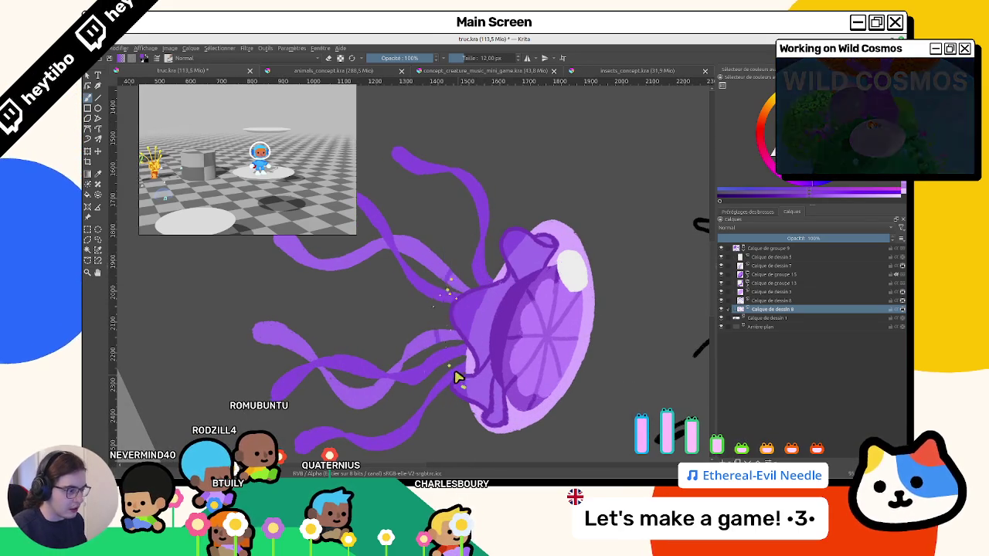
pyautogui.moveTo(450, 307)
pyautogui.mouseDown()
pyautogui.moveTo(409, 283)
pyautogui.moveTo(414, 217)
pyautogui.mouseUp()
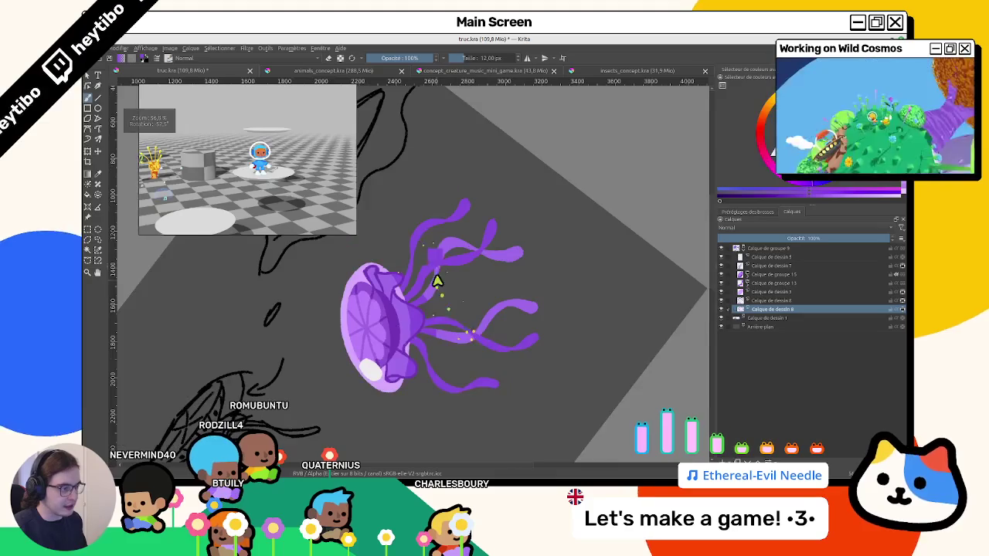
pyautogui.moveTo(752, 292); pyautogui.dragTo(763, 303)
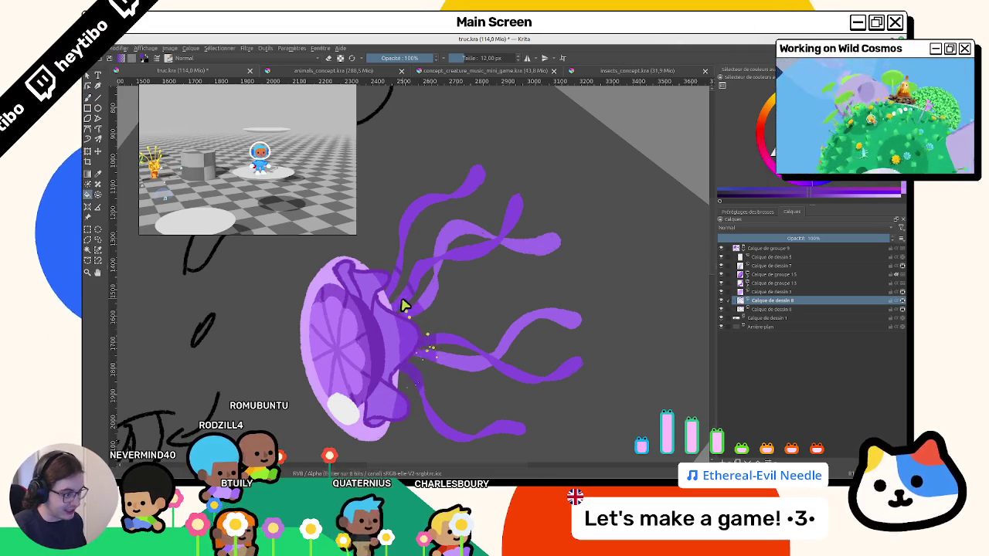
# Return to the brush on the layer below and lower brush opacity to 53%.
pyautogui.moveTo(396, 287)
pyautogui.mouseDown()
pyautogui.moveTo(375, 397)
pyautogui.moveTo(532, 393)
pyautogui.moveTo(626, 261)
pyautogui.mouseUp()
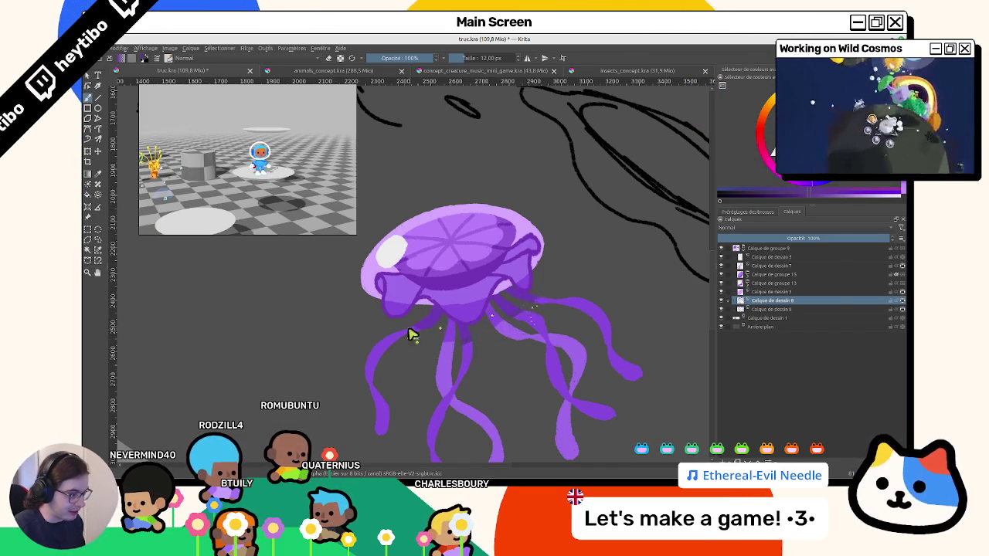
pyautogui.moveTo(427, 350)
pyautogui.mouseDown()
pyautogui.moveTo(536, 302)
pyautogui.moveTo(465, 319)
pyautogui.mouseUp()
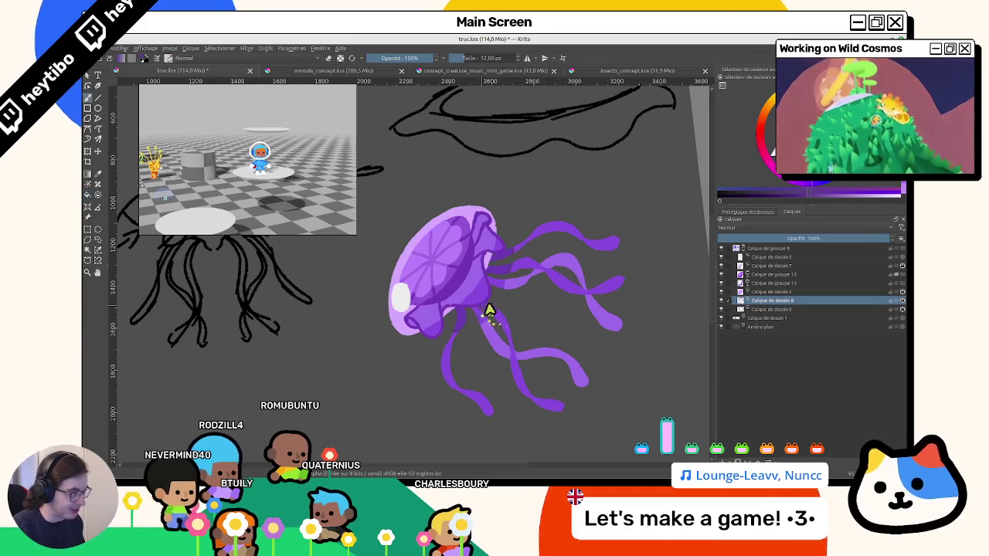
pyautogui.press('b')
pyautogui.scroll(2, 464, 320)
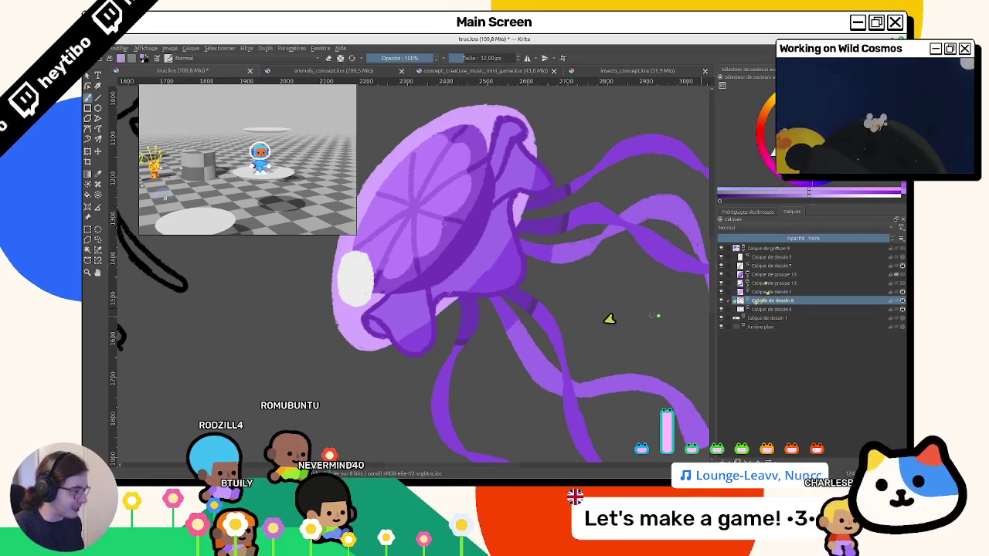
pyautogui.click(772, 309)
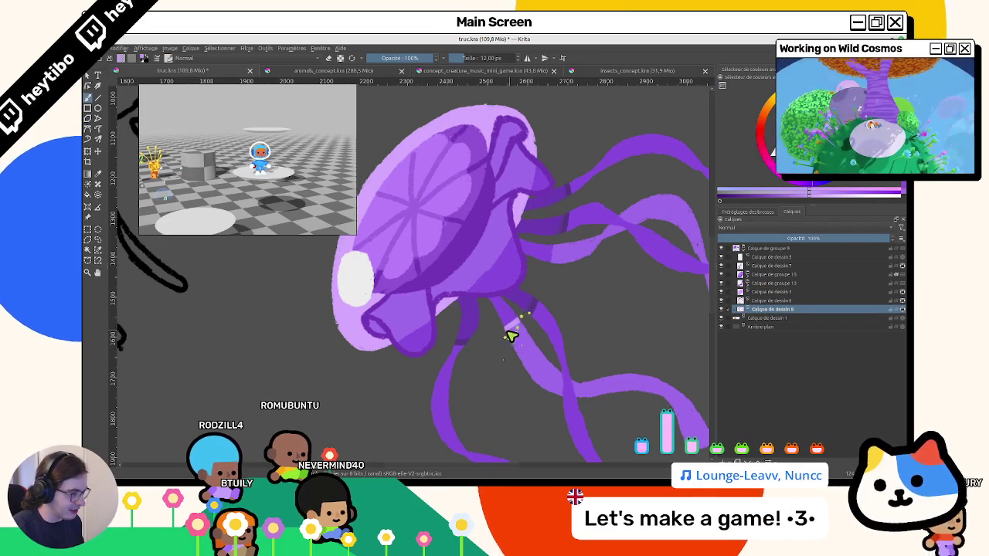
pyautogui.moveTo(553, 243)
pyautogui.mouseDown()
pyautogui.moveTo(432, 181)
pyautogui.moveTo(538, 350)
pyautogui.moveTo(564, 293)
pyautogui.mouseUp()
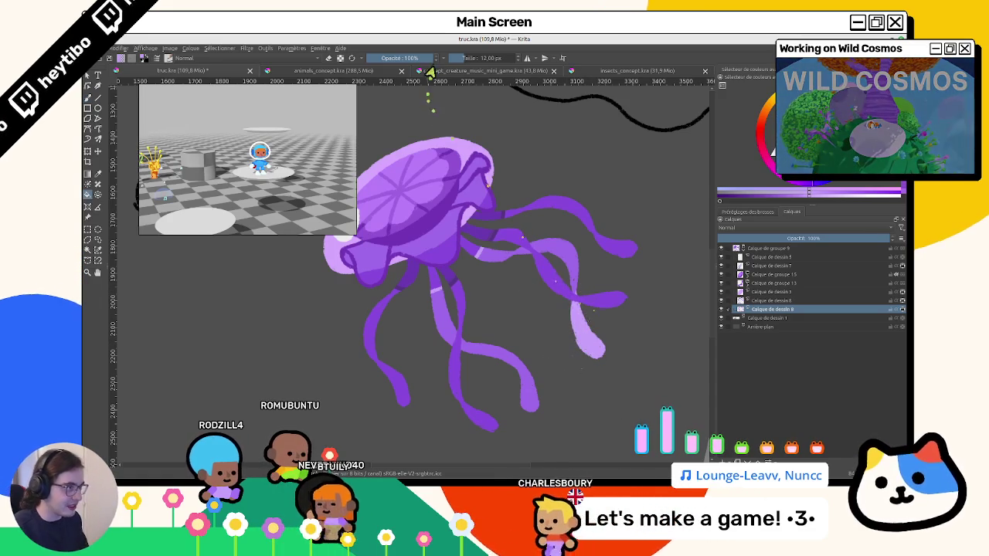
pyautogui.click(405, 59)
# Return to the full-opacity brush and slightly adjust the paint colour while viewing the tentacles.
pyautogui.press('b')
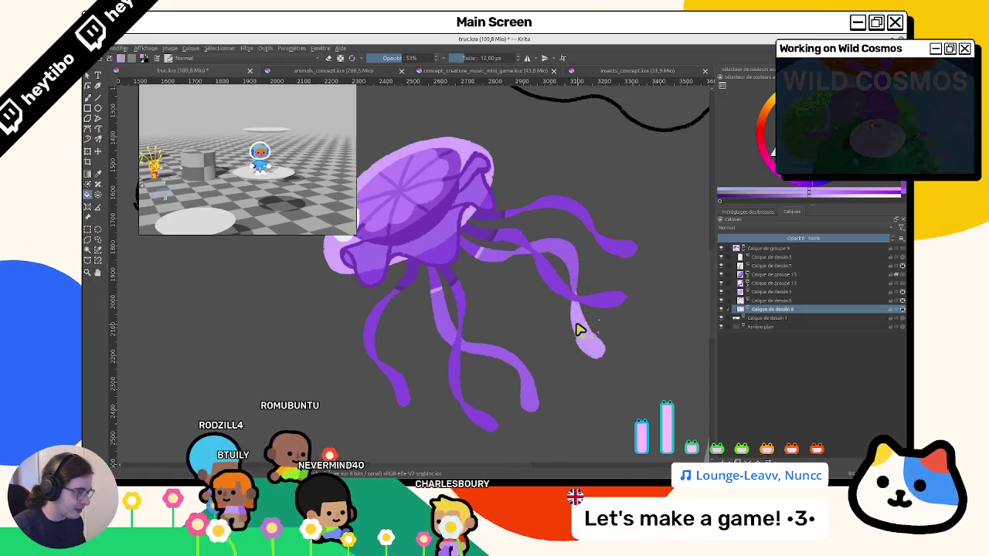
pyautogui.press('f')
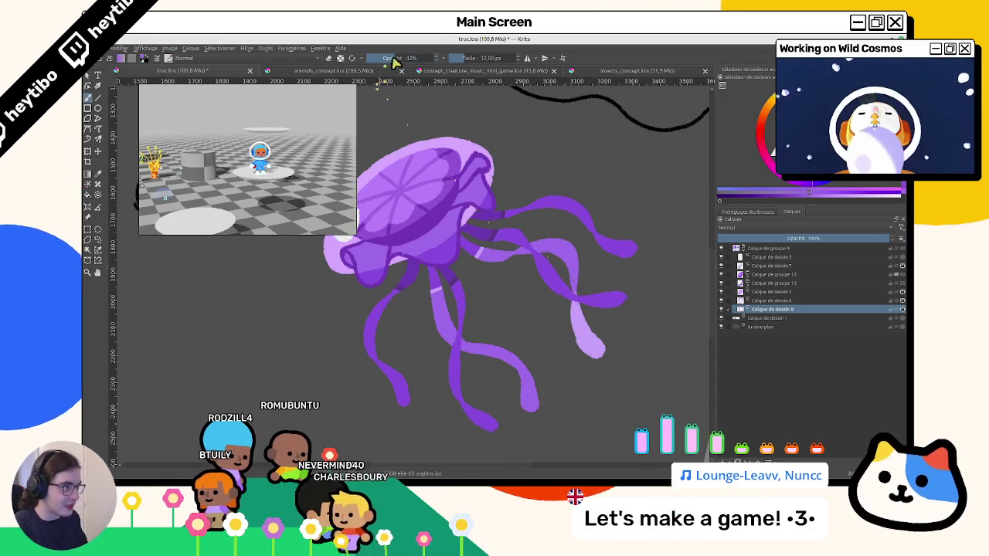
pyautogui.moveTo(580, 296); pyautogui.dragTo(583, 325)
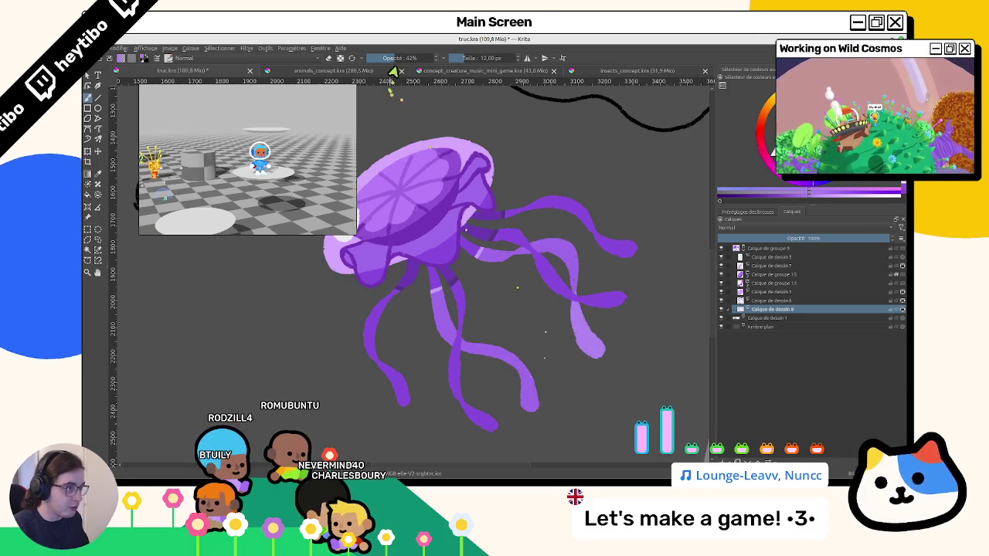
pyautogui.moveTo(462, 98)
pyautogui.mouseDown()
pyautogui.moveTo(455, 150)
pyautogui.moveTo(506, 224)
pyautogui.moveTo(465, 242)
pyautogui.mouseUp()
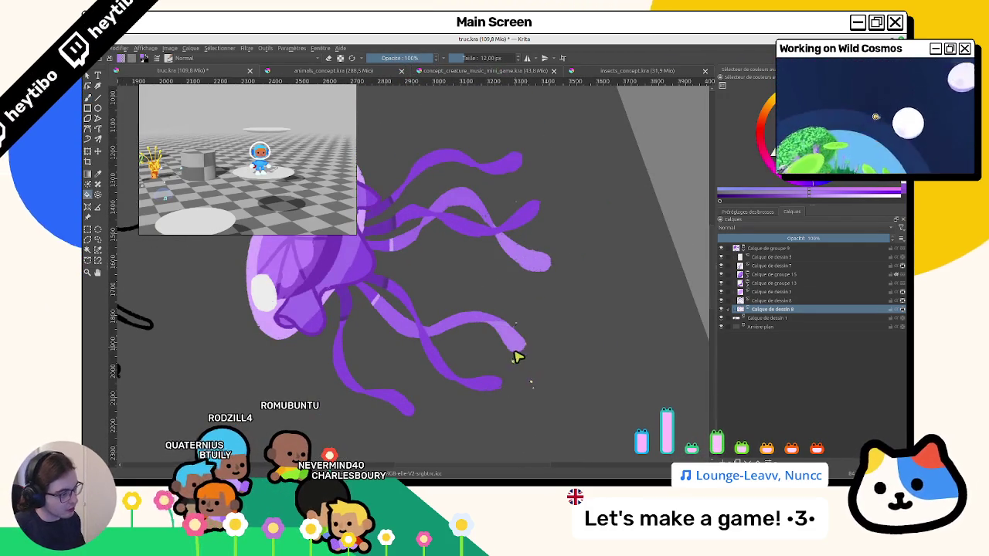
pyautogui.moveTo(540, 333)
pyautogui.mouseDown()
pyautogui.moveTo(443, 399)
pyautogui.moveTo(485, 353)
pyautogui.moveTo(464, 286)
pyautogui.mouseUp()
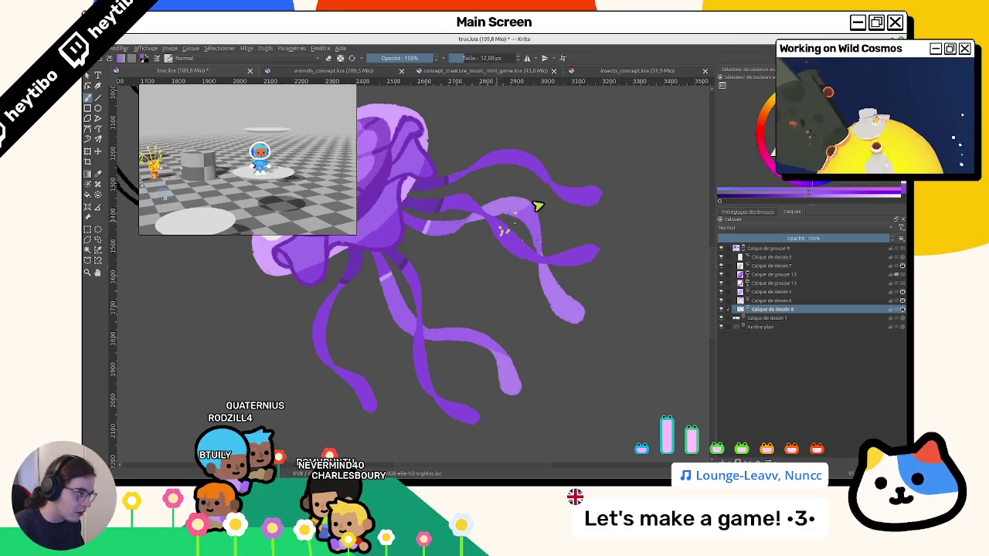
pyautogui.moveTo(504, 227)
pyautogui.mouseDown()
pyautogui.moveTo(469, 278)
pyautogui.moveTo(512, 302)
pyautogui.mouseUp()
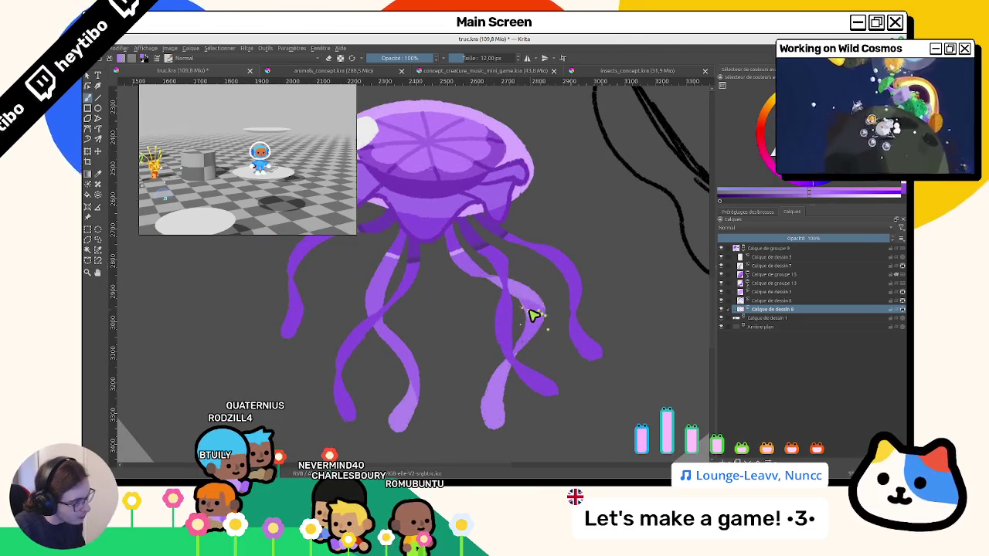
pyautogui.moveTo(550, 303)
pyautogui.mouseDown()
pyautogui.moveTo(521, 236)
pyautogui.moveTo(467, 235)
pyautogui.mouseUp()
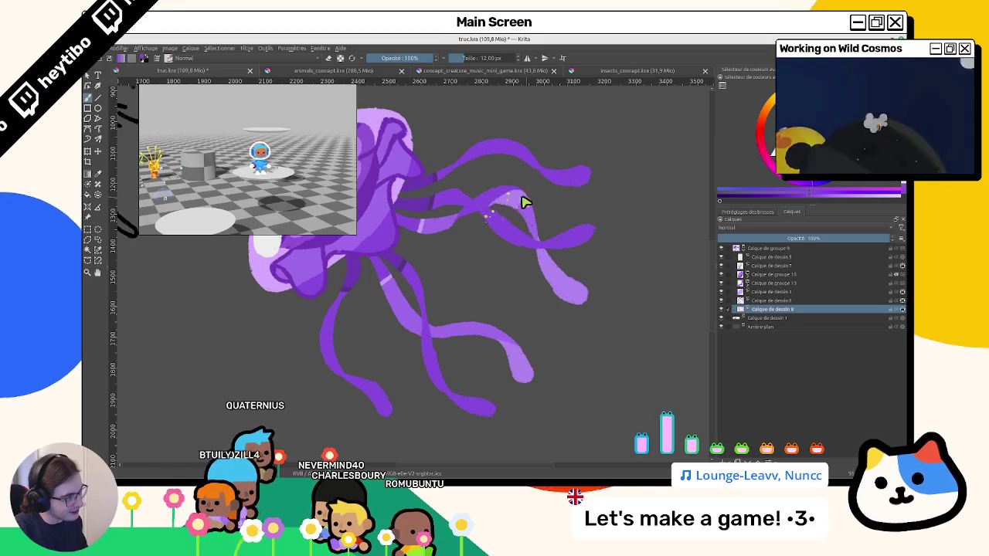
pyautogui.moveTo(501, 210); pyautogui.dragTo(551, 286)
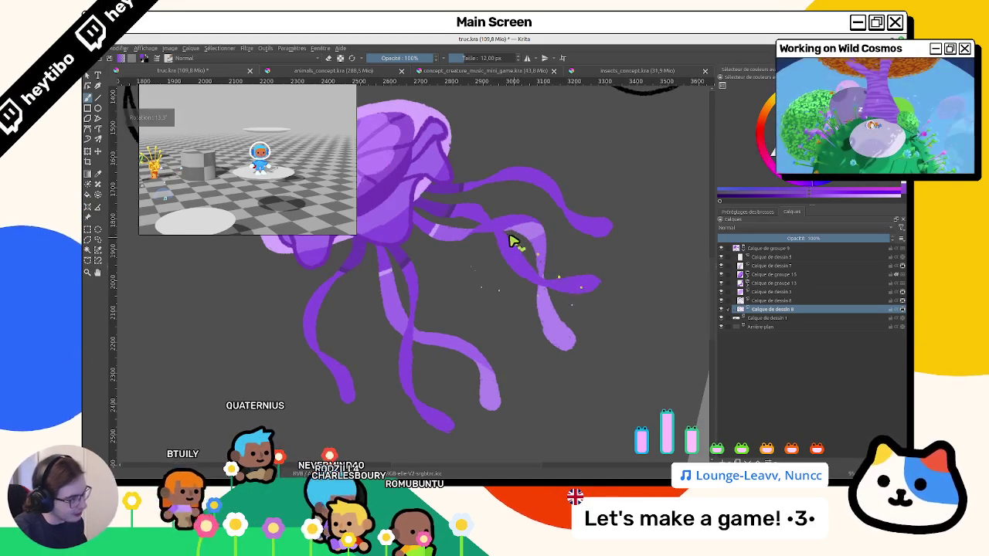
# Switch to the fill tool, choose a lighter purple and select Calque de dessin 3.
pyautogui.press('f')
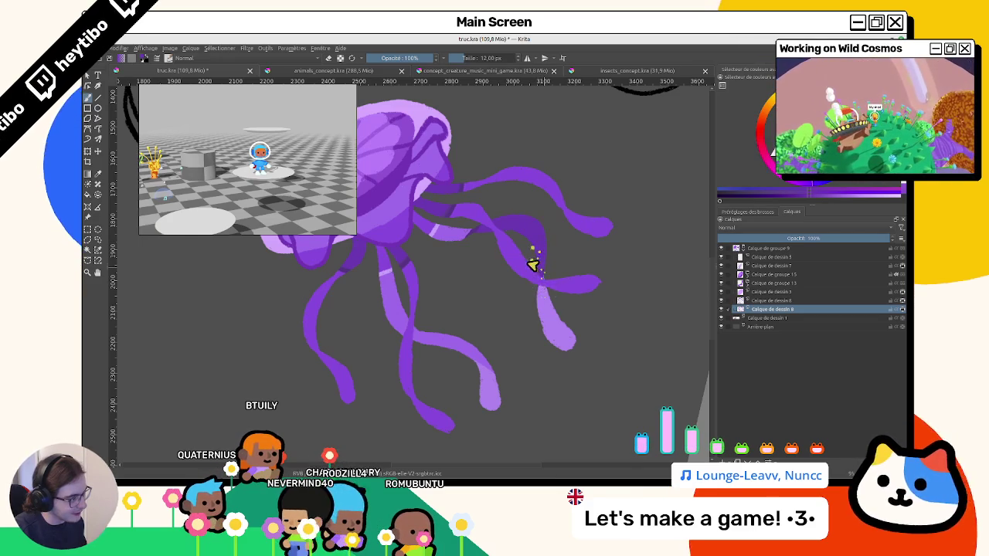
pyautogui.scroll(-3, 534, 296)
pyautogui.press('4')
pyautogui.press('4')
pyautogui.press('4')
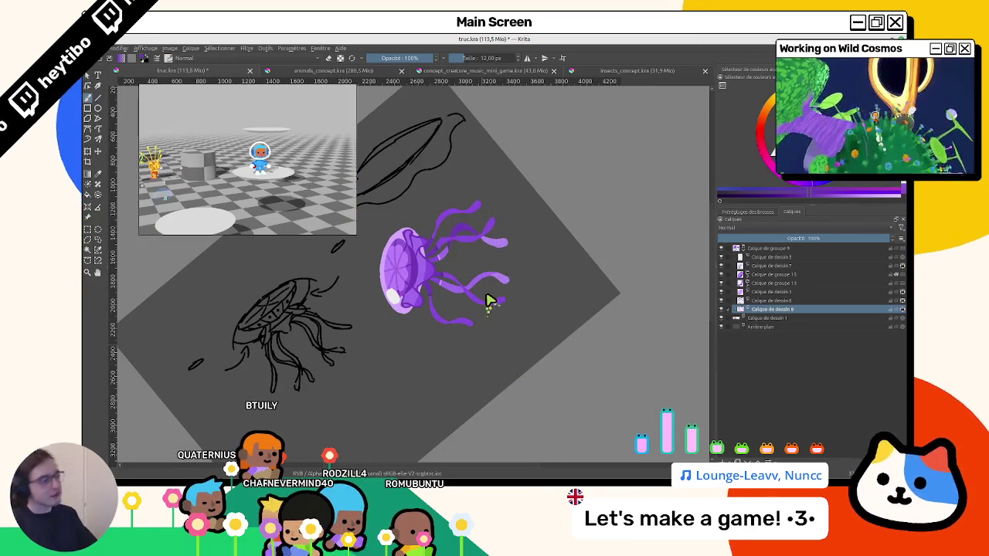
pyautogui.press('5')
pyautogui.scroll(3, 488, 300)
pyautogui.scroll(2, 471, 302)
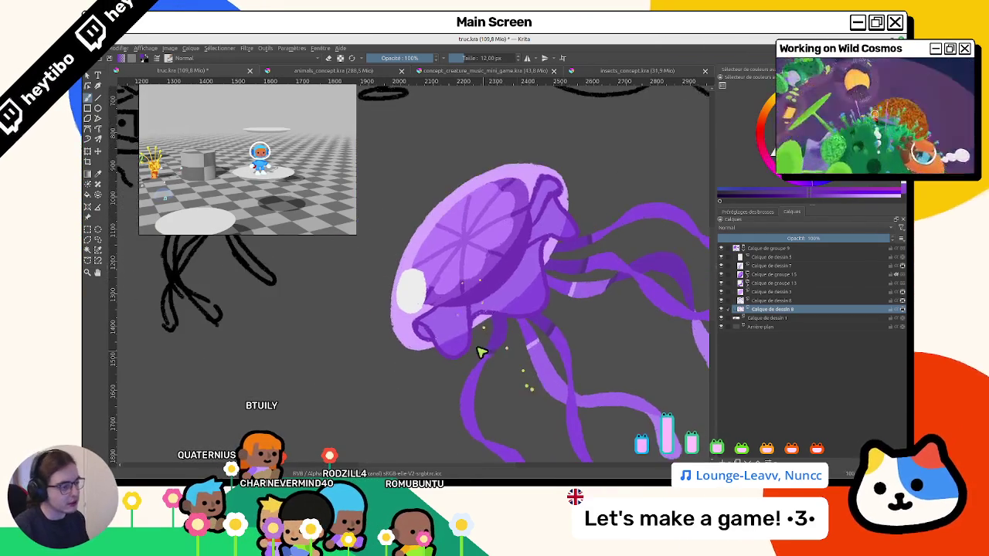
pyautogui.moveTo(401, 241); pyautogui.dragTo(427, 243)
pyautogui.click(721, 292)
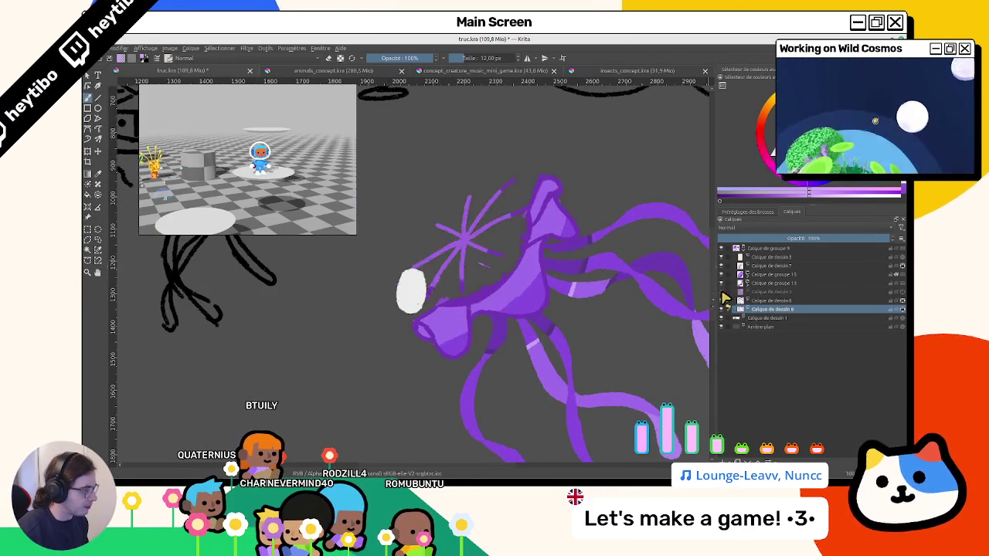
# Sample the darker purple and outline the bell's upper-left edge on Calque de dessin 3.
pyautogui.click(721, 291)
pyautogui.moveTo(765, 292); pyautogui.dragTo(761, 332)
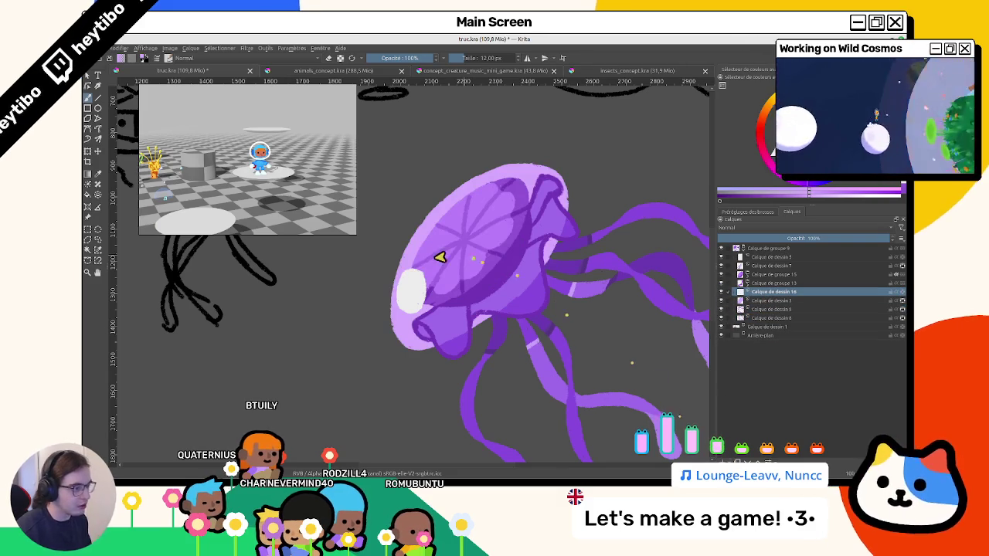
pyautogui.keyDown('ctrl'); pyautogui.click(684, 128); pyautogui.keyUp('ctrl')
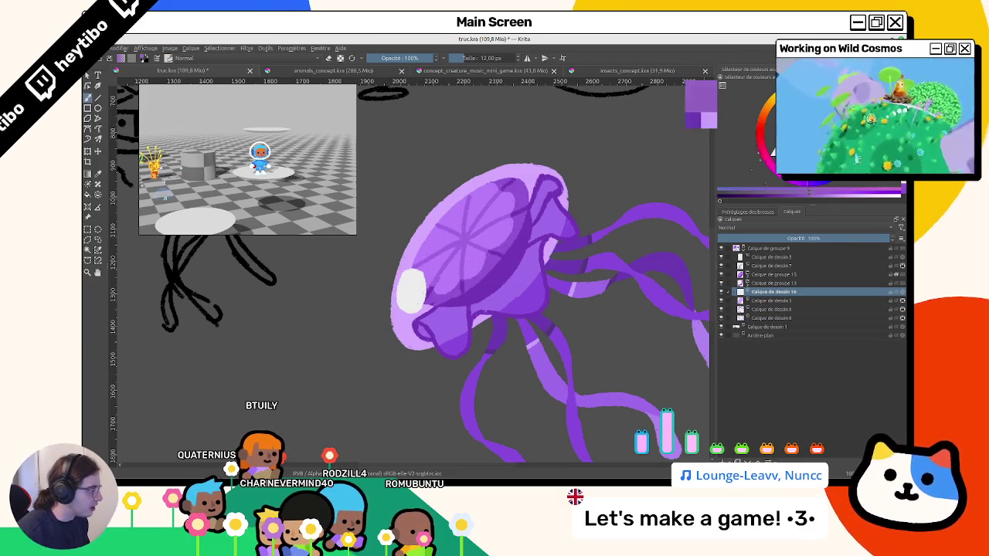
pyautogui.scroll(3, 440, 220)
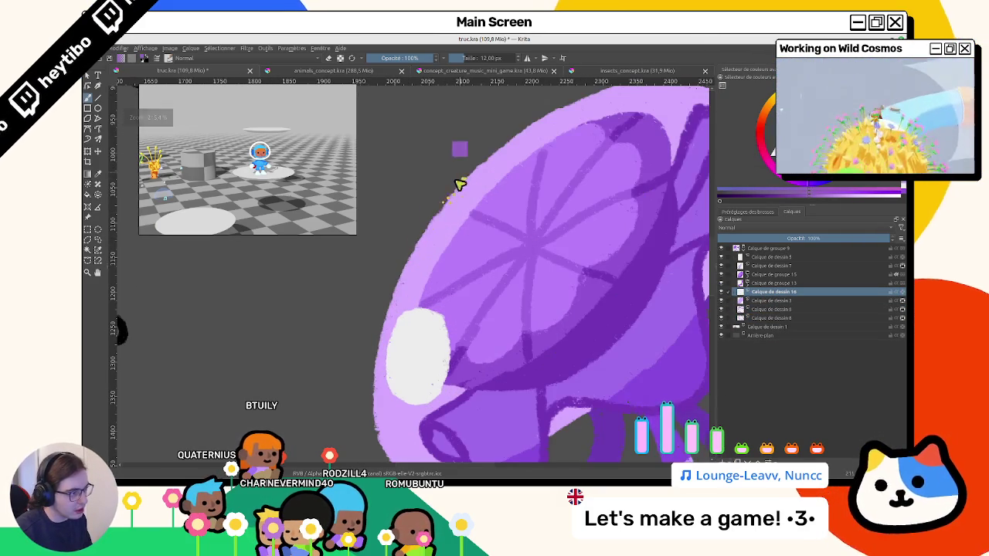
pyautogui.scroll(-2, 460, 184)
pyautogui.moveTo(466, 172); pyautogui.dragTo(421, 227)
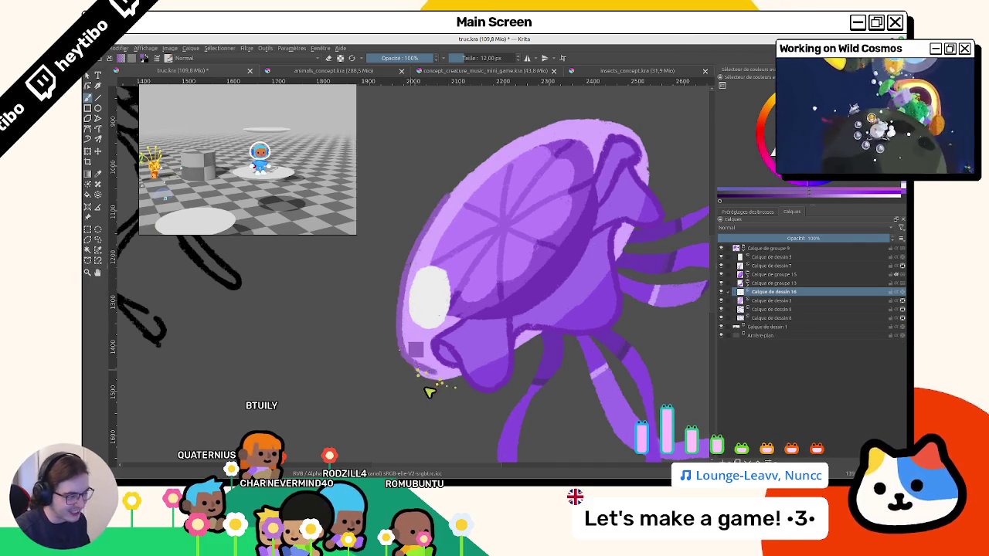
# Rotate the view around the bell rim, then switch to the animals_concept.kra document.
pyautogui.moveTo(430, 391); pyautogui.dragTo(483, 309)
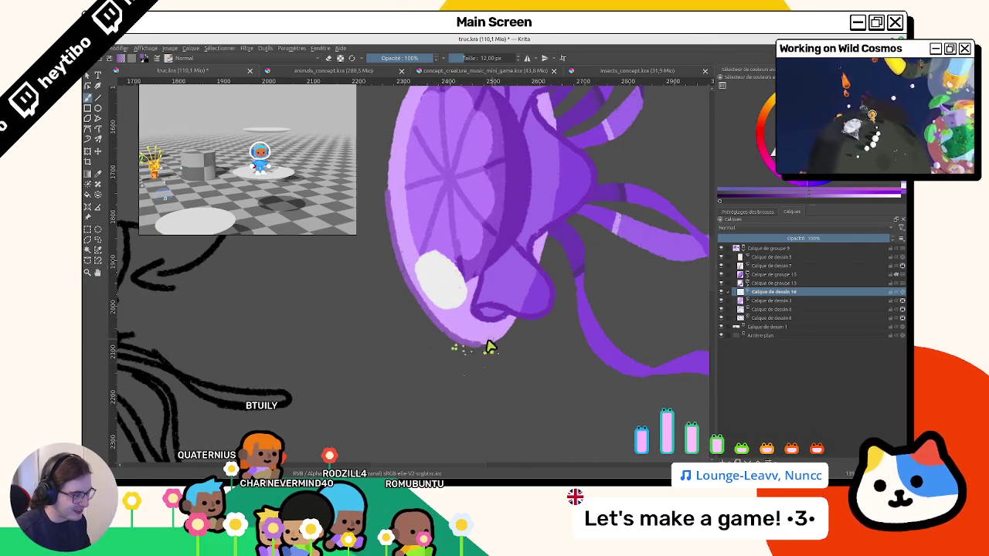
pyautogui.moveTo(507, 336)
pyautogui.mouseDown()
pyautogui.moveTo(503, 413)
pyautogui.moveTo(379, 265)
pyautogui.mouseUp()
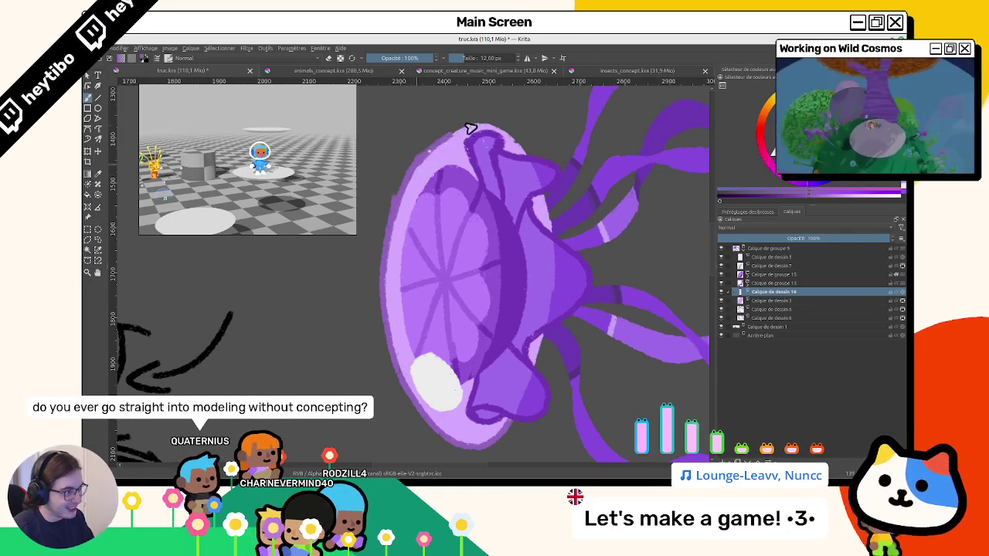
pyautogui.moveTo(479, 128); pyautogui.dragTo(572, 389)
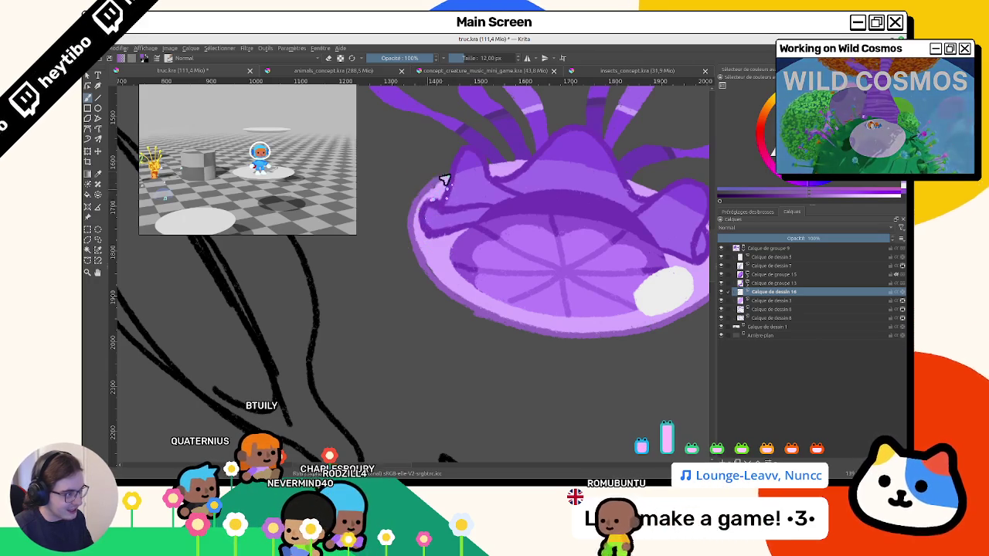
pyautogui.moveTo(403, 246); pyautogui.dragTo(424, 324)
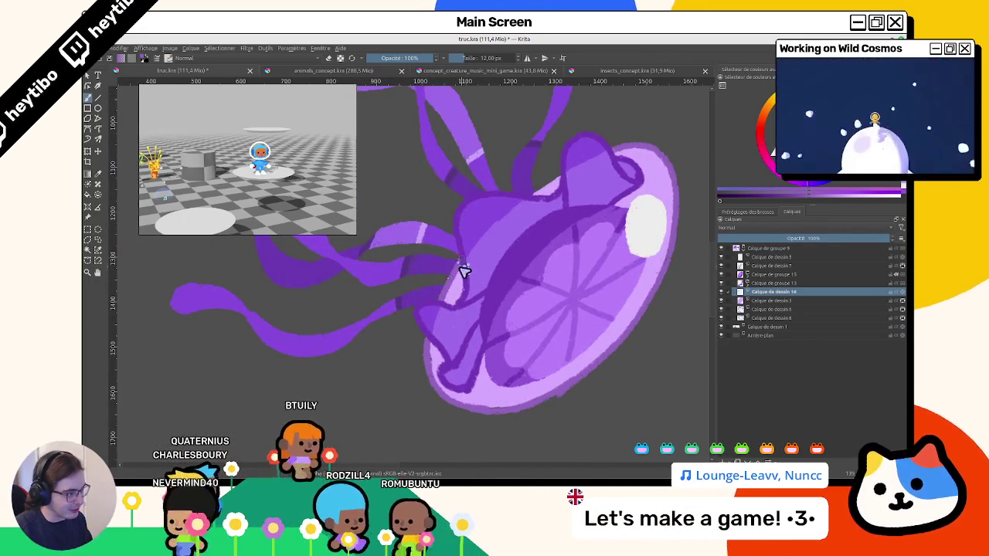
pyautogui.moveTo(461, 274); pyautogui.dragTo(509, 303)
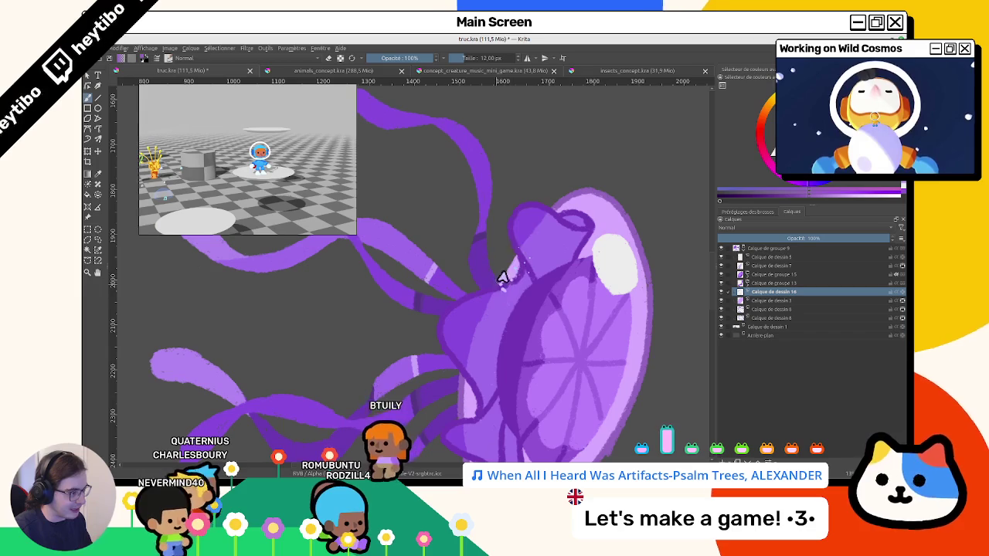
pyautogui.scroll(-5, 535, 238)
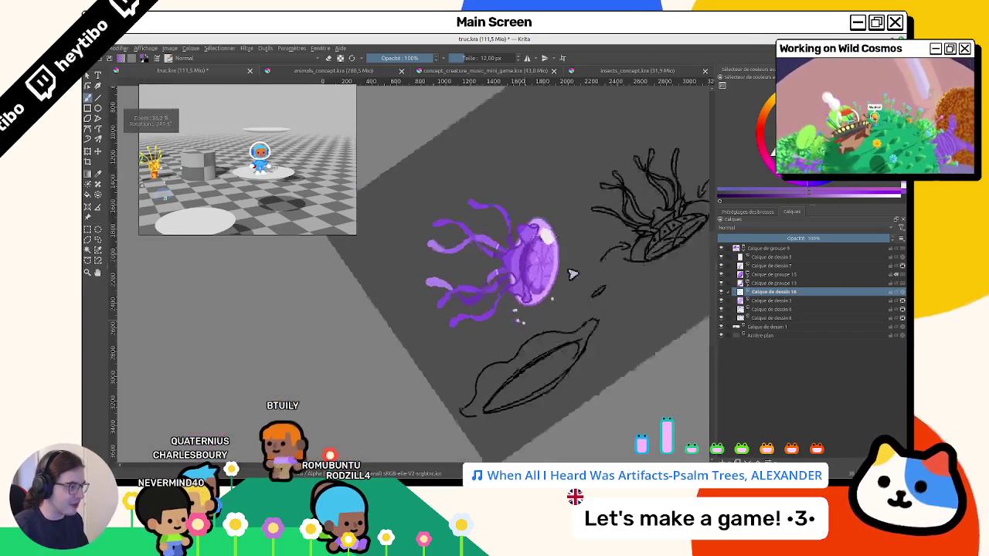
pyautogui.scroll(3, 540, 236)
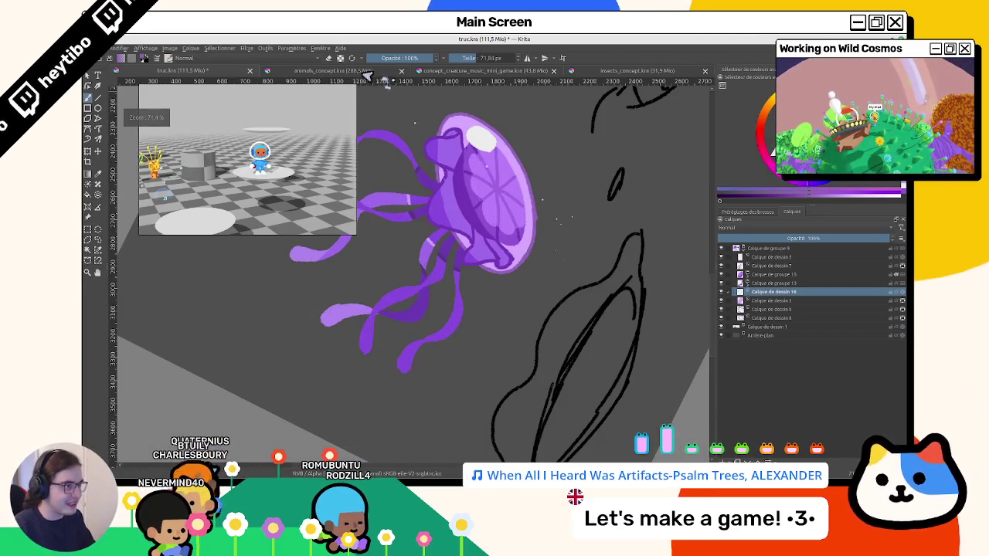
pyautogui.scroll(2, 547, 232)
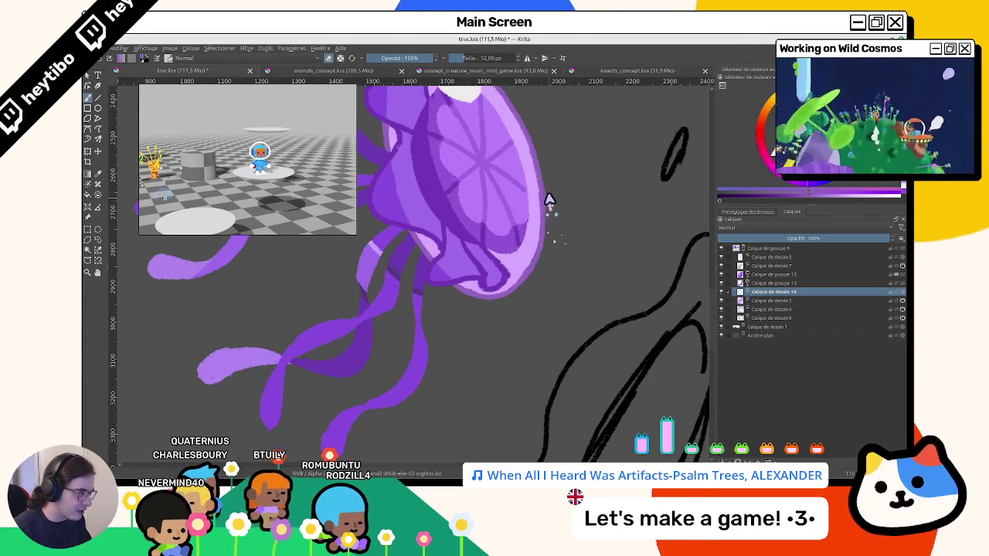
pyautogui.scroll(-1, 451, 274)
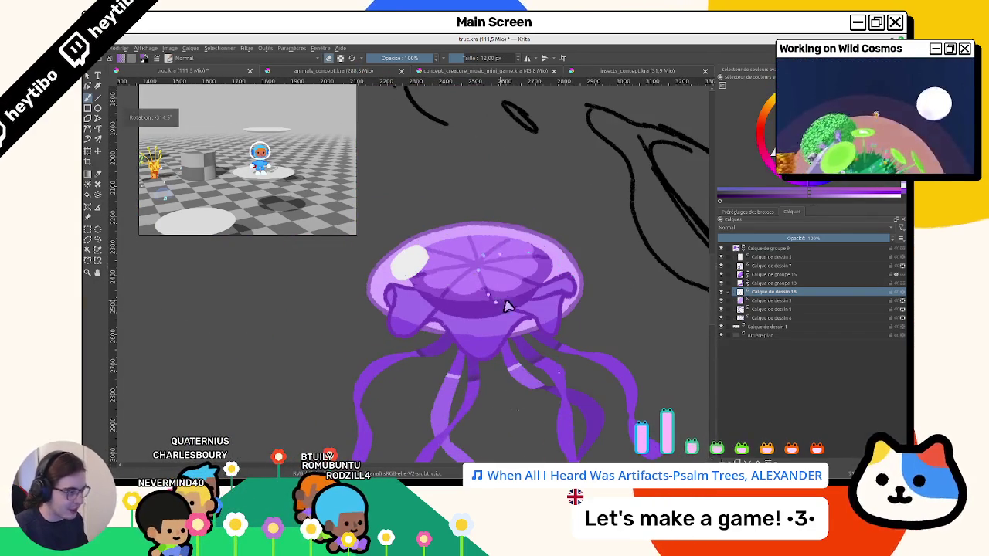
pyautogui.press('4')
pyautogui.press('4')
pyautogui.press('4')
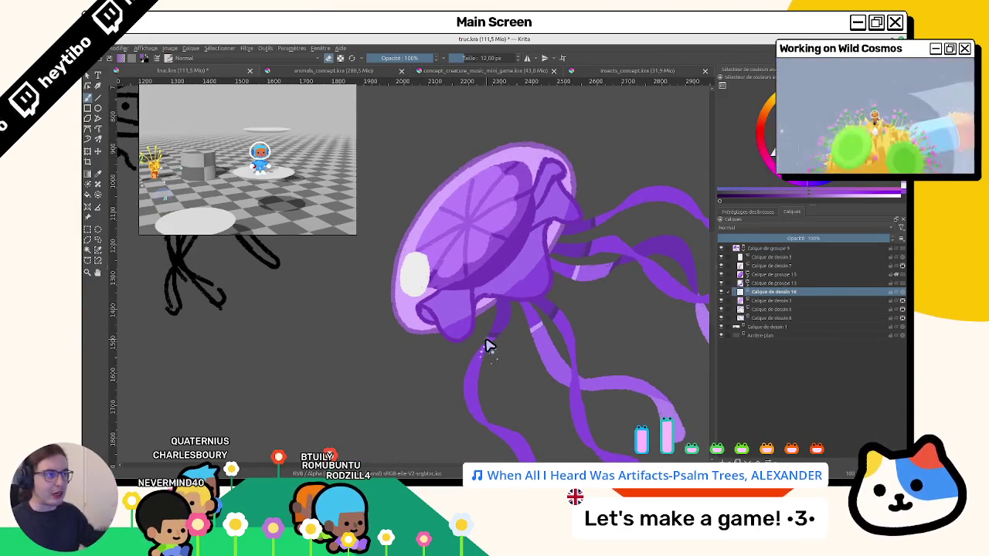
pyautogui.click(342, 70)
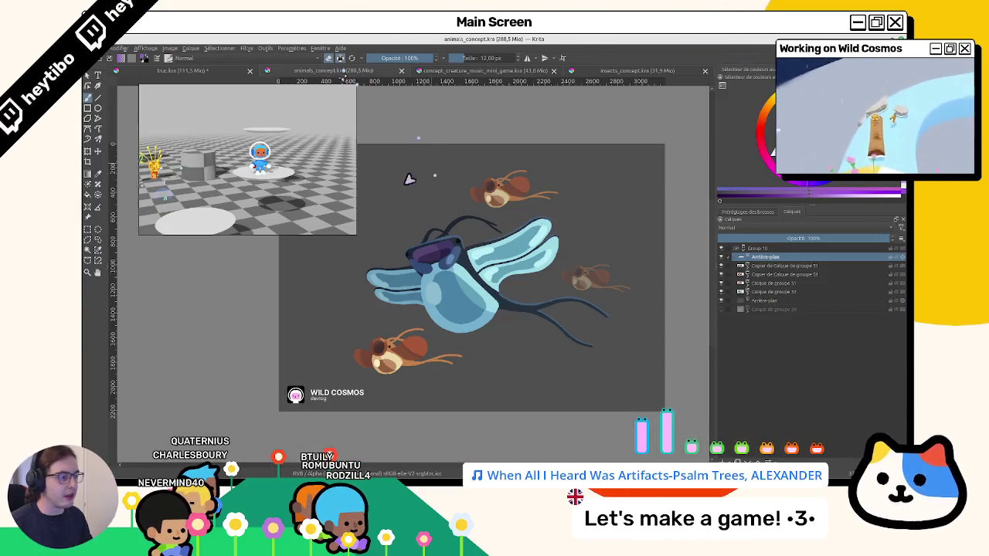
pyautogui.click(433, 70)
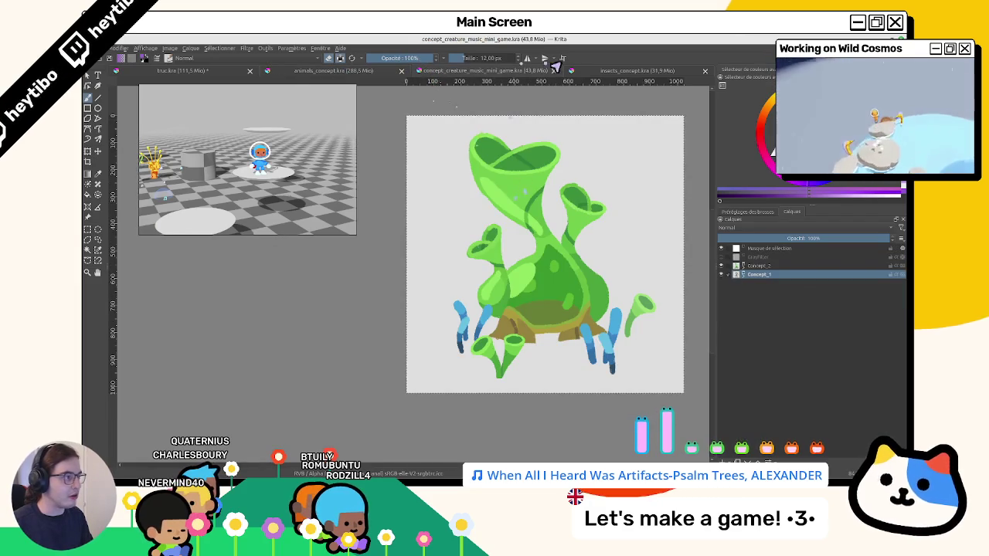
pyautogui.click(585, 71)
pyautogui.click(488, 71)
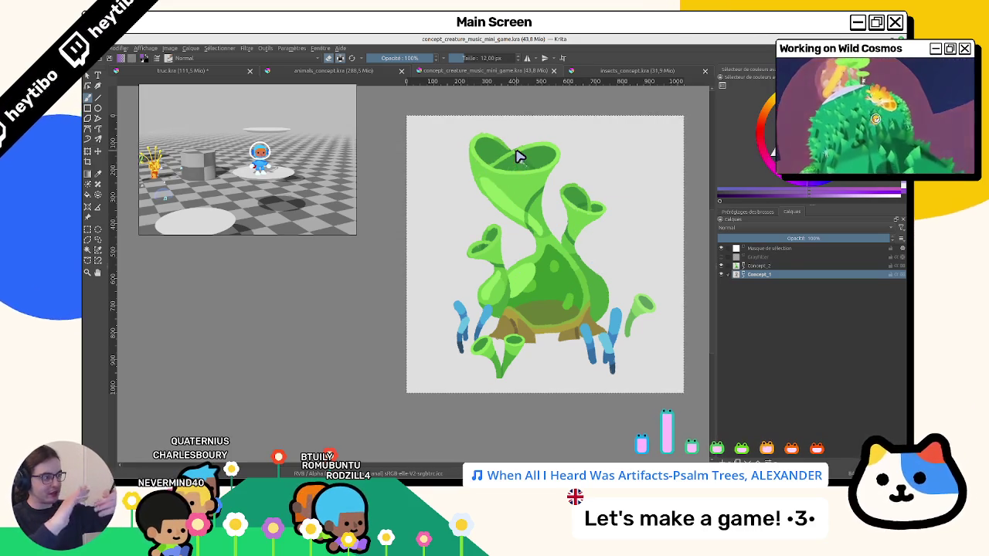
pyautogui.click(631, 72)
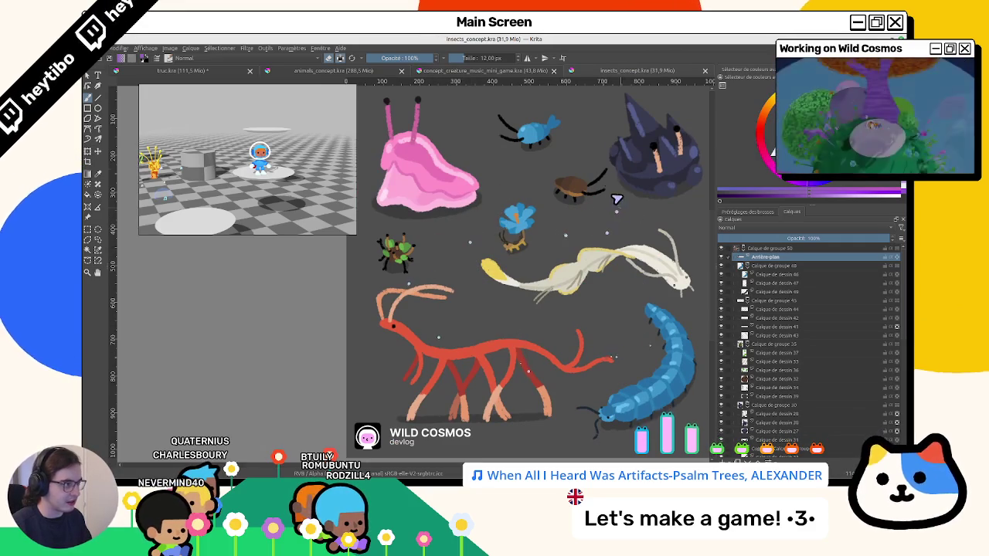
pyautogui.click(332, 71)
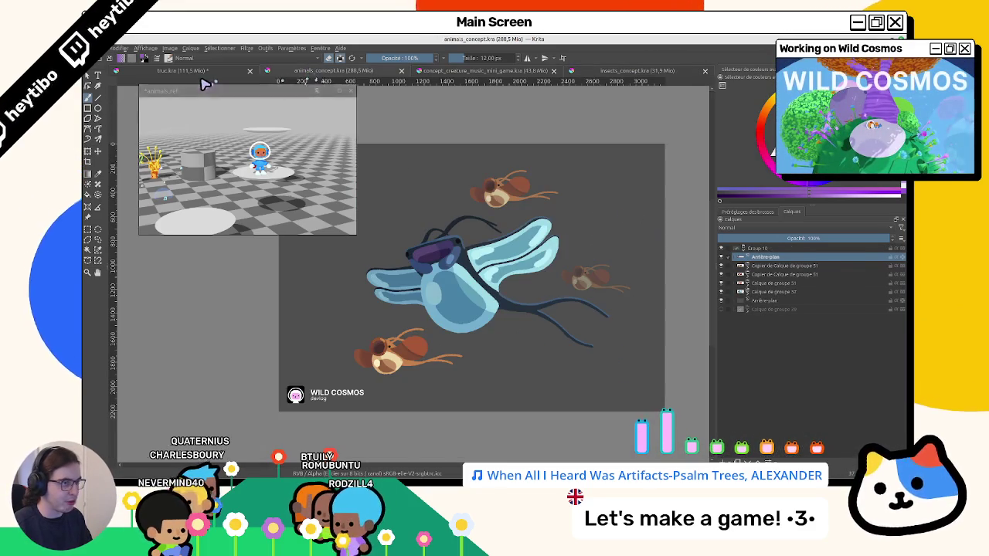
pyautogui.click(202, 73)
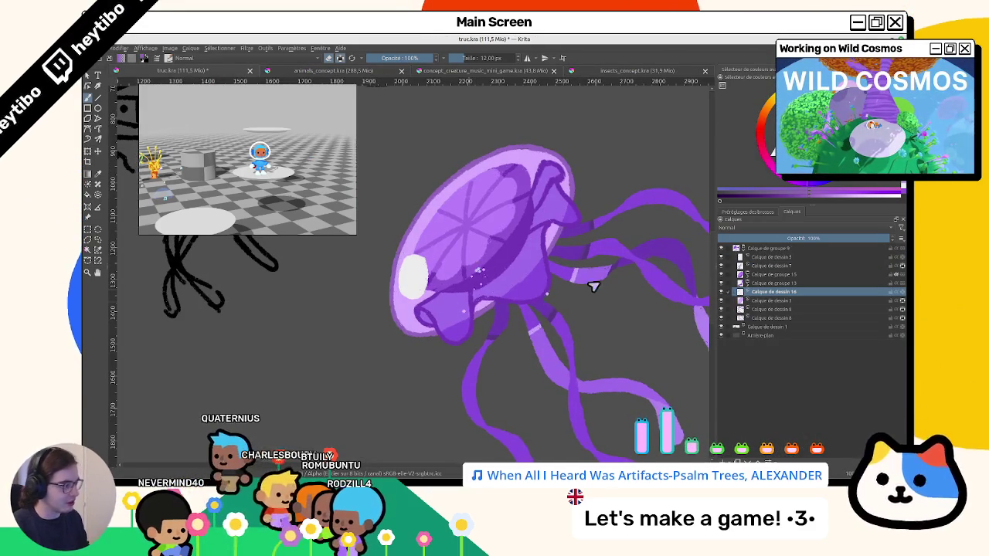
pyautogui.keyDown('ctrl'); pyautogui.click(763, 300); pyautogui.keyUp('ctrl')
# Group the bell and rim layers with Ctrl+G and start transforming the group.
pyautogui.hotkey('ctrl', 'g')
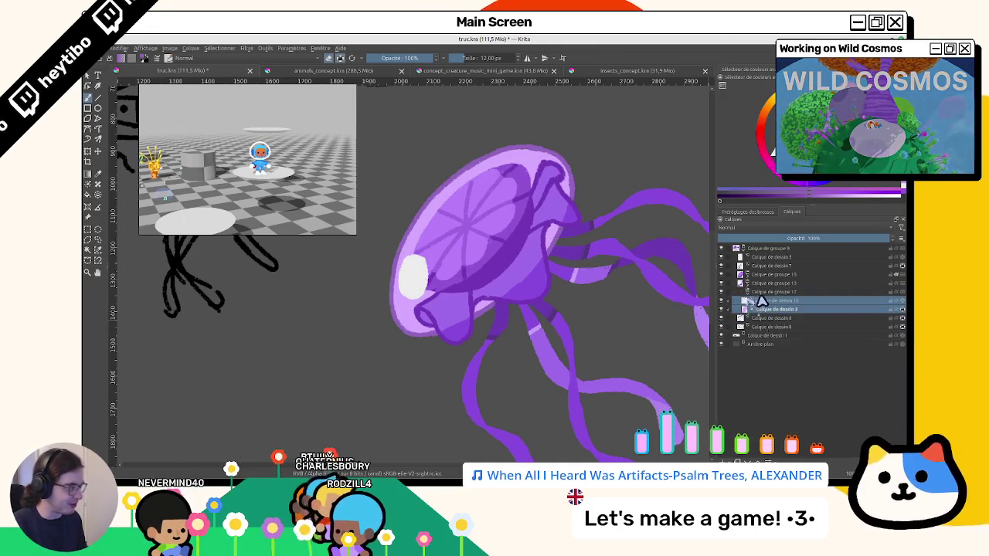
pyautogui.click(87, 151)
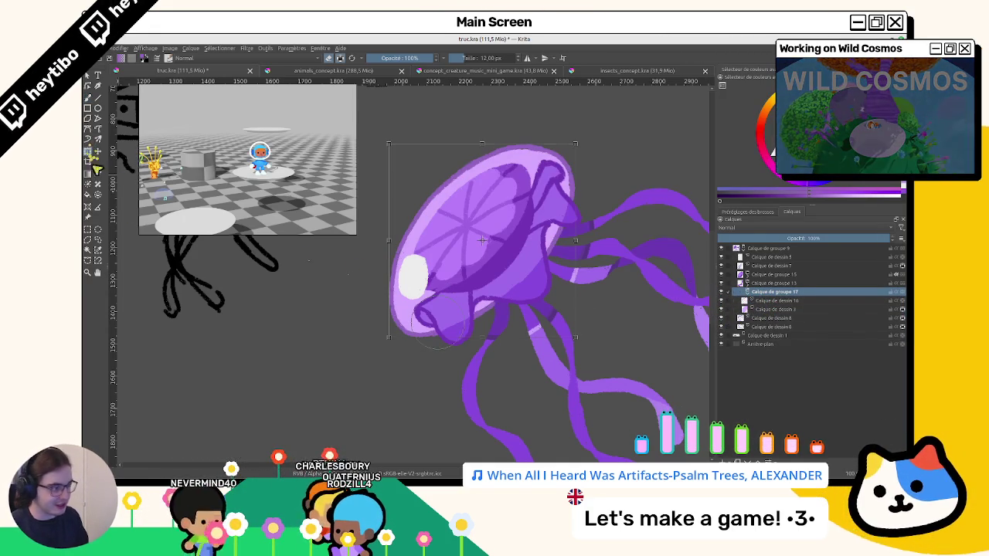
pyautogui.rightClick(512, 268)
pyautogui.click(522, 324)
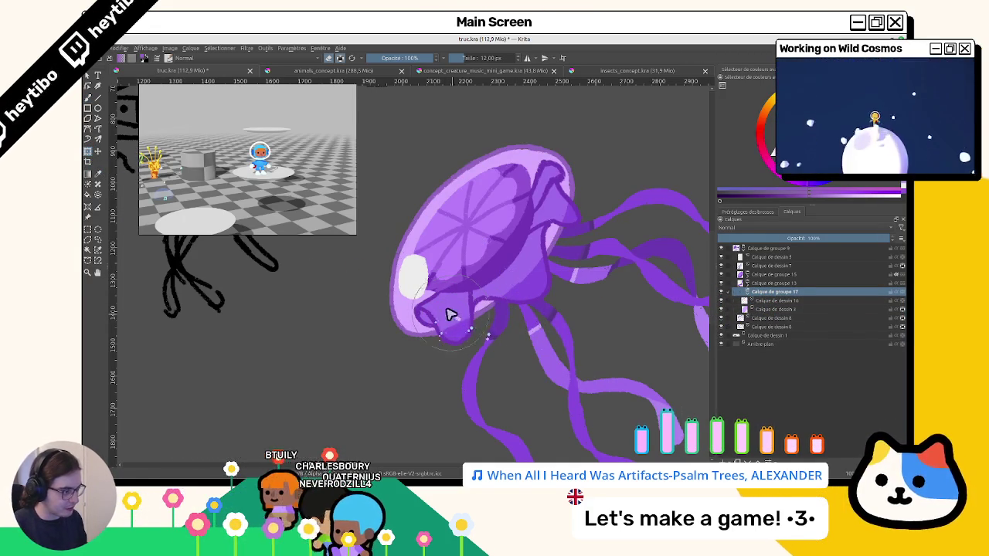
# Turn the jellyfish sideways in view and toggle the bell layer's visibility to compare.
pyautogui.moveTo(454, 325)
pyautogui.mouseDown()
pyautogui.moveTo(503, 167)
pyautogui.moveTo(511, 413)
pyautogui.moveTo(530, 294)
pyautogui.moveTo(514, 274)
pyautogui.mouseUp()
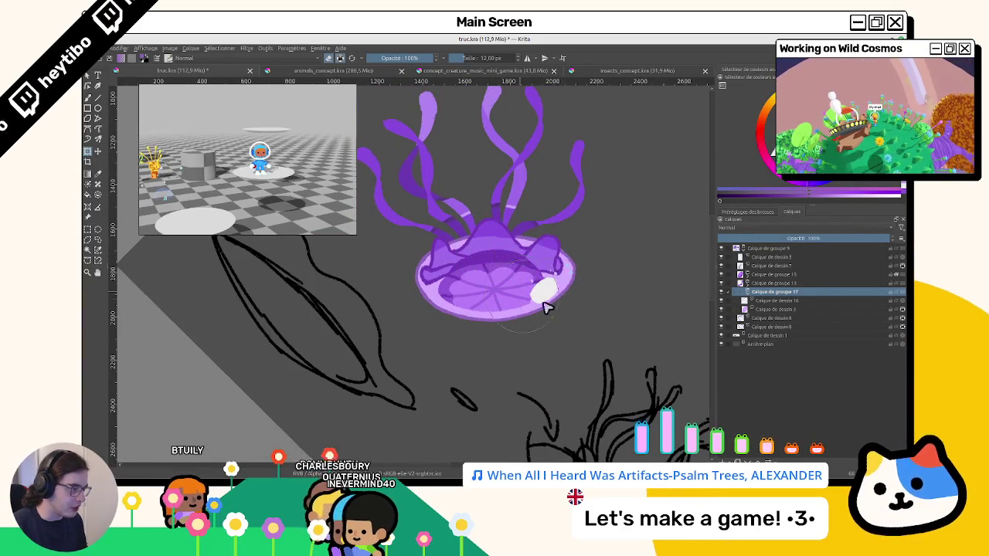
pyautogui.moveTo(544, 307); pyautogui.dragTo(451, 261)
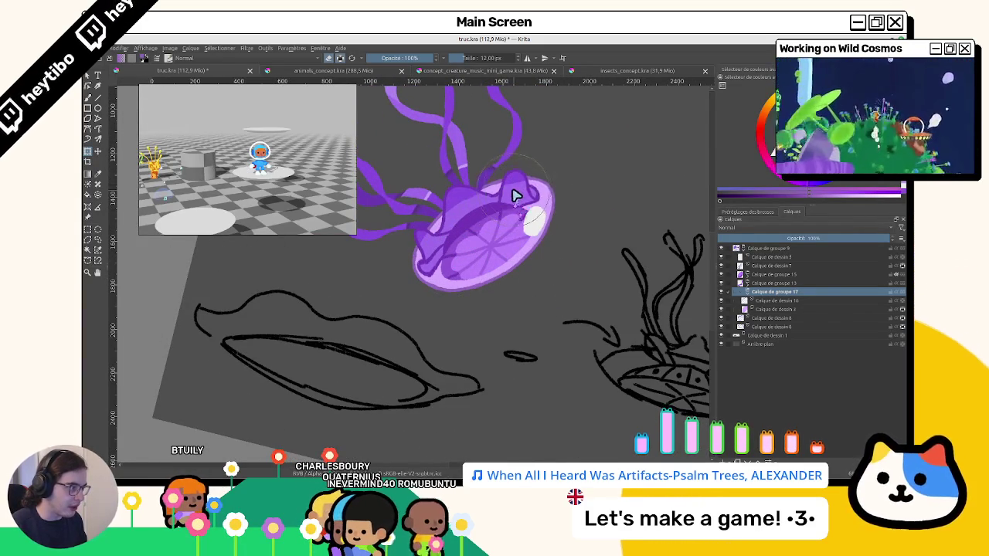
pyautogui.moveTo(533, 193)
pyautogui.mouseDown()
pyautogui.moveTo(399, 229)
pyautogui.moveTo(410, 274)
pyautogui.moveTo(482, 364)
pyautogui.moveTo(386, 347)
pyautogui.mouseUp()
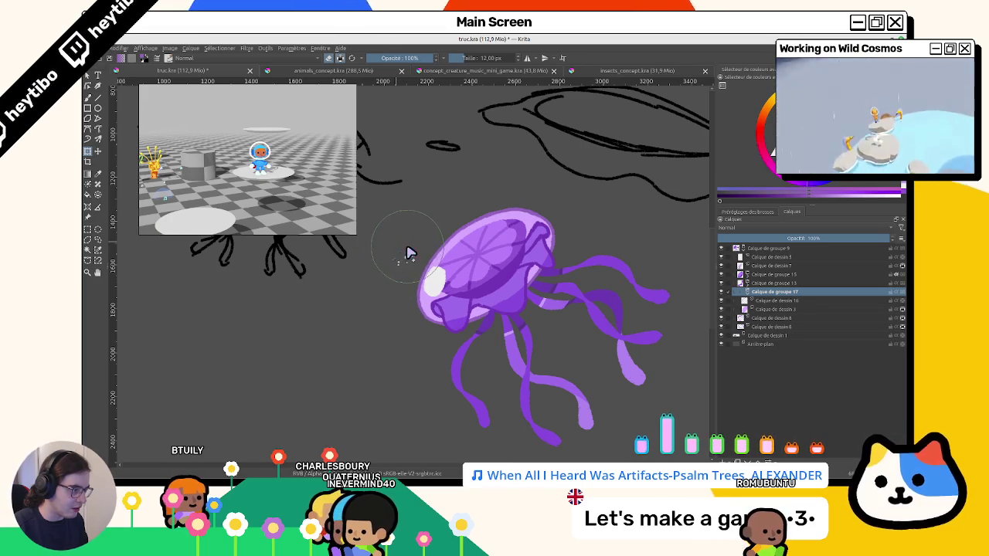
pyautogui.scroll(-3, 406, 270)
pyautogui.scroll(1, 522, 381)
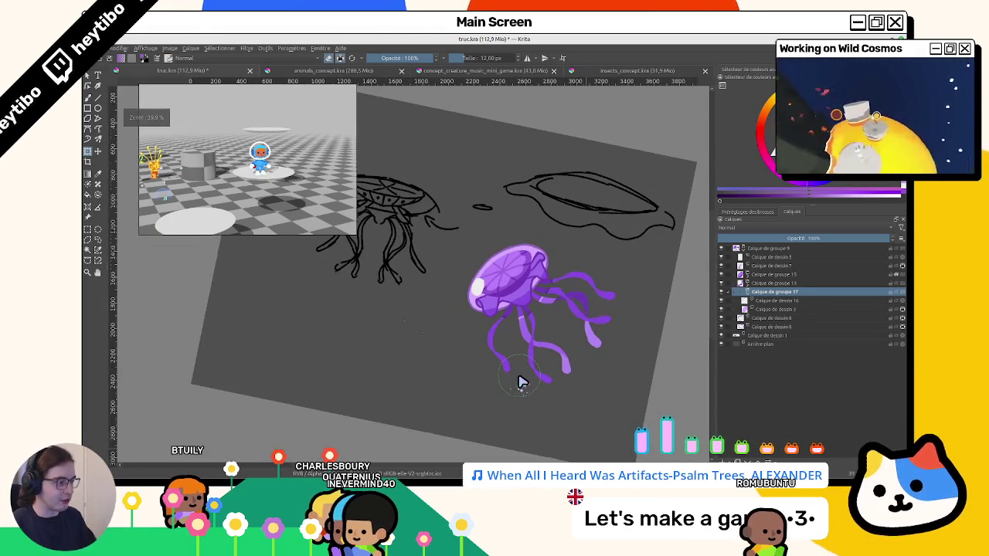
pyautogui.scroll(3, 521, 381)
pyautogui.scroll(-1, 469, 331)
pyautogui.scroll(-1, 506, 335)
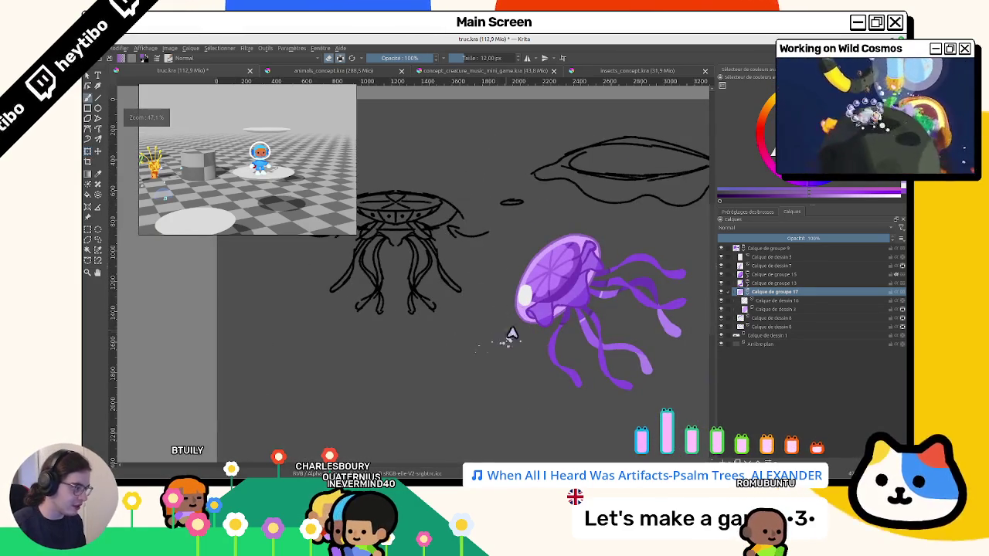
pyautogui.scroll(1, 511, 333)
pyautogui.scroll(1, 517, 325)
pyautogui.scroll(-1, 530, 332)
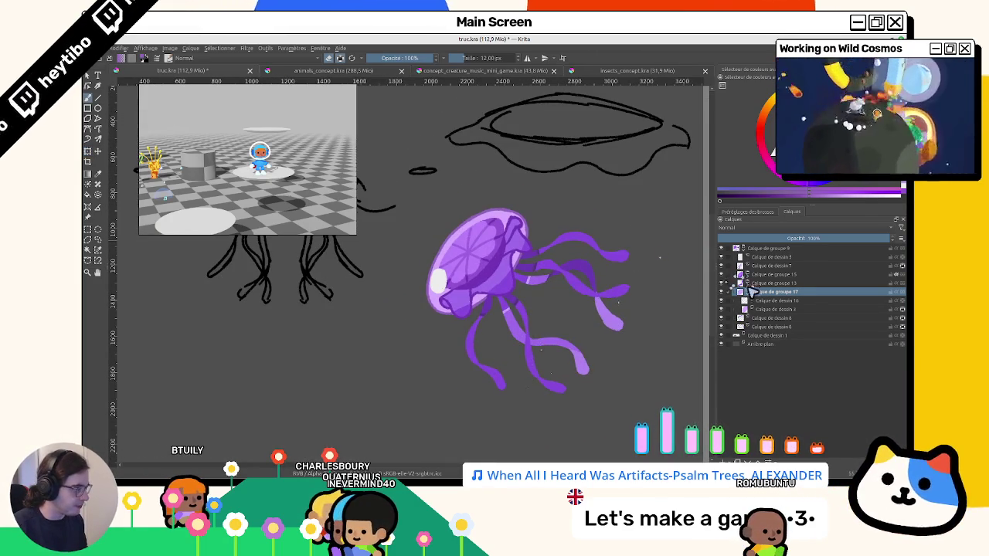
pyautogui.click(721, 283)
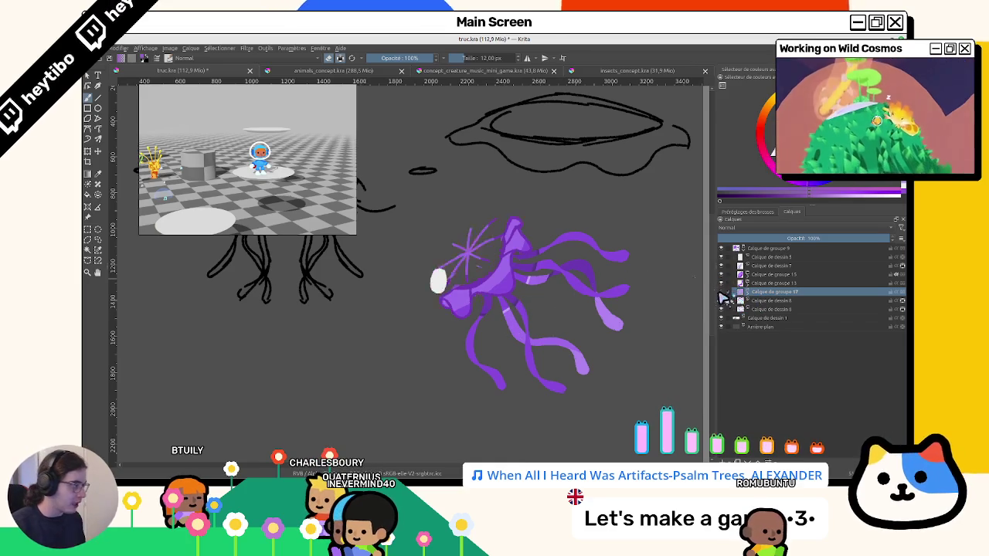
pyautogui.click(721, 284)
# Add a layer in Calque de groupe 17, paint a white bell-edge highlight, and pick a new colour.
pyautogui.press('Insert')
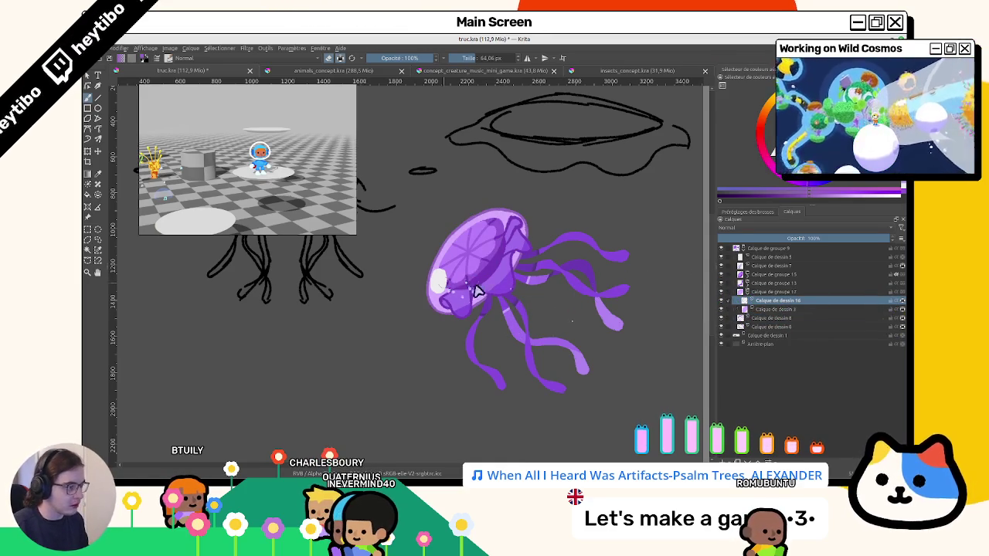
pyautogui.moveTo(448, 283); pyautogui.dragTo(438, 279)
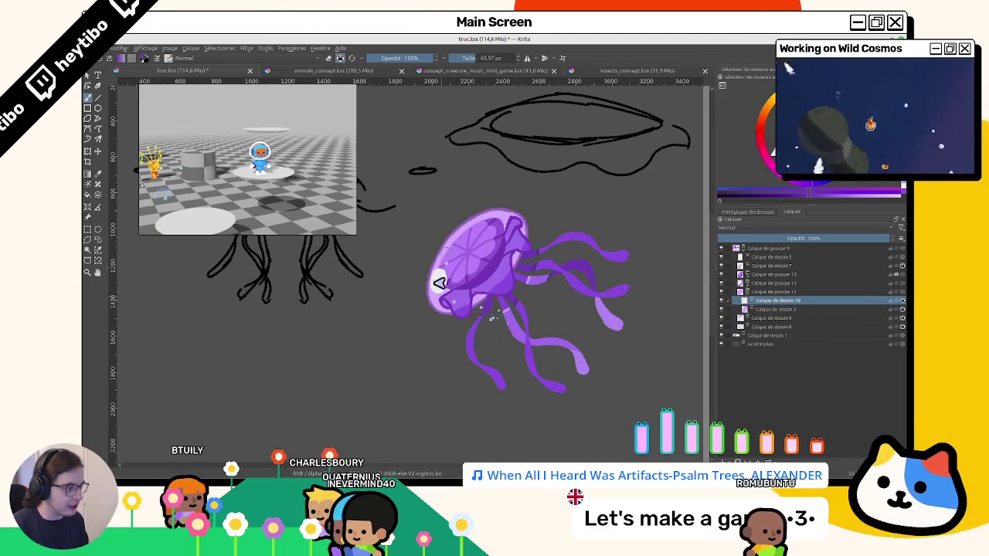
pyautogui.scroll(2, 538, 240)
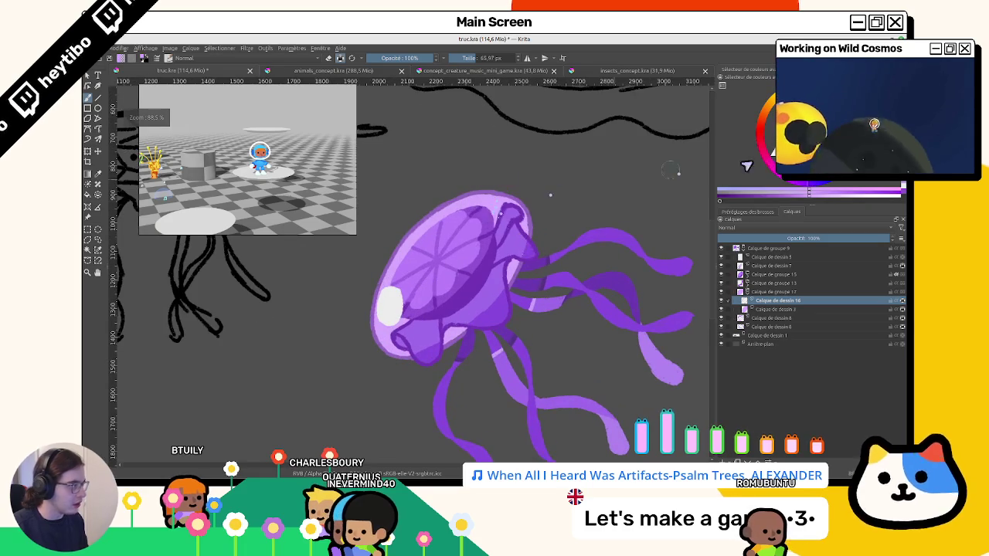
pyautogui.click(802, 186)
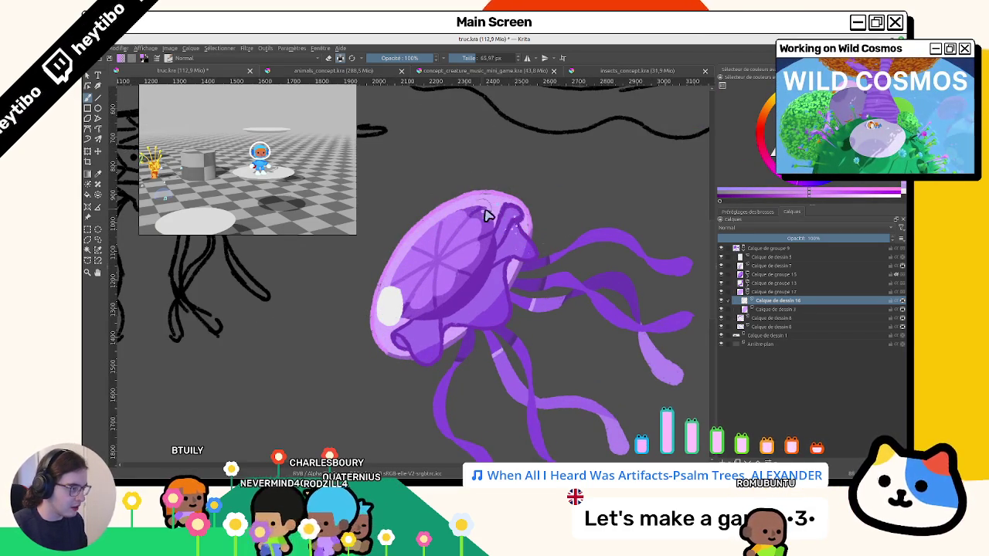
pyautogui.scroll(-2, 405, 340)
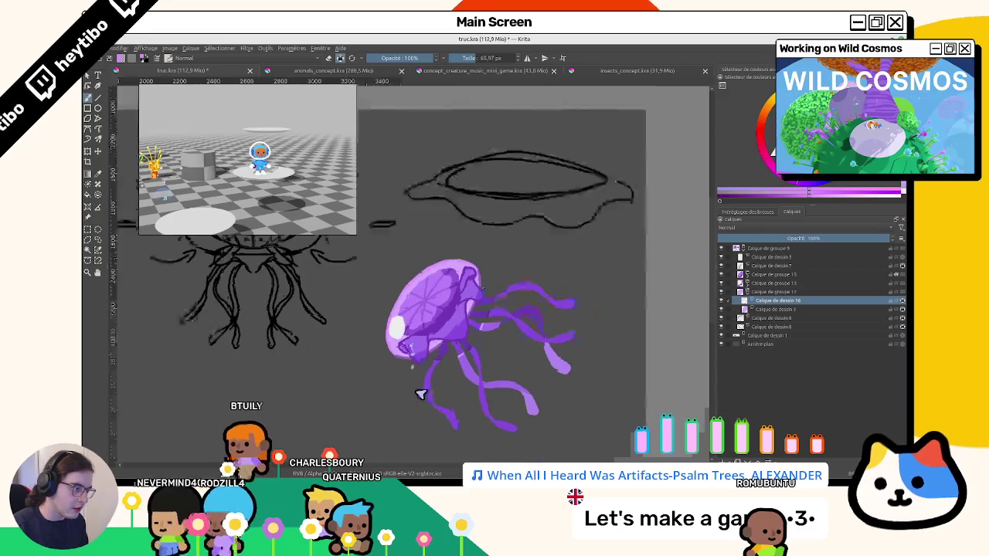
pyautogui.scroll(3, 420, 331)
pyautogui.scroll(-1, 463, 336)
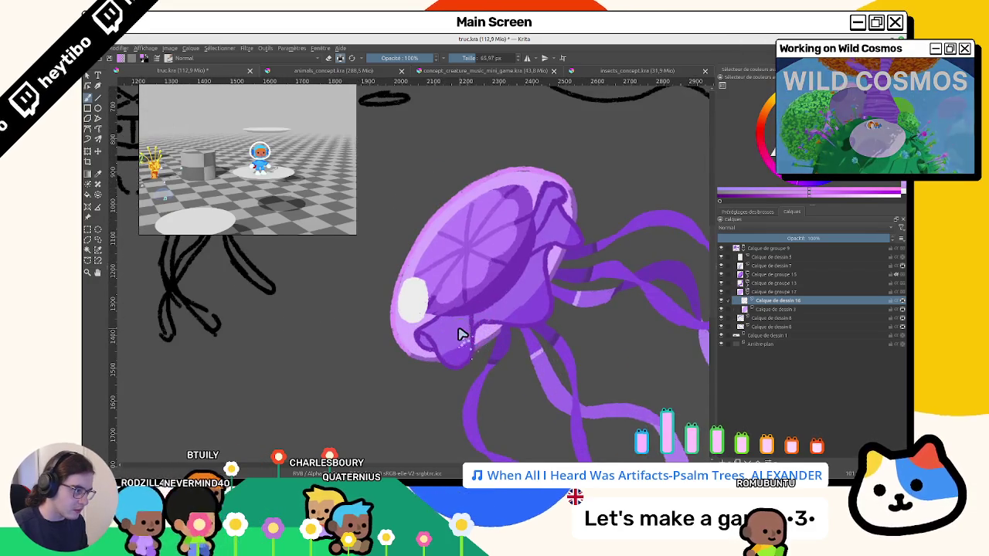
pyautogui.scroll(-3, 462, 371)
pyautogui.scroll(2, 471, 324)
pyautogui.scroll(2, 488, 240)
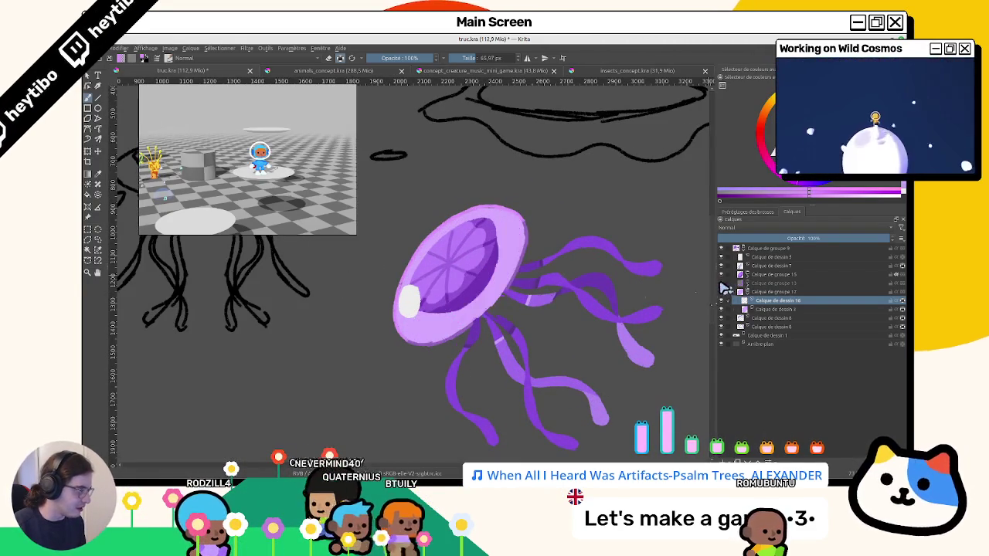
# Expand Calque de groupe 13, select the jellyfish body outline and halve brush opacity.
pyautogui.click(745, 284)
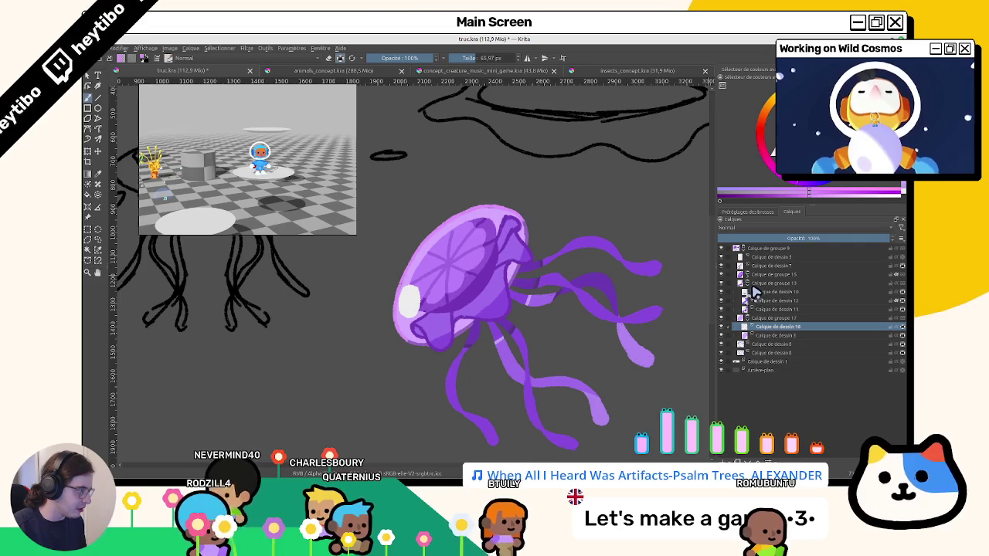
pyautogui.click(753, 292)
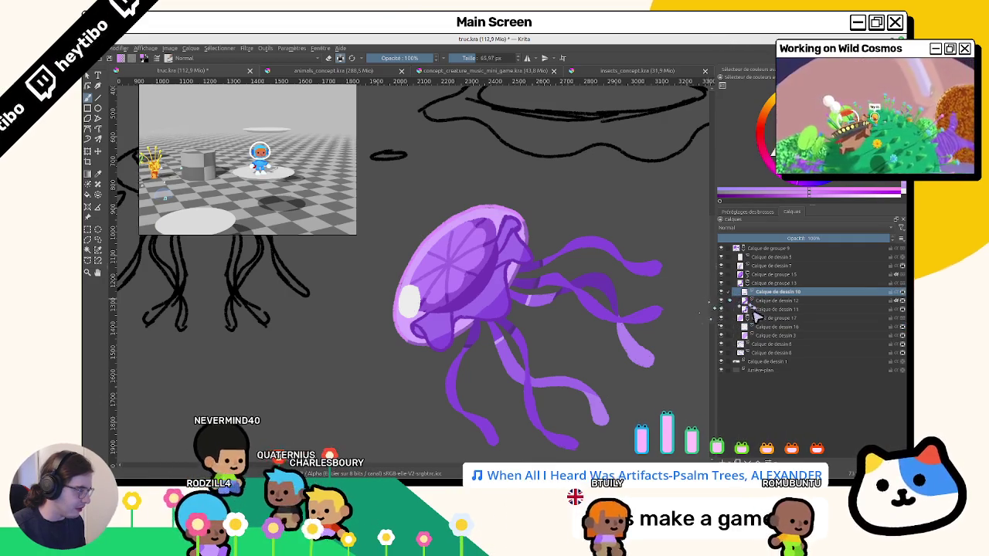
pyautogui.click(740, 319)
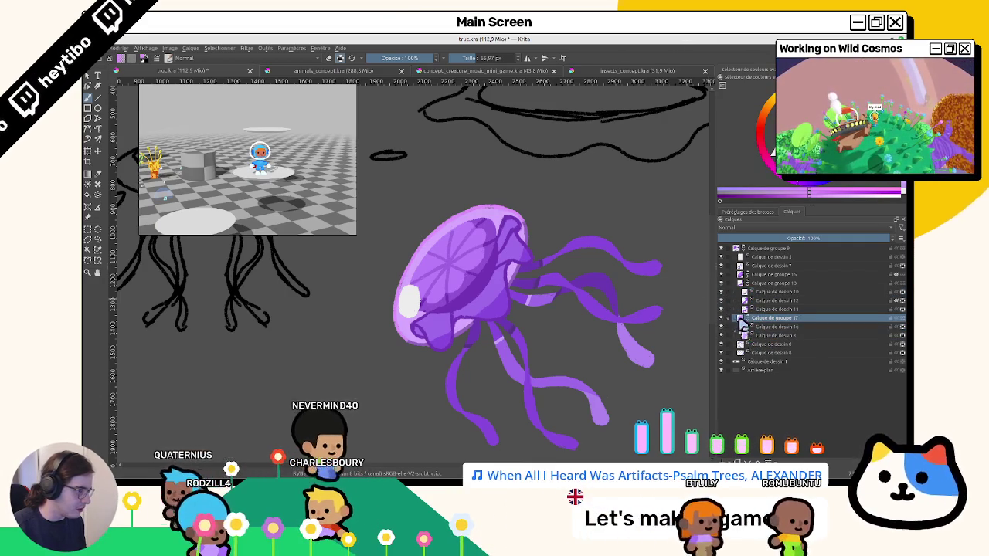
pyautogui.keyDown('ctrl'); pyautogui.click(740, 283); pyautogui.keyUp('ctrl')
pyautogui.click(729, 293)
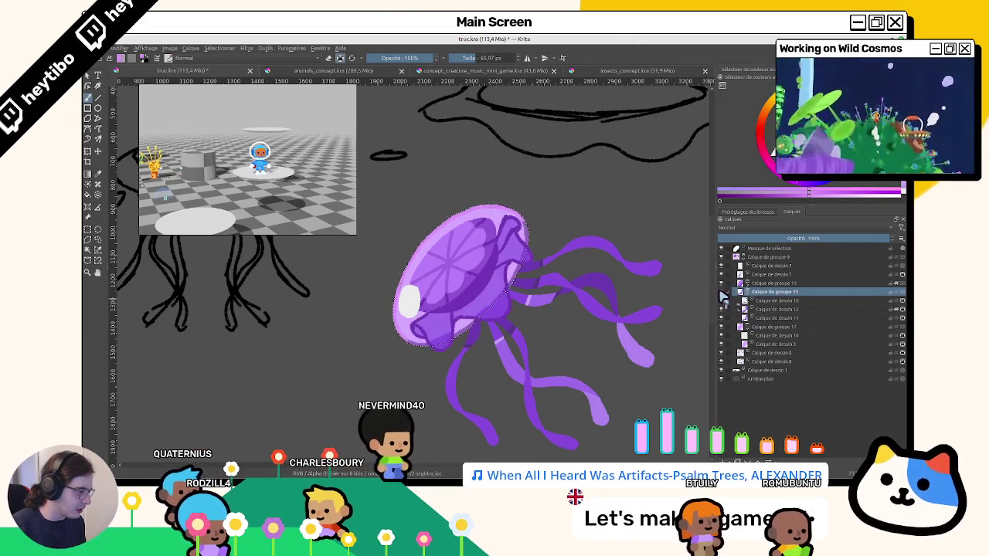
pyautogui.press('pagedown')
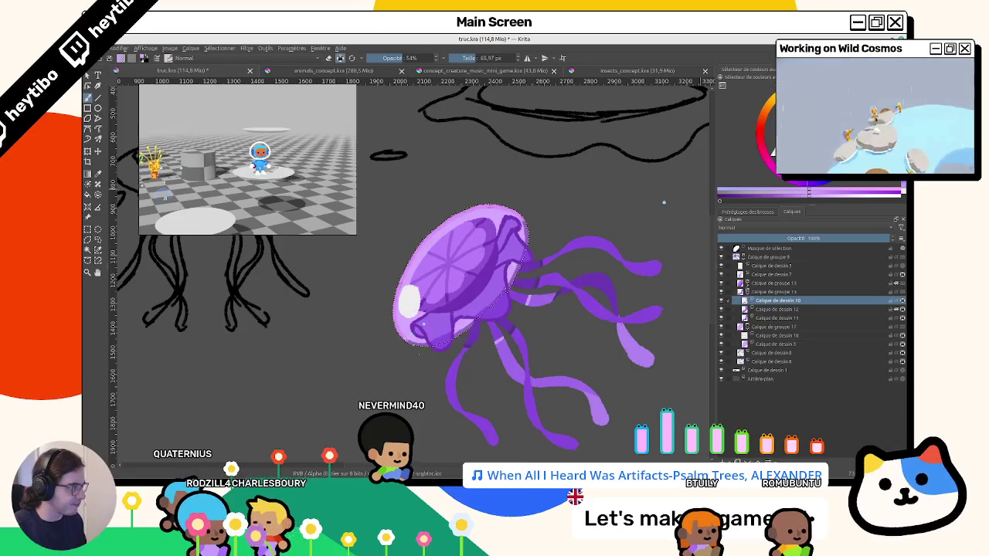
# Paint pink strokes on the bell on Calque de dessin 10, undoing the bad one and adding faint strokes.
pyautogui.click(772, 309)
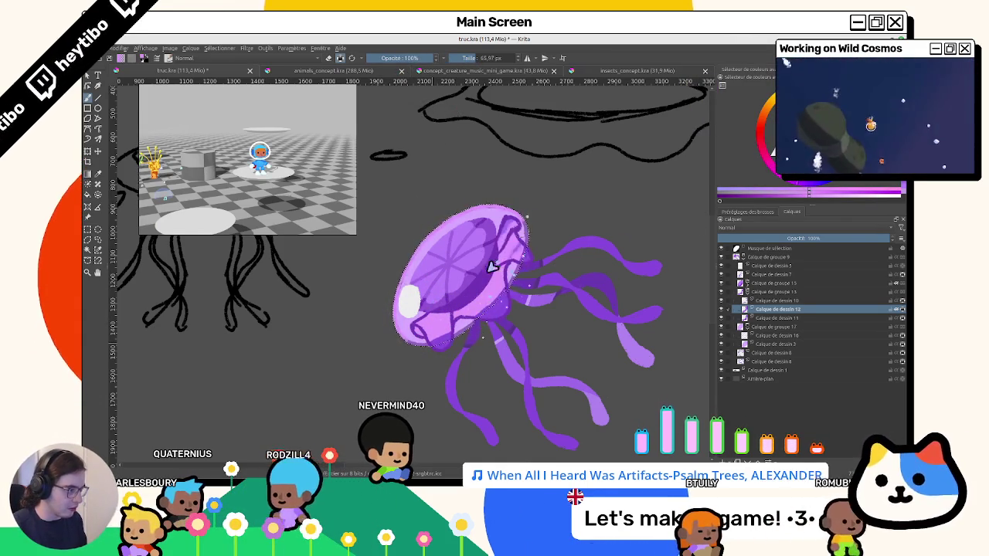
pyautogui.click(761, 301)
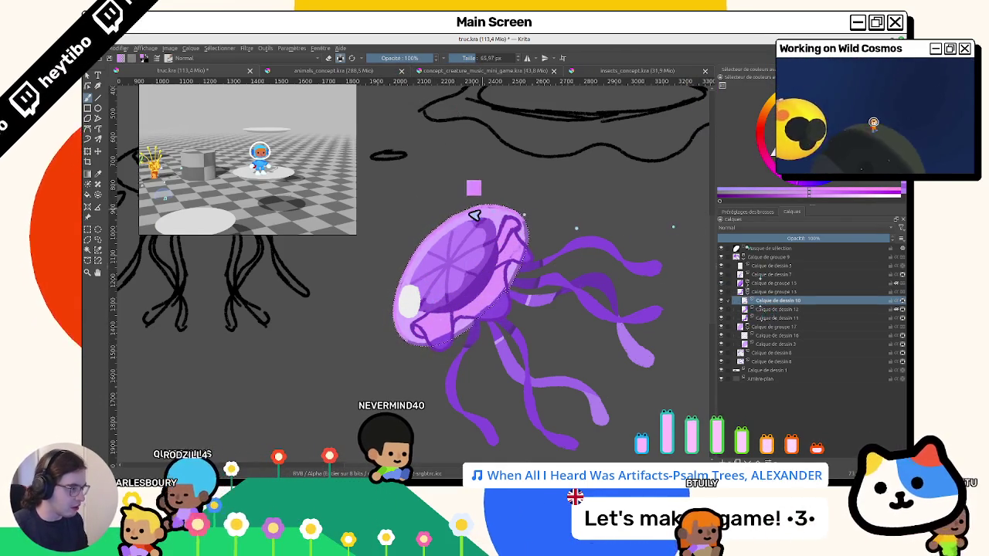
pyautogui.press('+')
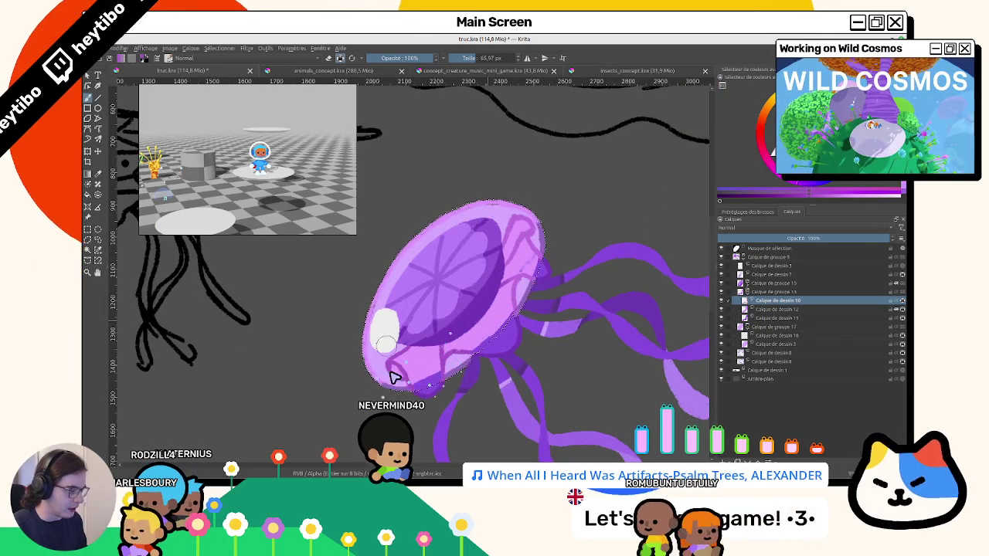
pyautogui.moveTo(470, 264); pyautogui.dragTo(524, 298)
pyautogui.scroll(-2, 524, 297)
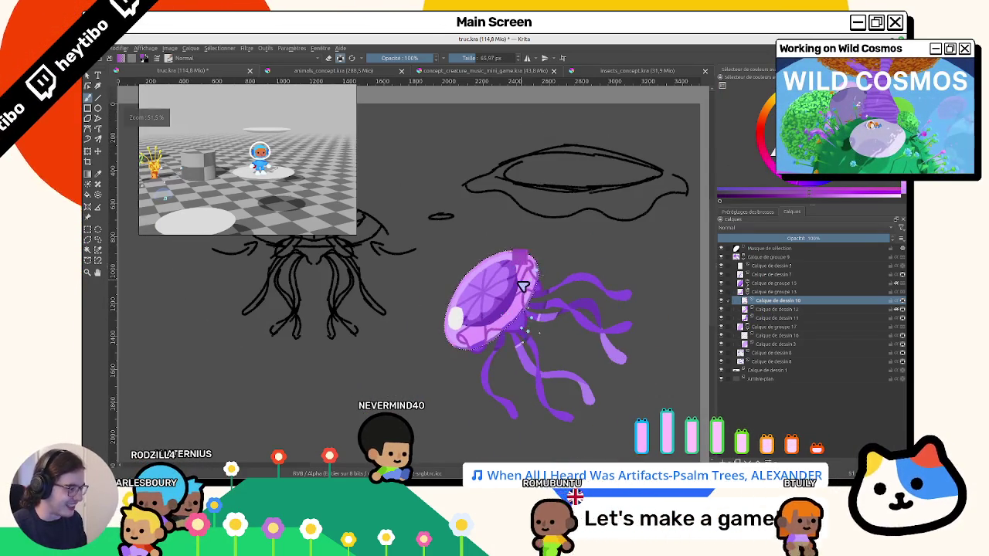
pyautogui.press('pagedown')
pyautogui.scroll(2, 539, 285)
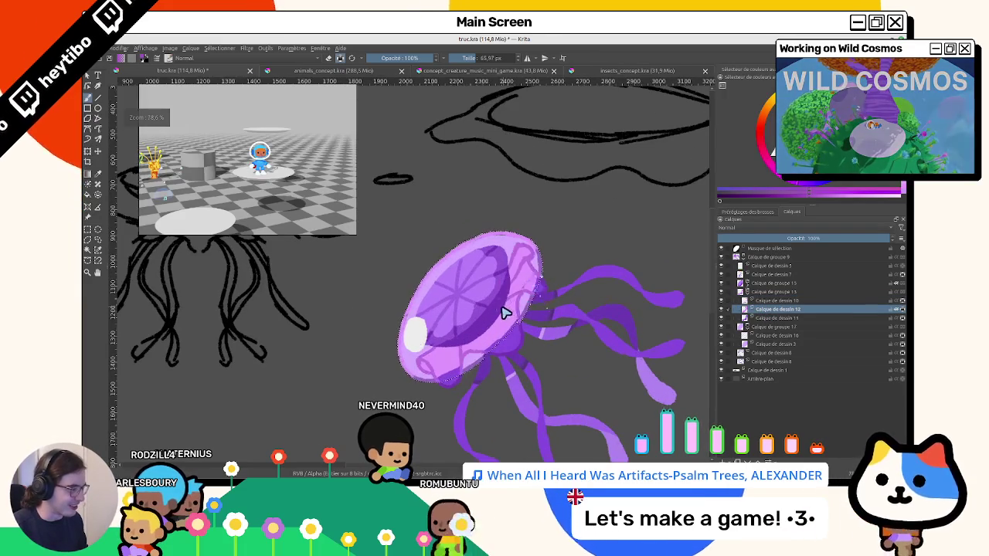
pyautogui.hotkey('ctrl', 'z')
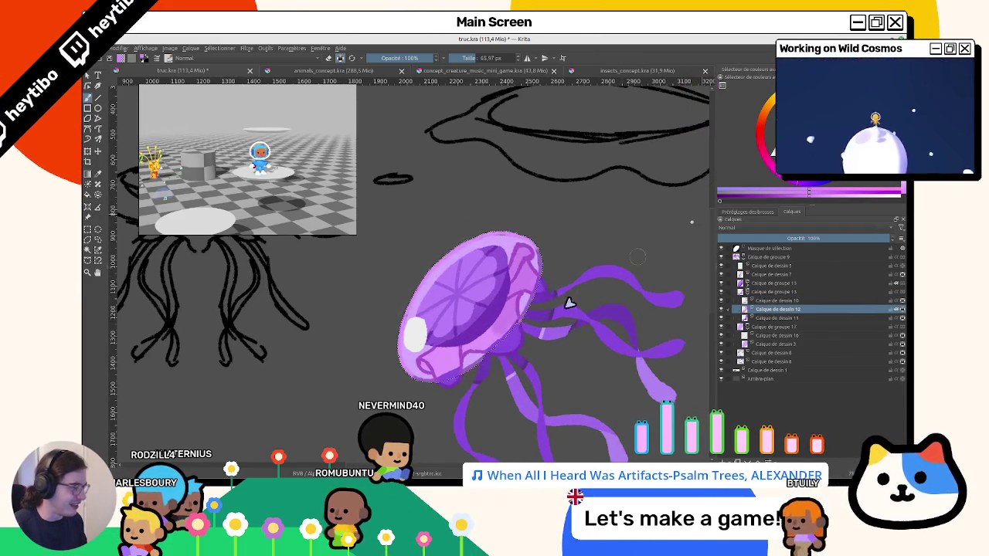
pyautogui.moveTo(502, 298); pyautogui.dragTo(465, 365)
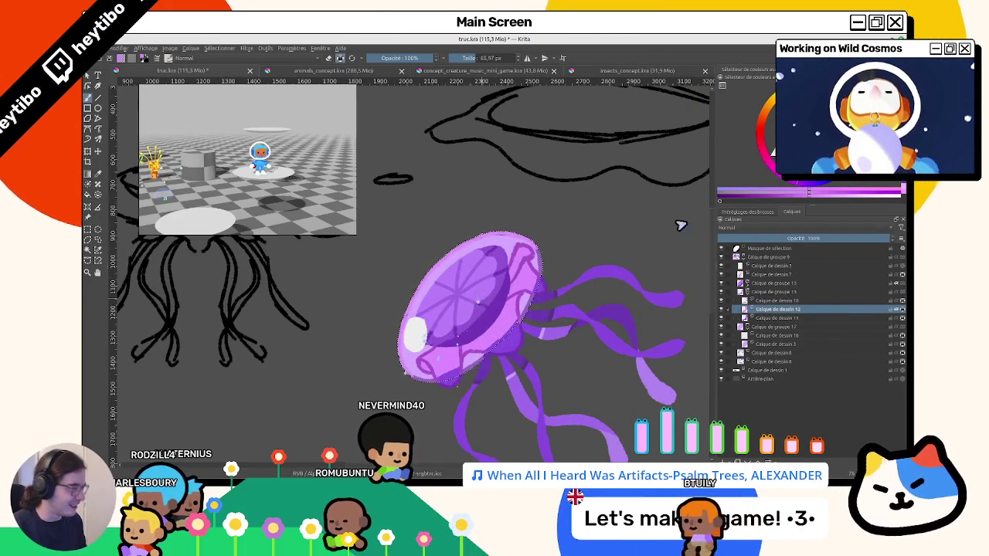
# Step through Calque de groupe 13 and Calque de dessin 10, ending on Calque de groupe 17.
pyautogui.click(770, 292)
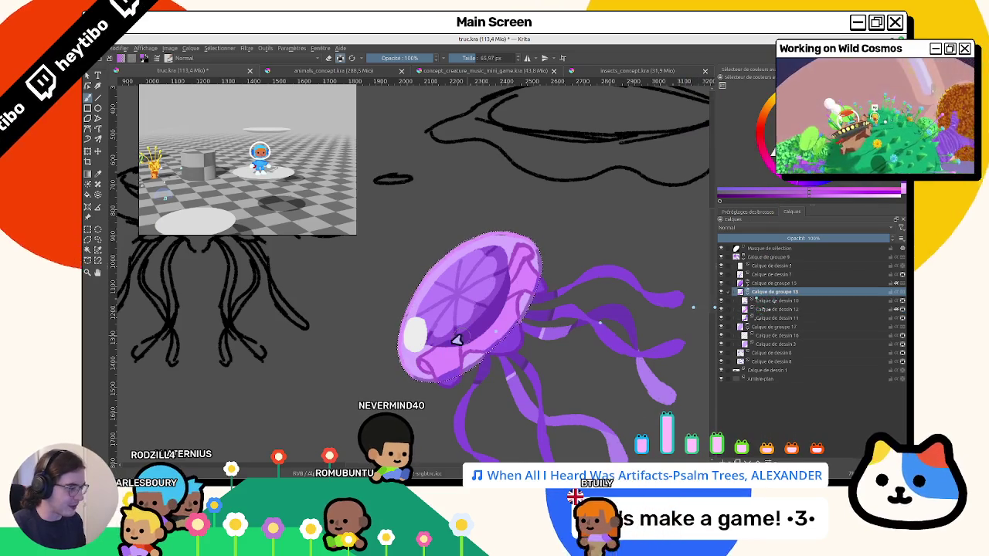
pyautogui.click(769, 300)
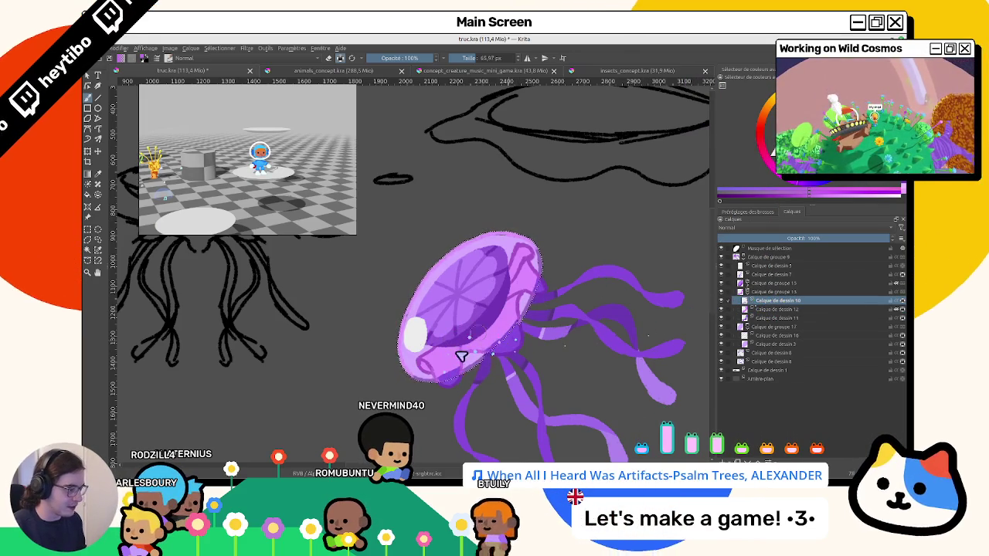
pyautogui.scroll(-3, 495, 278)
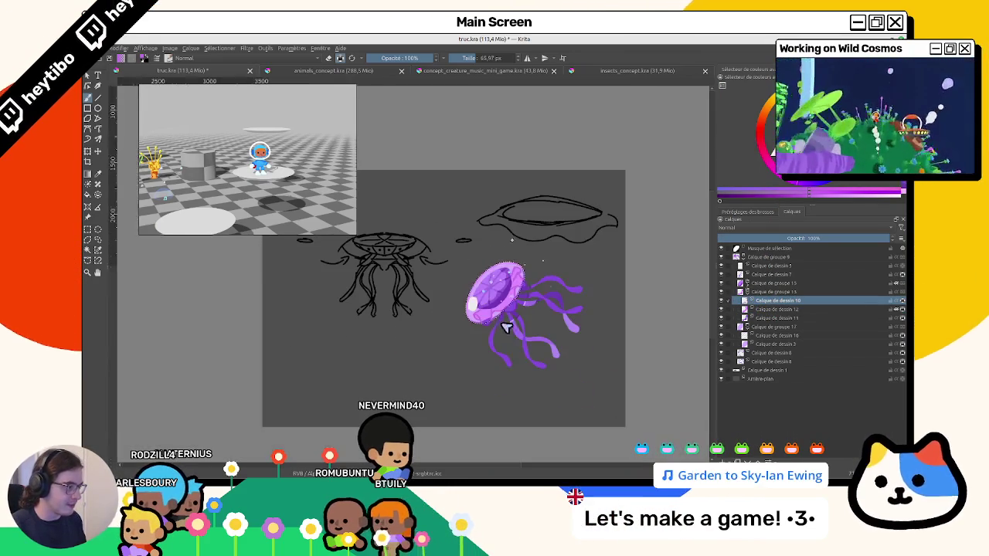
pyautogui.scroll(2, 510, 359)
pyautogui.click(766, 327)
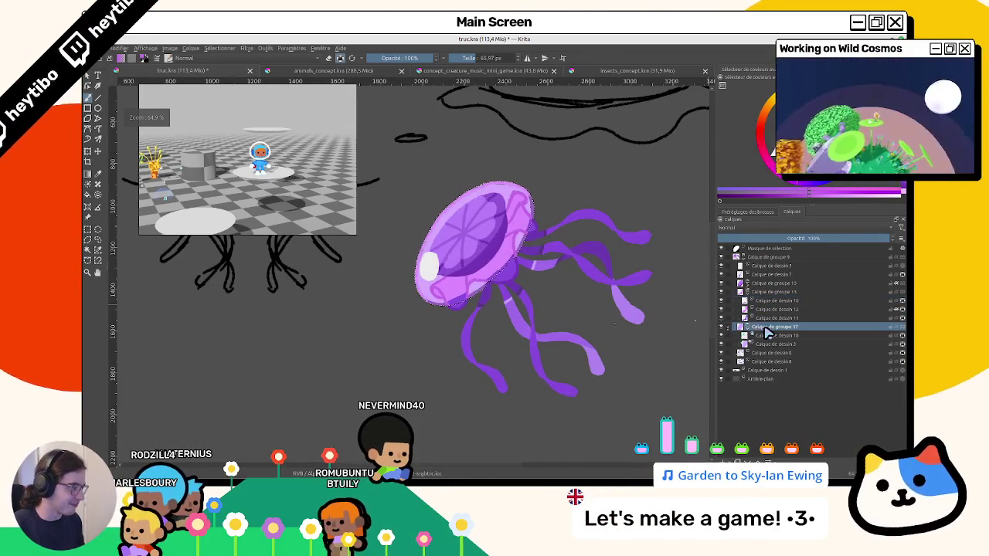
# Deselect with Ctrl+Shift+A, recentre the jellyfish, and activate Calque de dessin 14 inside group 15.
pyautogui.hotkey('ctrl', 'shift', 'a')
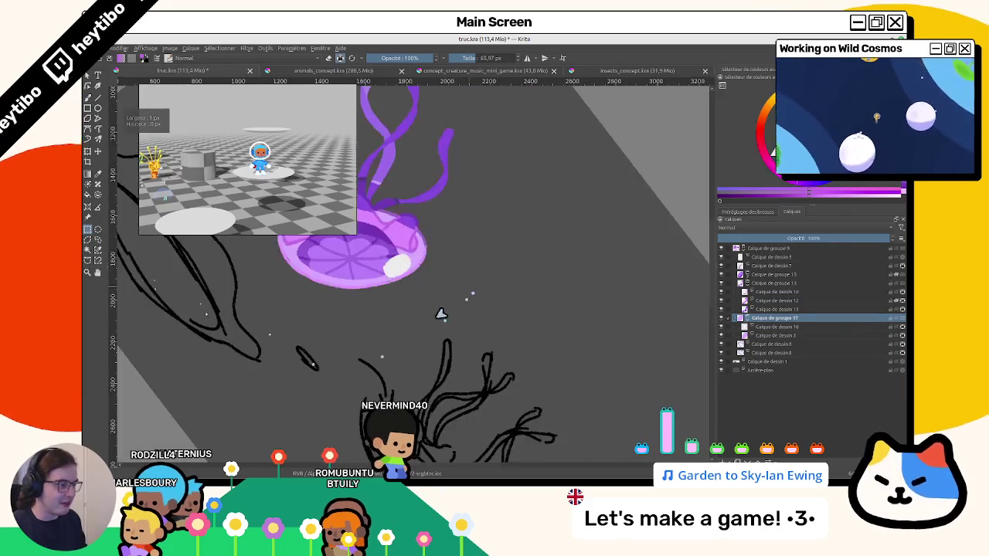
pyautogui.moveTo(441, 316); pyautogui.dragTo(456, 327)
pyautogui.scroll(3, 456, 327)
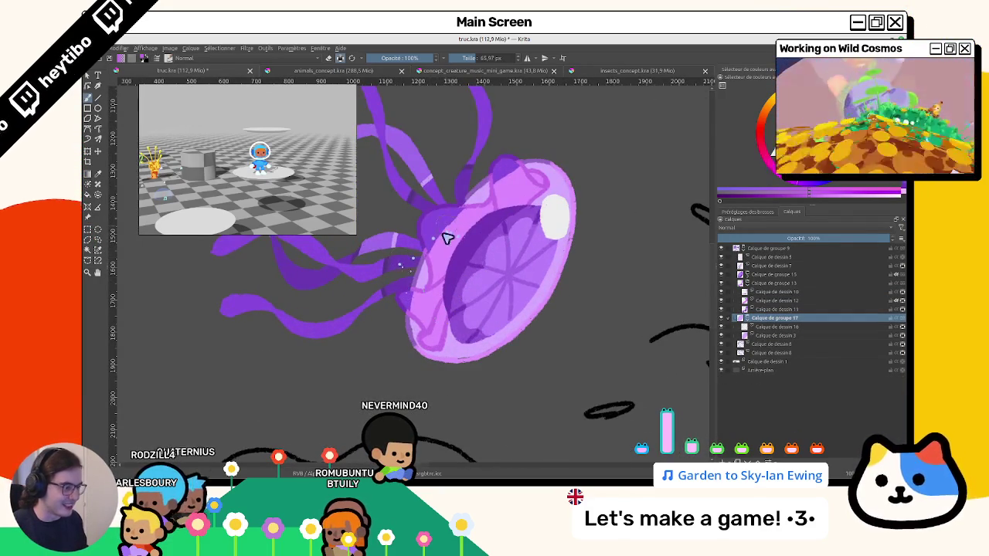
pyautogui.moveTo(446, 238); pyautogui.dragTo(467, 291)
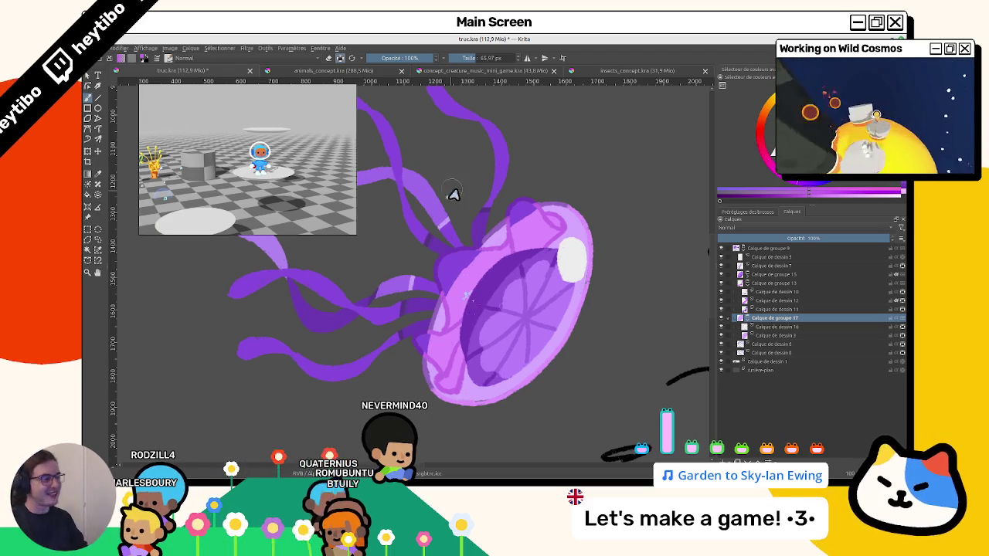
pyautogui.moveTo(466, 353)
pyautogui.mouseDown()
pyautogui.moveTo(569, 188)
pyautogui.moveTo(487, 302)
pyautogui.moveTo(554, 198)
pyautogui.moveTo(483, 304)
pyautogui.moveTo(468, 298)
pyautogui.mouseUp()
pyautogui.moveTo(468, 249)
pyautogui.mouseDown()
pyautogui.moveTo(462, 286)
pyautogui.moveTo(469, 268)
pyautogui.mouseUp()
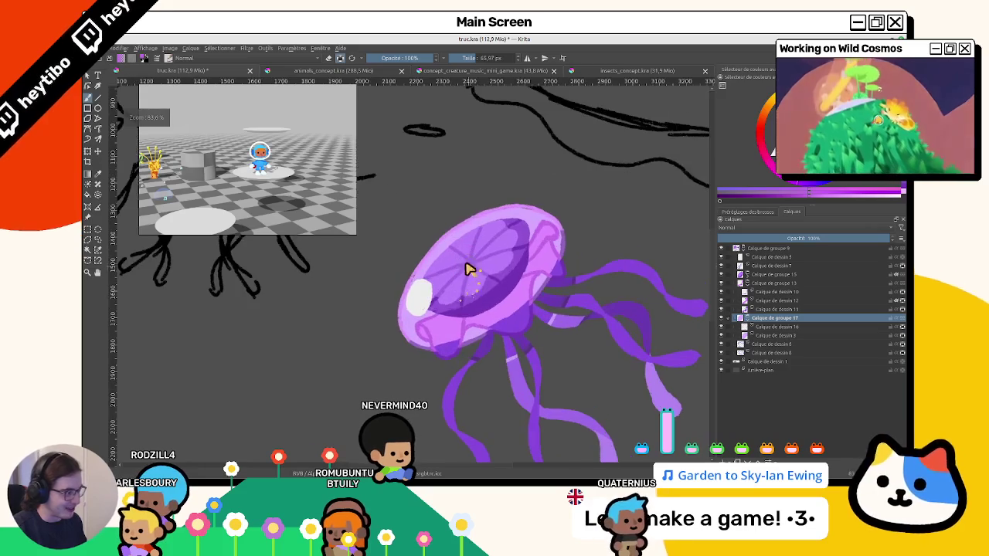
pyautogui.click(731, 275)
pyautogui.click(727, 284)
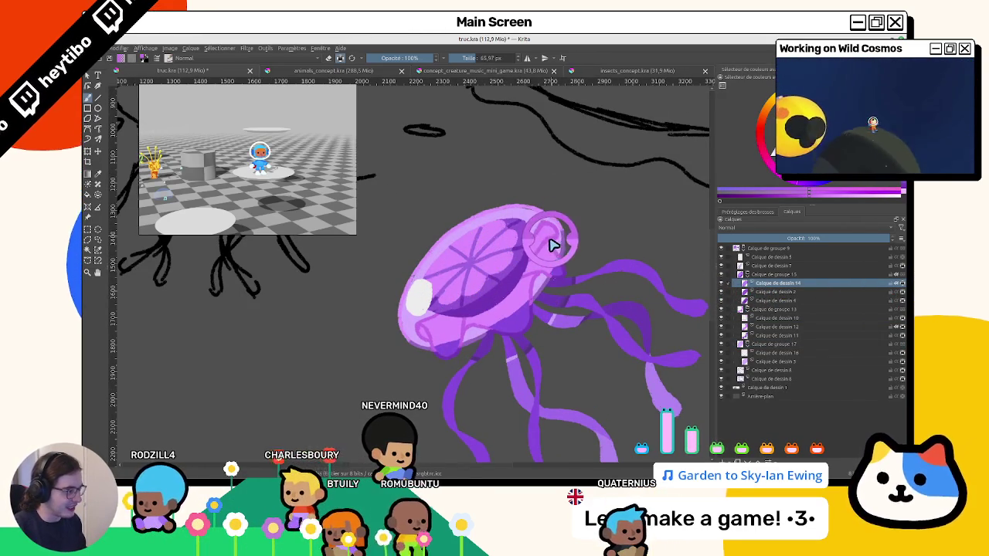
# Move Calque de dessin 7 out of Calque de groupe 15 to sit just below it.
pyautogui.click(805, 292)
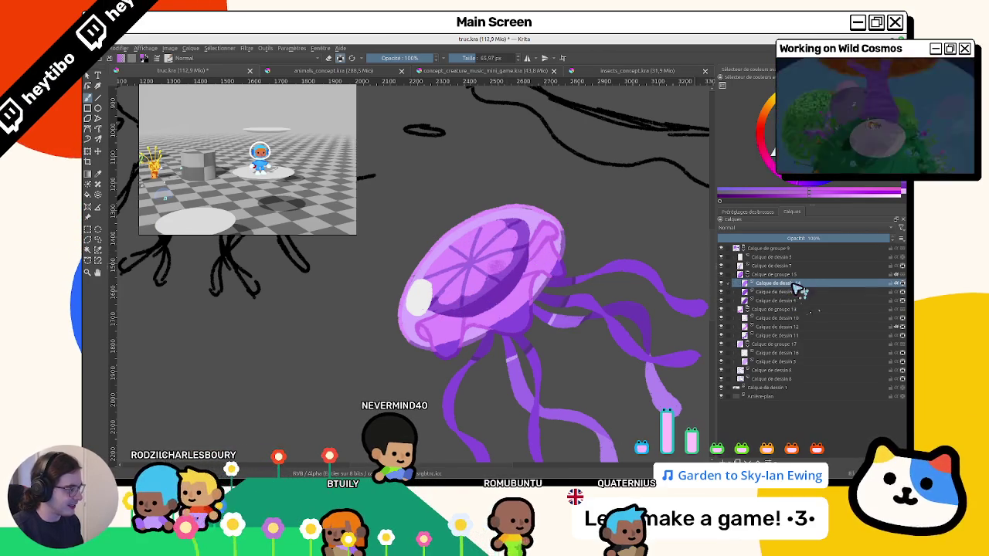
pyautogui.moveTo(808, 293); pyautogui.dragTo(814, 273)
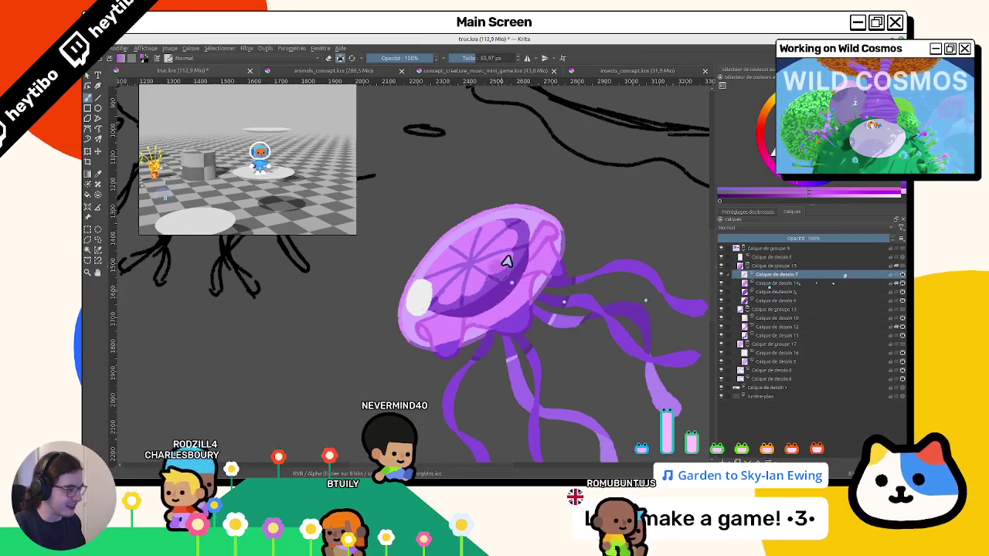
pyautogui.hotkey('ctrl', 'pageup')
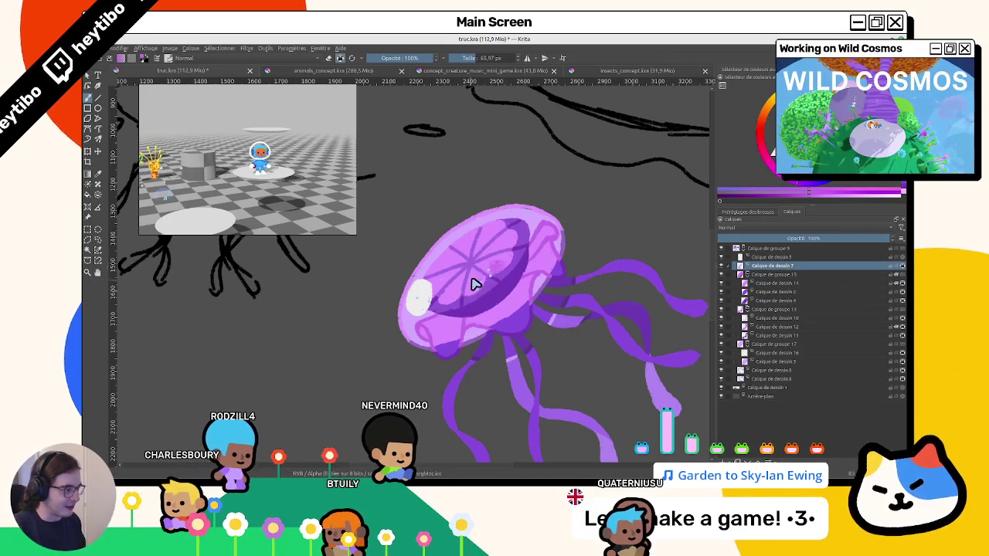
pyautogui.moveTo(782, 284); pyautogui.dragTo(778, 278)
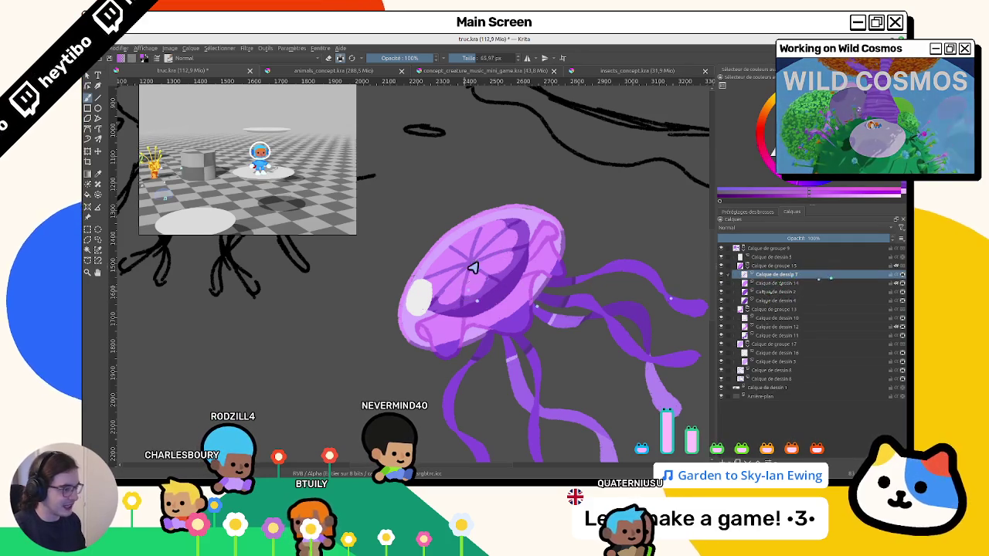
# On Calque de dessin 4, dab small specks onto the jellyfish bell.
pyautogui.moveTo(452, 330); pyautogui.dragTo(467, 272)
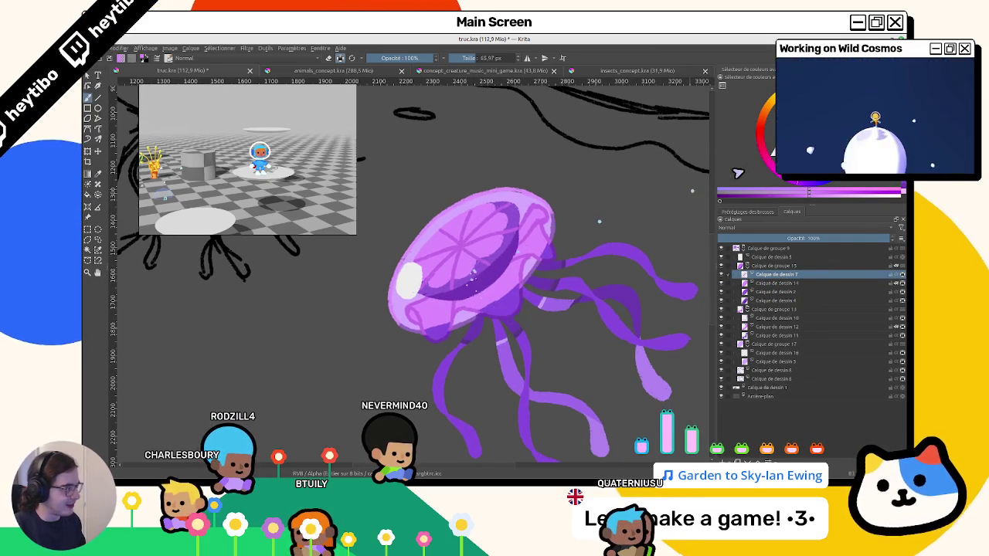
pyautogui.click(769, 292)
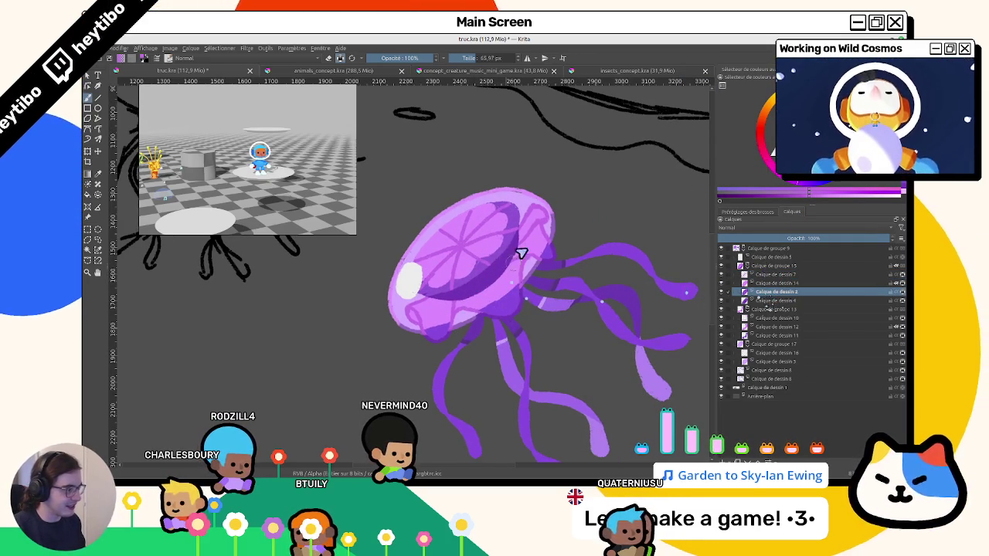
pyautogui.moveTo(442, 298); pyautogui.dragTo(475, 337)
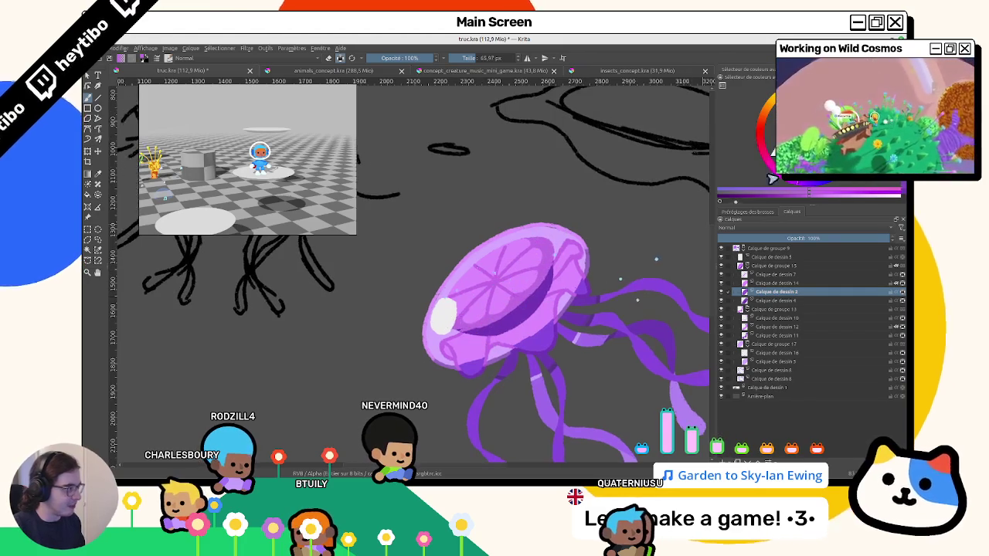
pyautogui.click(748, 300)
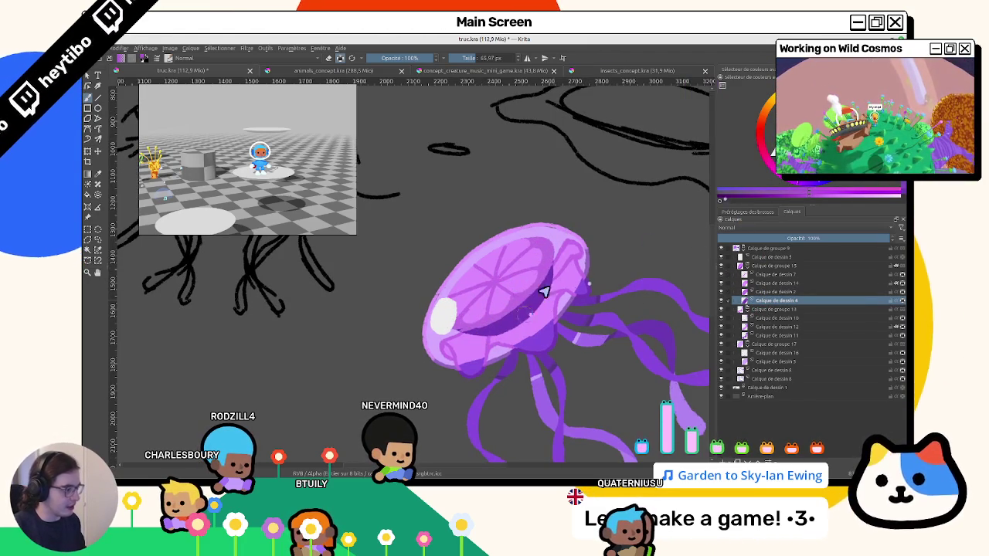
pyautogui.moveTo(543, 291); pyautogui.dragTo(556, 279)
pyautogui.scroll(-3, 513, 267)
pyautogui.scroll(2, 533, 293)
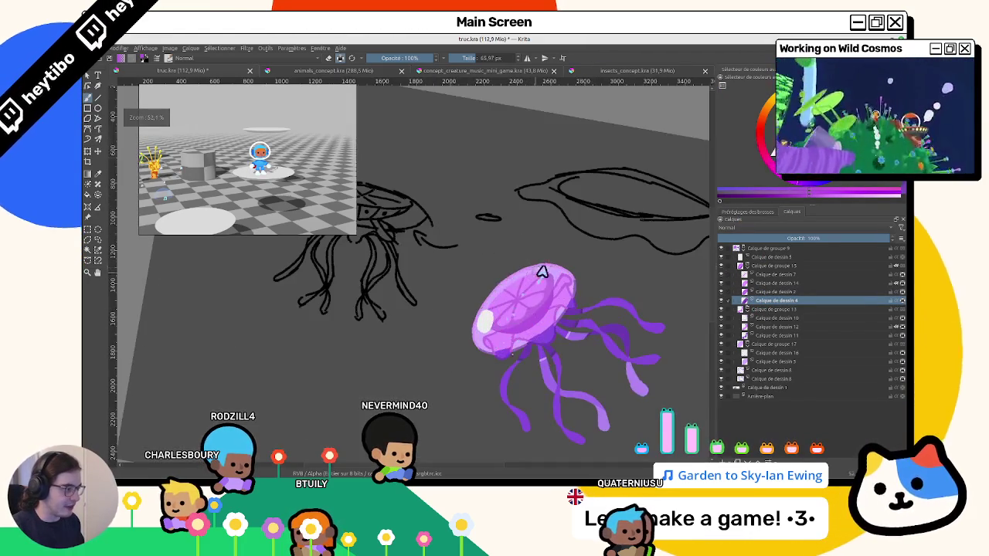
pyautogui.scroll(1, 503, 340)
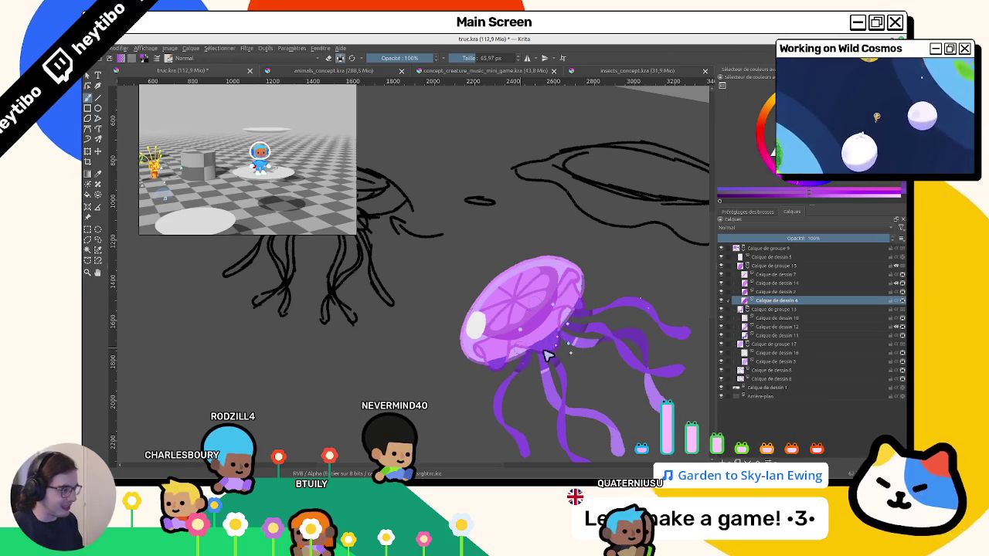
# Collapse Calque de groupe 15, hide Calque de dessin 12, and make Calque de dessin 16 active.
pyautogui.click(732, 266)
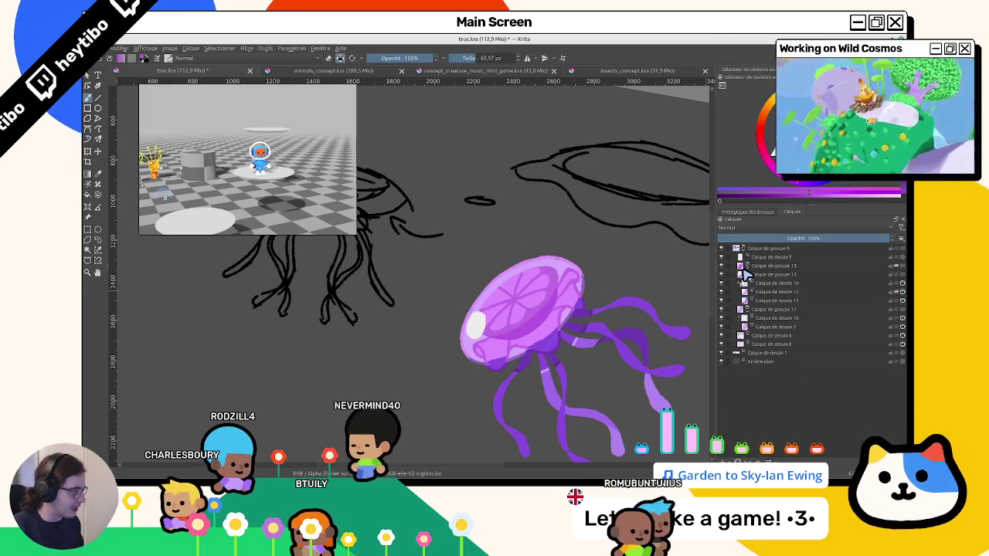
pyautogui.click(721, 292)
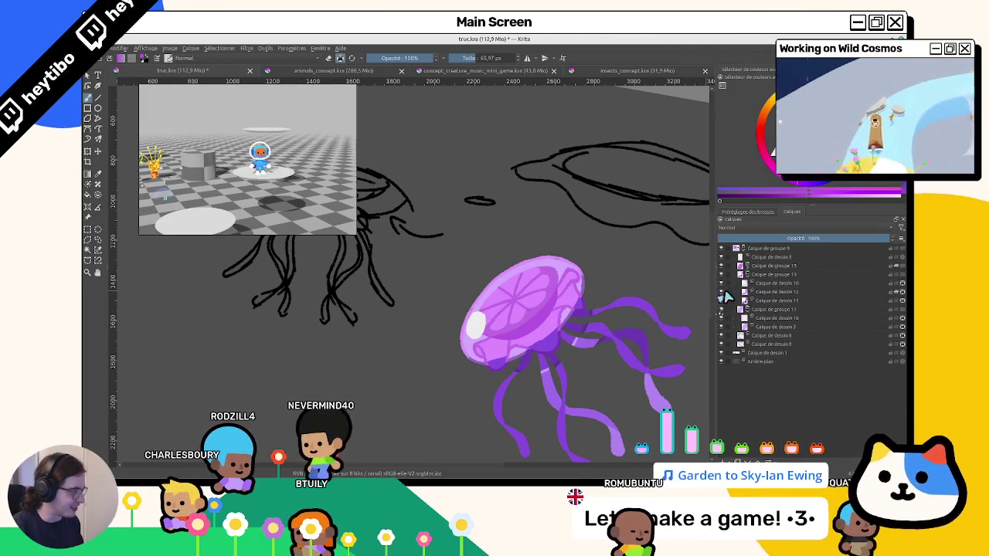
pyautogui.click(767, 292)
pyautogui.moveTo(551, 316); pyautogui.dragTo(578, 327)
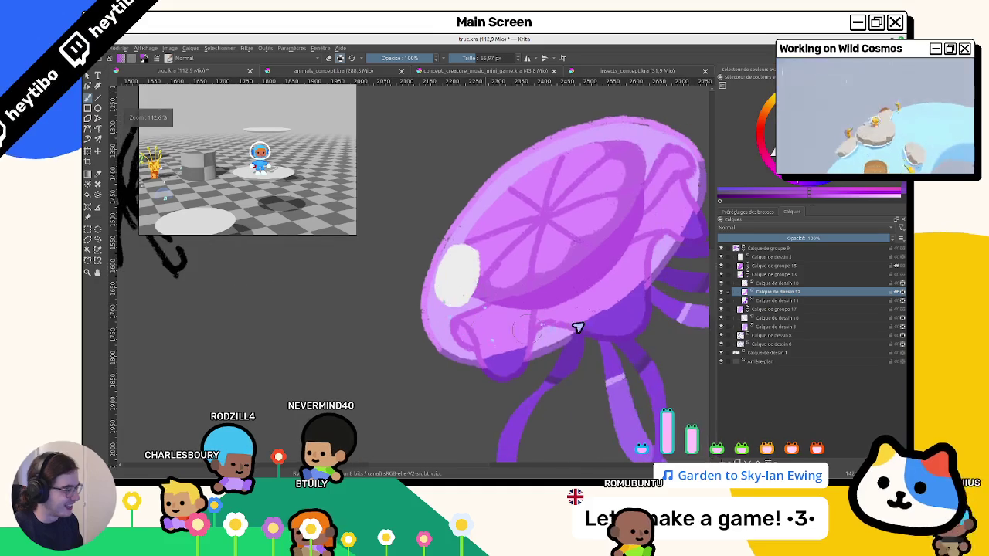
pyautogui.click(755, 300)
pyautogui.scroll(-2, 702, 299)
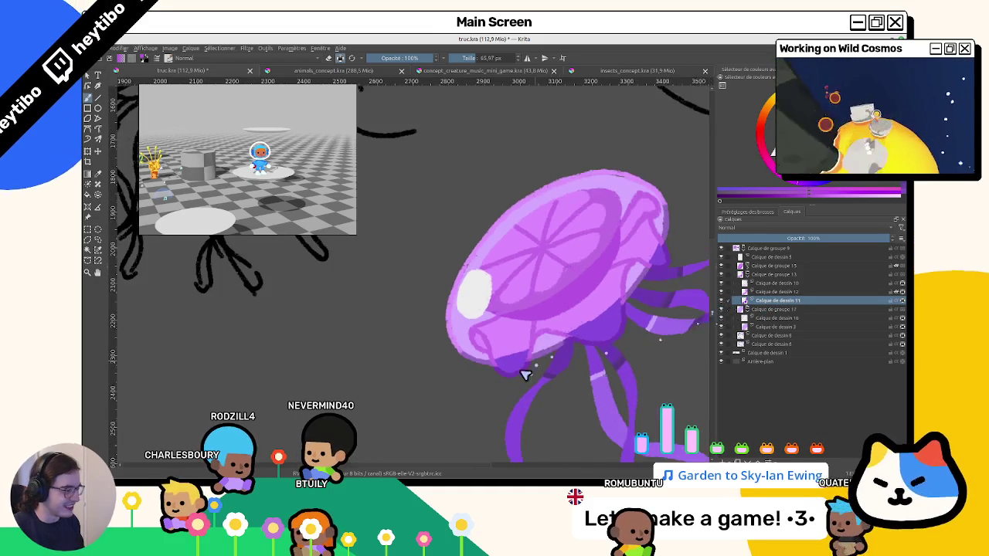
pyautogui.click(787, 326)
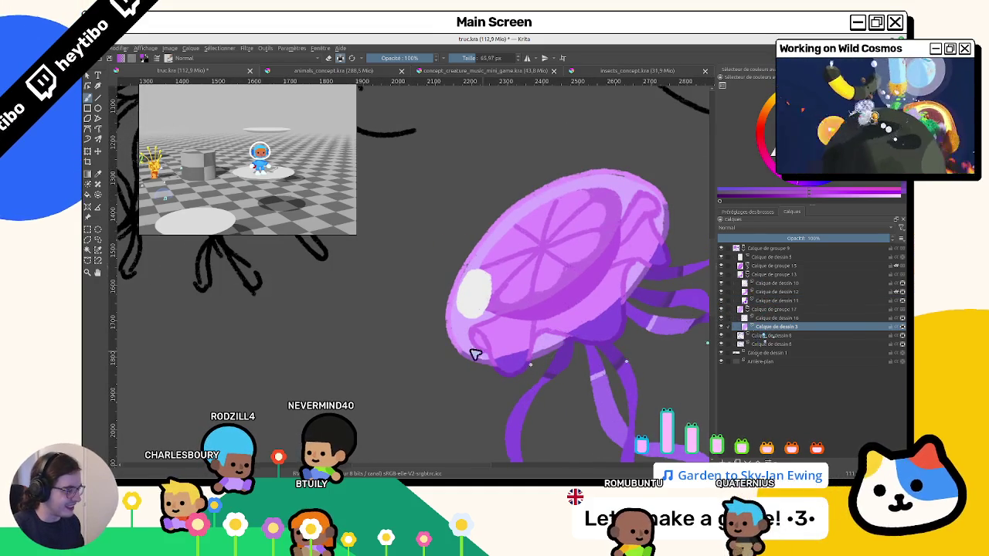
pyautogui.click(838, 319)
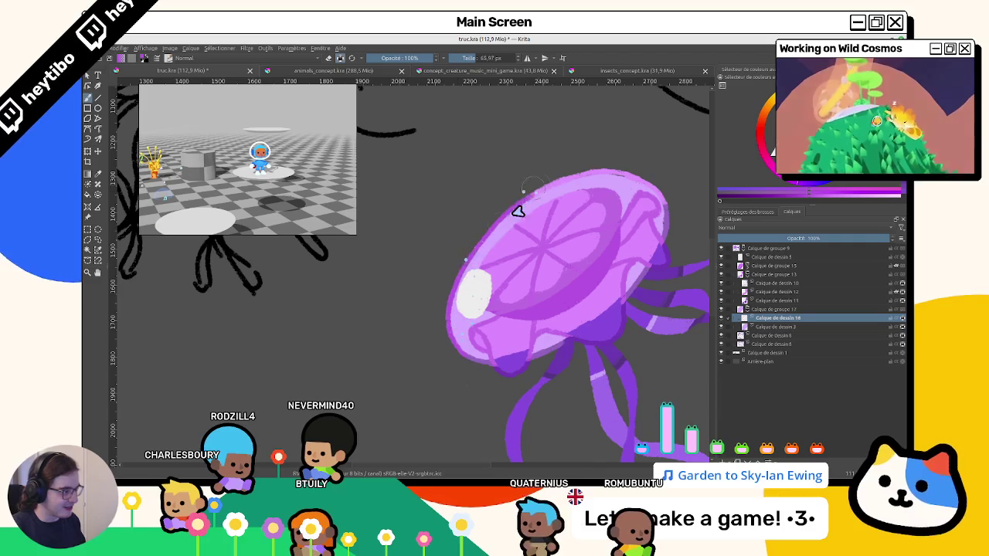
# Eyedrop the bell's light purple and paint it along the bell's lower-left rim.
pyautogui.keyDown('ctrl'); pyautogui.click(580, 179); pyautogui.keyUp('ctrl')
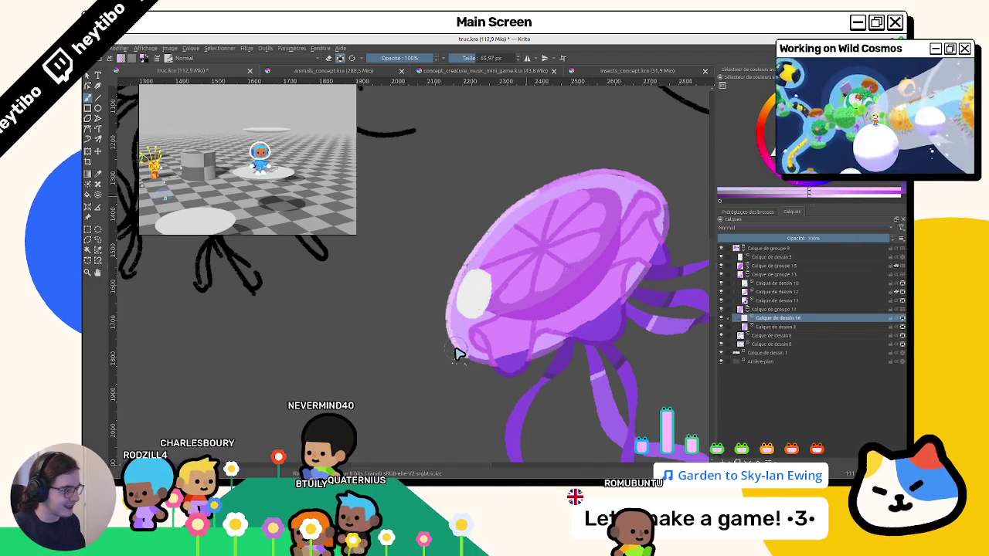
pyautogui.moveTo(458, 354); pyautogui.dragTo(481, 368)
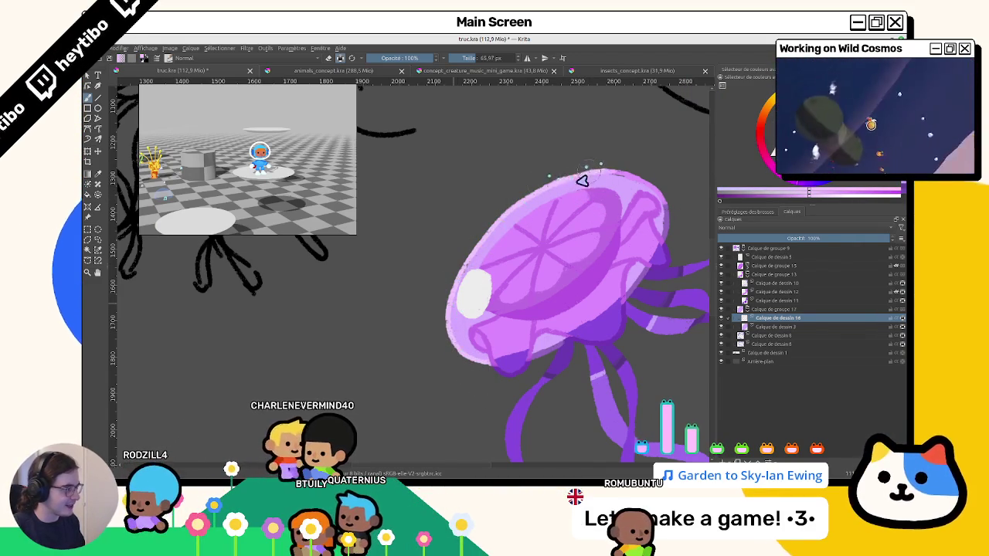
pyautogui.keyDown('ctrl'); pyautogui.click(666, 212); pyautogui.keyUp('ctrl')
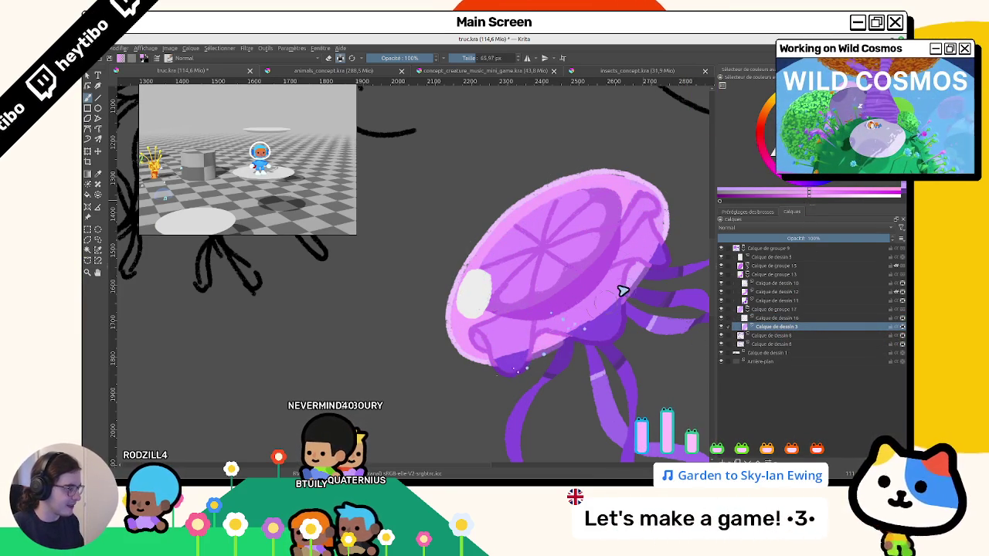
pyautogui.scroll(-3, 602, 216)
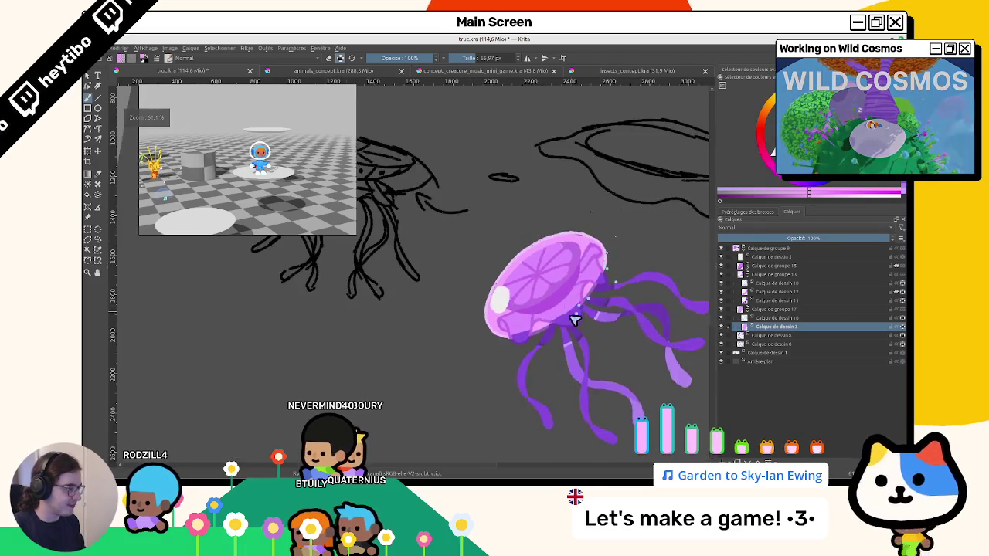
pyautogui.scroll(3, 541, 340)
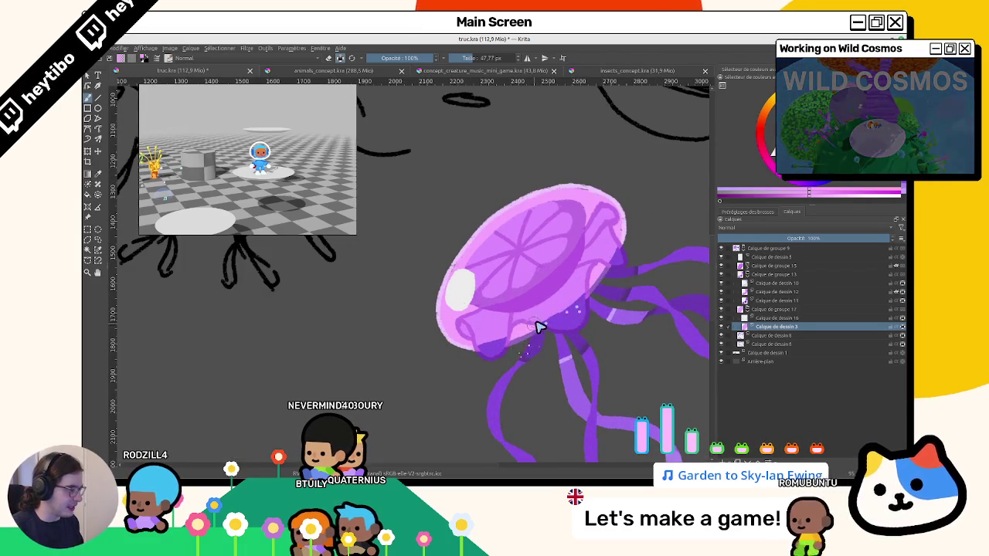
# Select the bell shape, clear the selection, and return to Calque de dessin 12.
pyautogui.keyDown('ctrl'); pyautogui.click(746, 327); pyautogui.keyUp('ctrl')
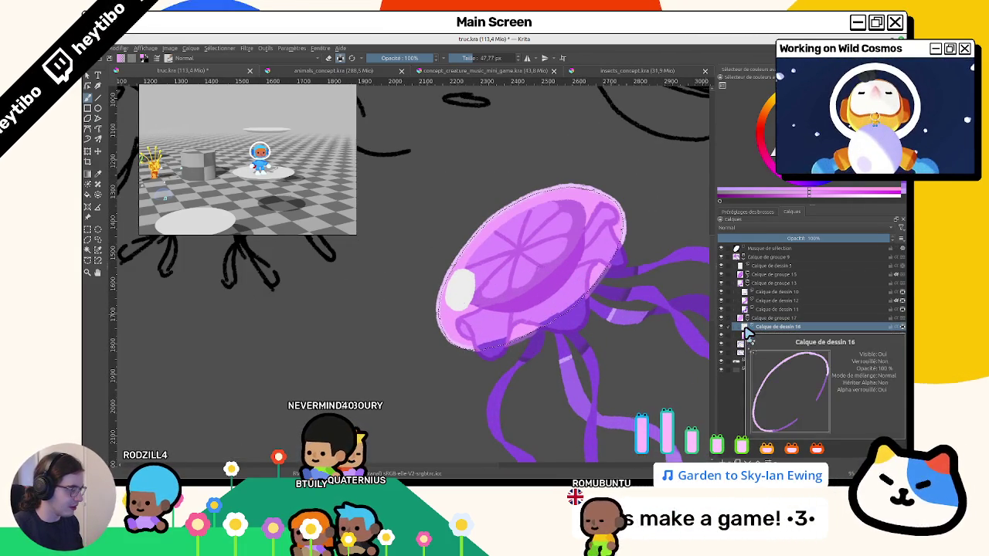
pyautogui.hotkey('ctrl', 'shift', 'a')
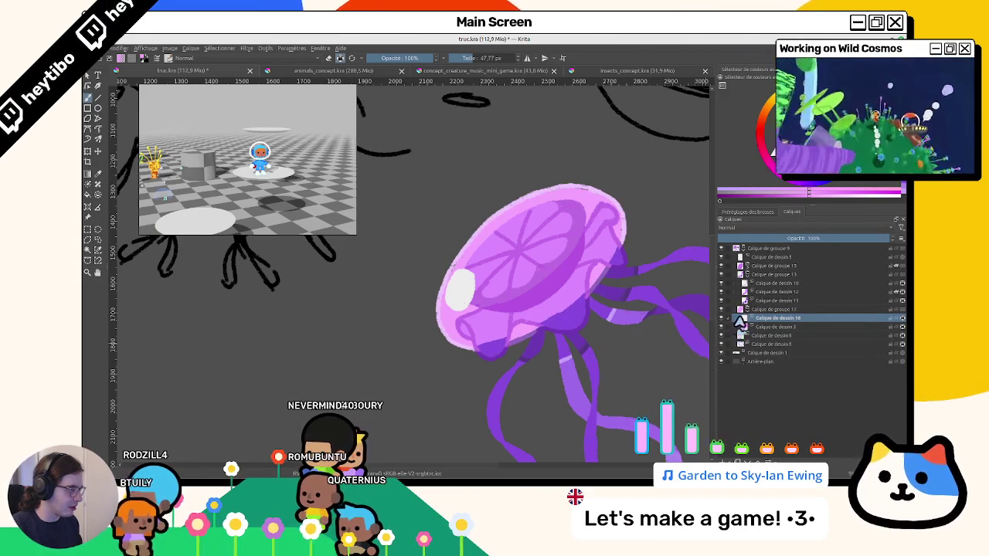
pyautogui.click(767, 302)
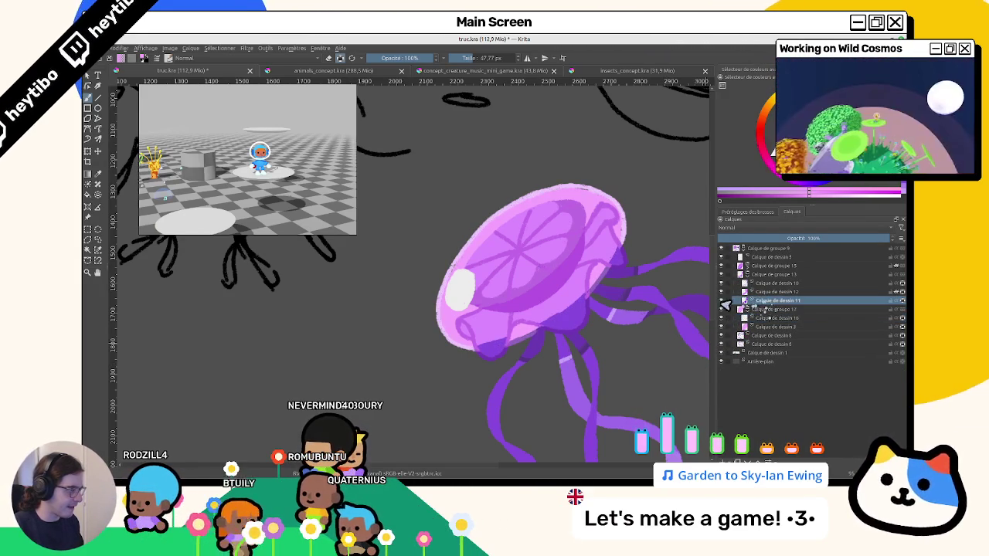
pyautogui.click(767, 293)
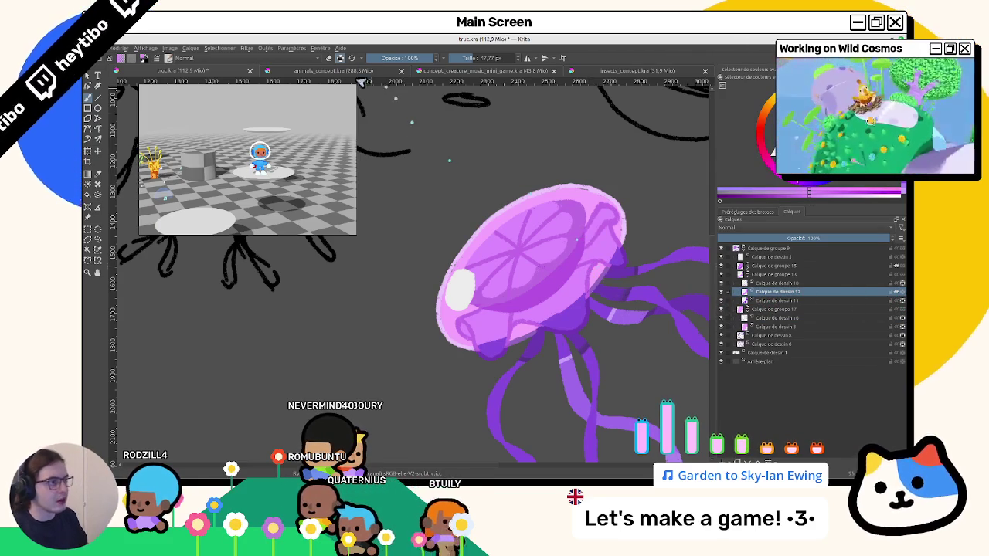
pyautogui.moveTo(631, 247); pyautogui.dragTo(558, 289)
# On Calque de dessin 12, add a lighter haze over the bell top and compare its blending.
pyautogui.scroll(3, 558, 289)
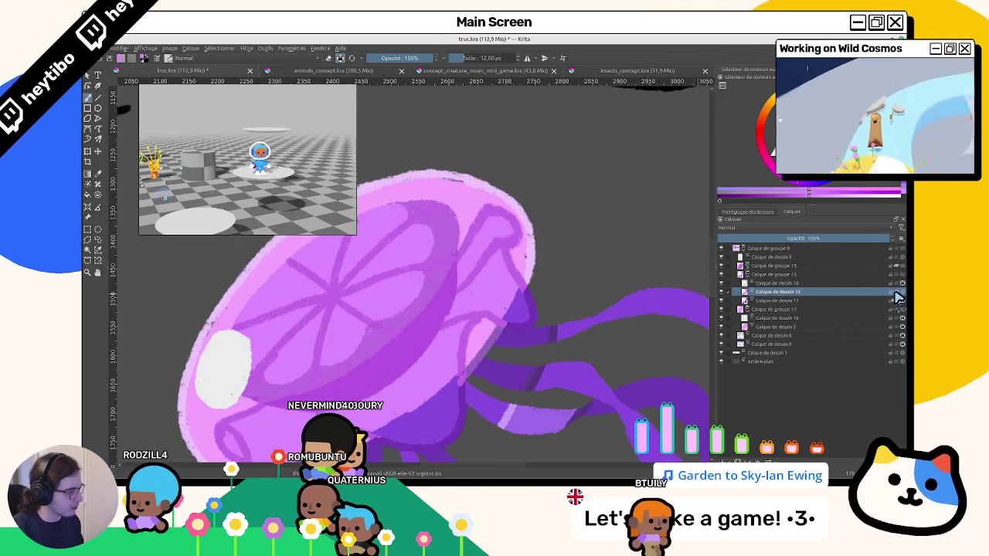
pyautogui.click(857, 301)
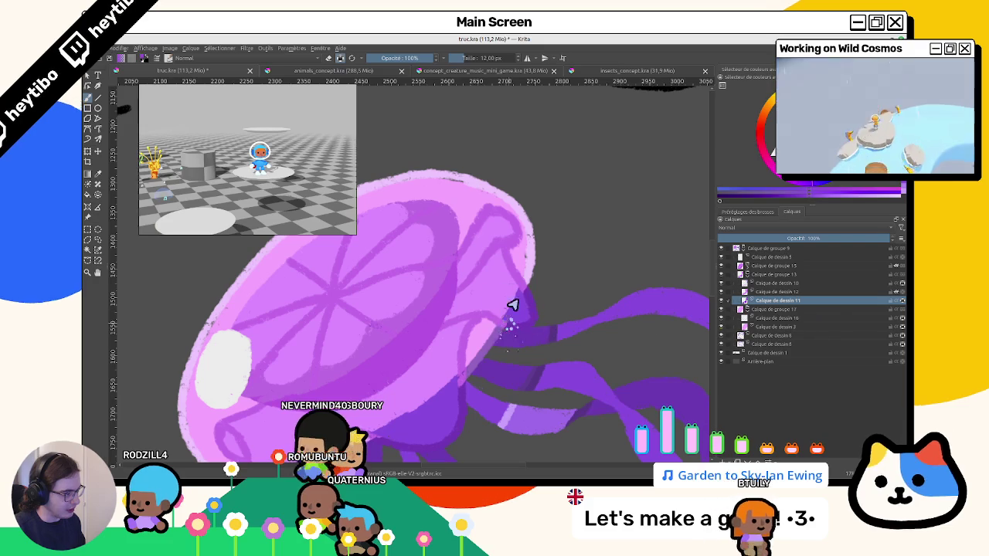
pyautogui.click(765, 292)
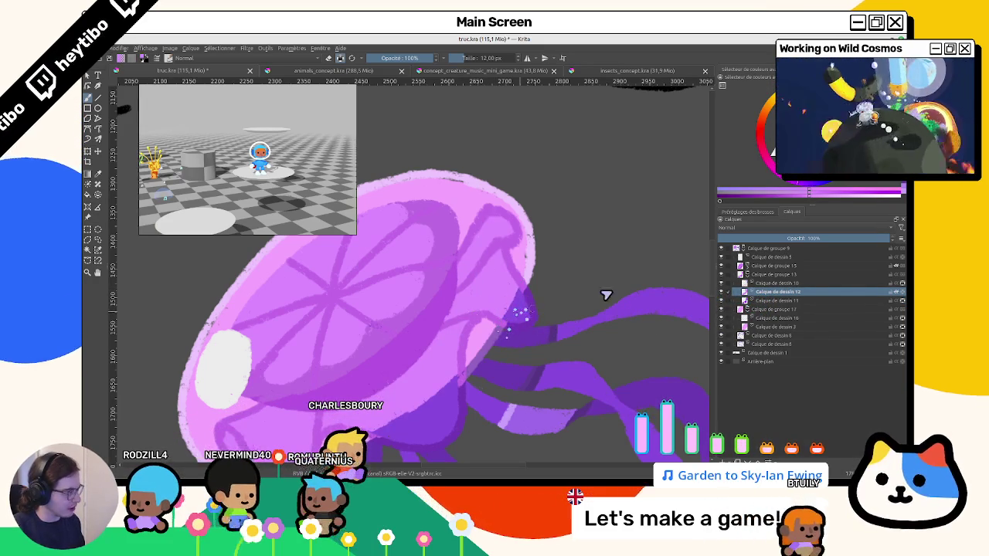
pyautogui.click(899, 297)
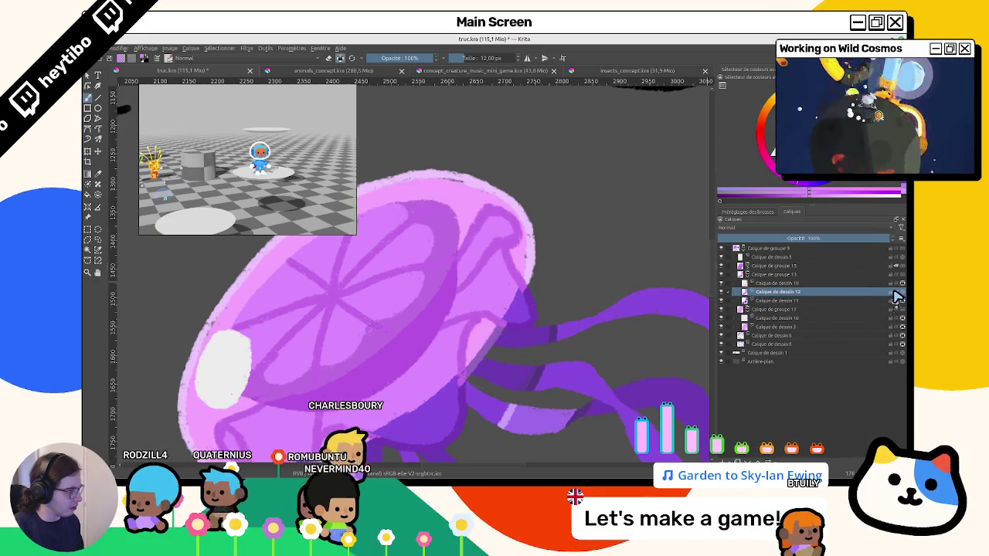
pyautogui.click(898, 298)
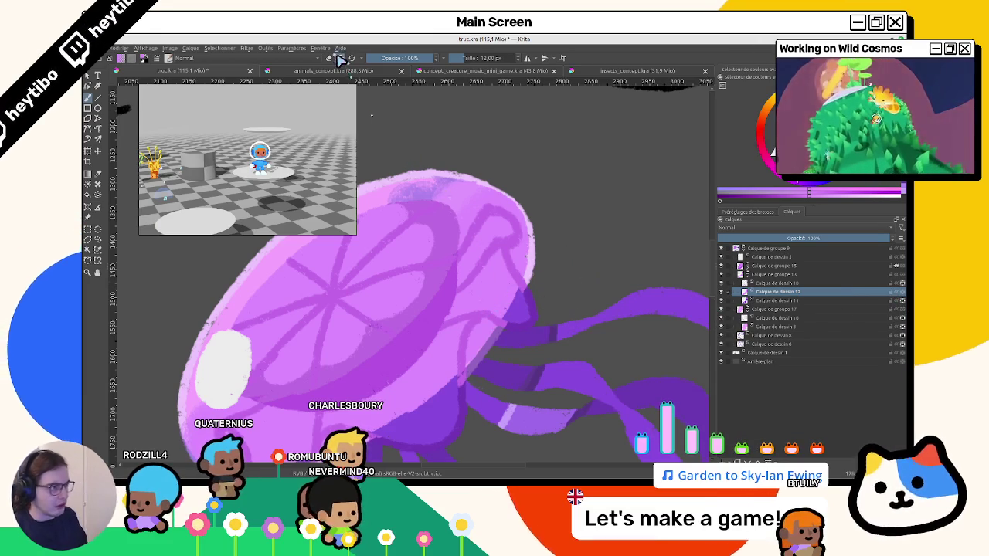
pyautogui.click(899, 294)
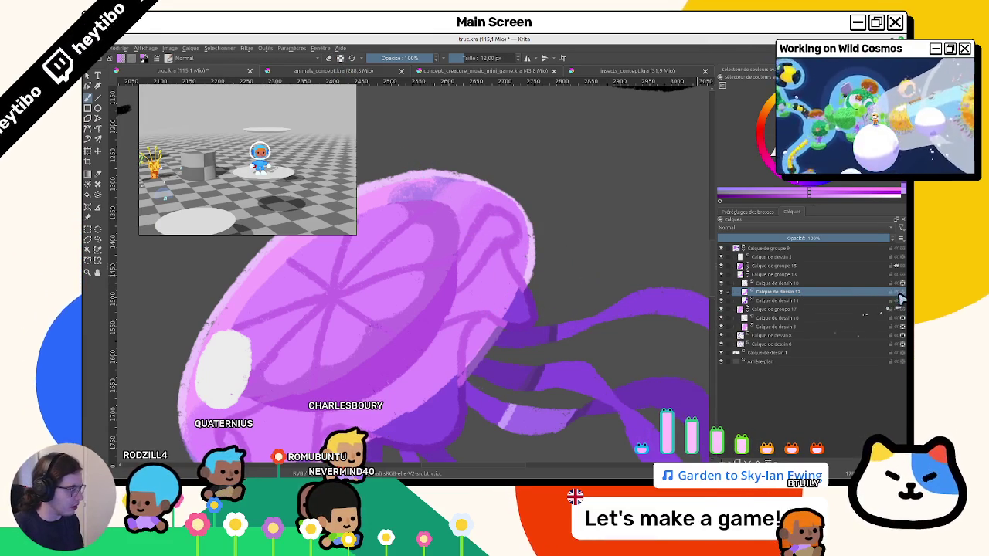
pyautogui.click(898, 297)
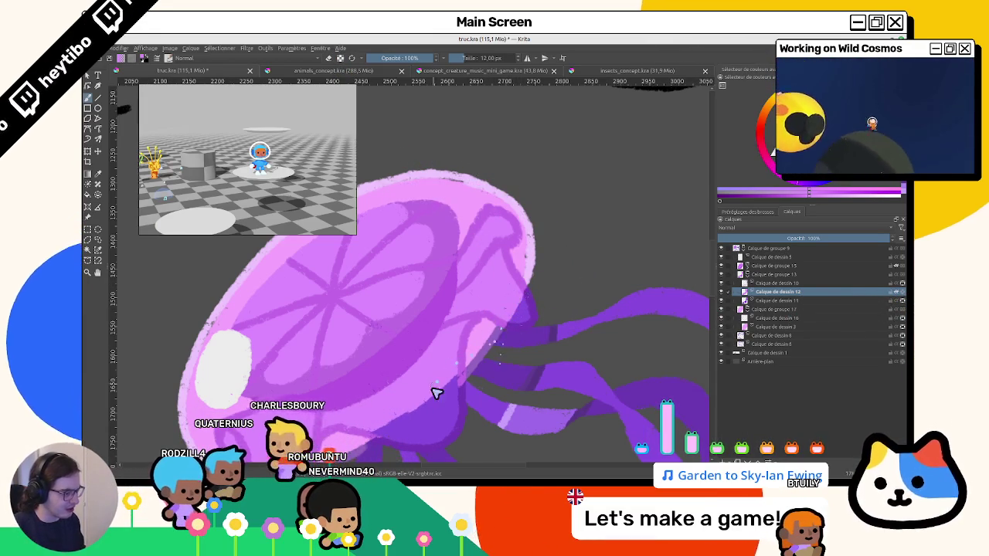
# Rotate the view to about 15 degrees and zoom in on the jellyfish.
pyautogui.moveTo(435, 392); pyautogui.dragTo(430, 366)
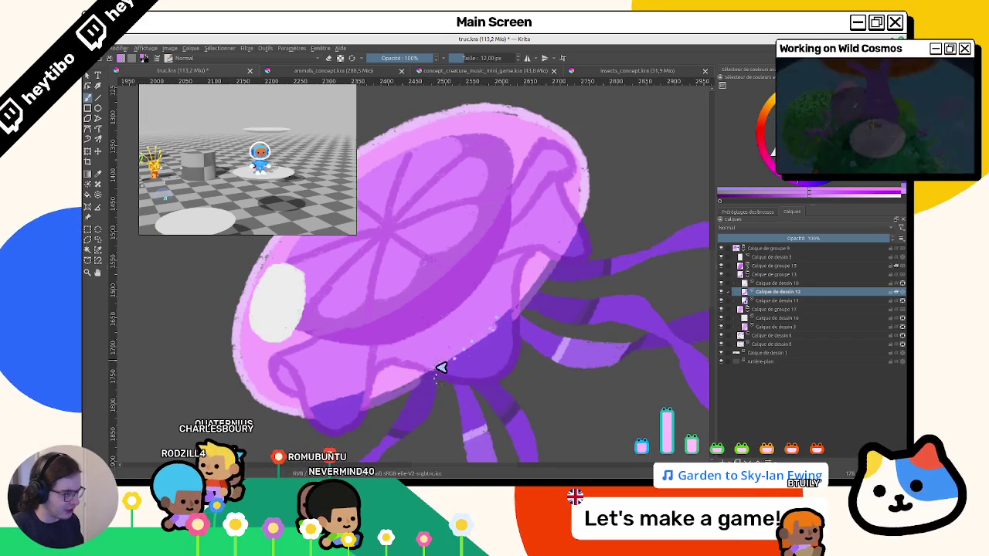
pyautogui.moveTo(469, 351)
pyautogui.mouseDown()
pyautogui.moveTo(523, 347)
pyautogui.moveTo(481, 304)
pyautogui.moveTo(483, 344)
pyautogui.moveTo(518, 379)
pyautogui.moveTo(377, 375)
pyautogui.moveTo(371, 414)
pyautogui.moveTo(391, 347)
pyautogui.moveTo(415, 338)
pyautogui.moveTo(464, 397)
pyautogui.moveTo(474, 234)
pyautogui.moveTo(424, 410)
pyautogui.moveTo(375, 409)
pyautogui.moveTo(450, 404)
pyautogui.moveTo(455, 439)
pyautogui.moveTo(450, 395)
pyautogui.mouseUp()
pyautogui.moveTo(489, 336)
pyautogui.mouseDown()
pyautogui.moveTo(368, 267)
pyautogui.moveTo(364, 379)
pyautogui.moveTo(507, 377)
pyautogui.moveTo(424, 338)
pyautogui.moveTo(364, 98)
pyautogui.mouseUp()
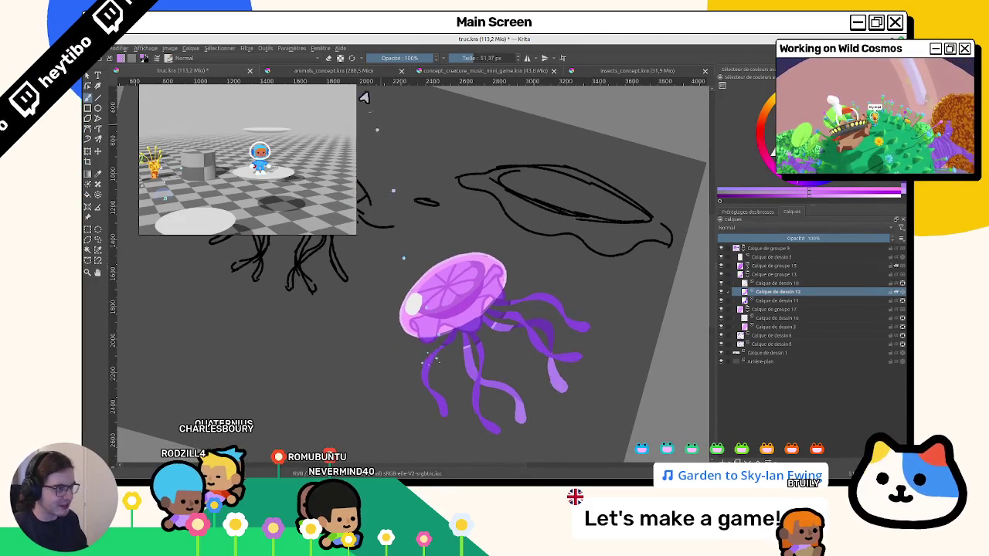
pyautogui.moveTo(463, 347); pyautogui.dragTo(463, 309)
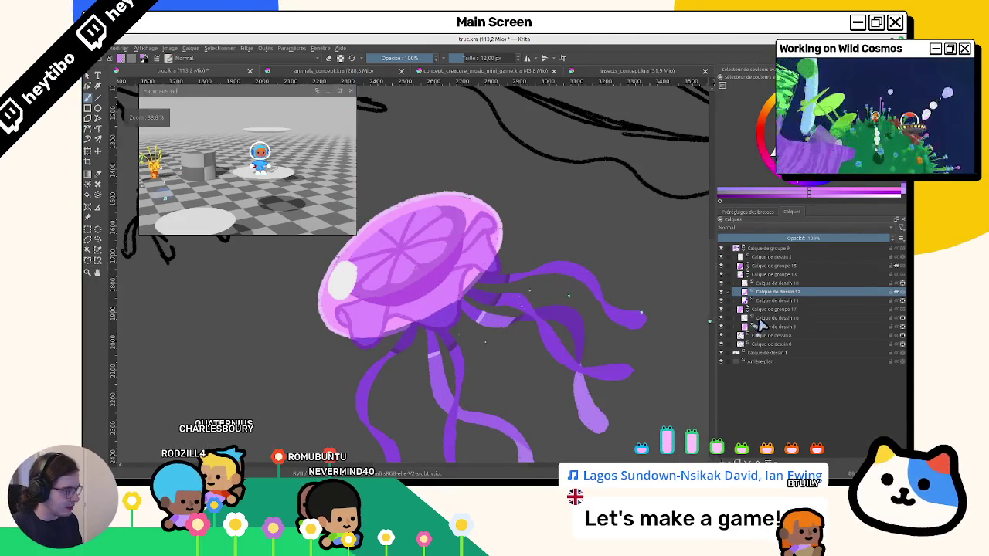
# Toggle the bell layers and group on and off to compare, then work on Calque de dessin 3.
pyautogui.click(726, 327)
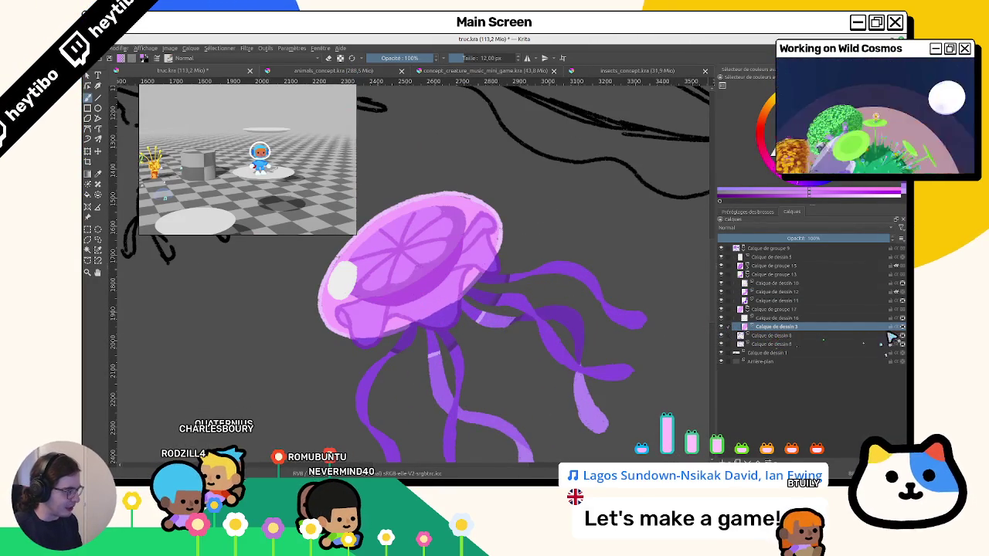
pyautogui.click(722, 310)
pyautogui.click(722, 310)
pyautogui.click(722, 310)
pyautogui.click(721, 309)
pyautogui.click(721, 310)
pyautogui.click(722, 309)
pyautogui.click(722, 310)
pyautogui.click(722, 310)
pyautogui.click(739, 310)
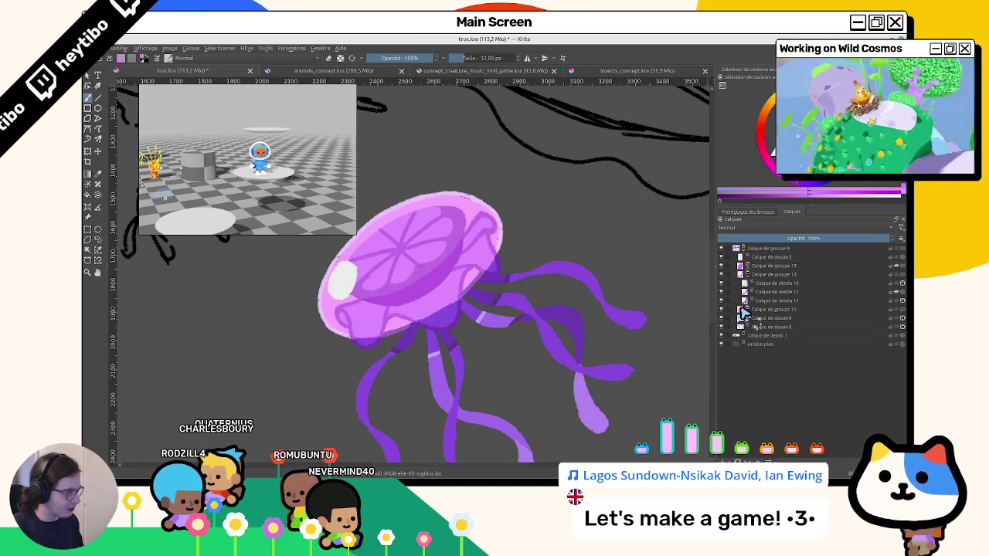
pyautogui.click(721, 283)
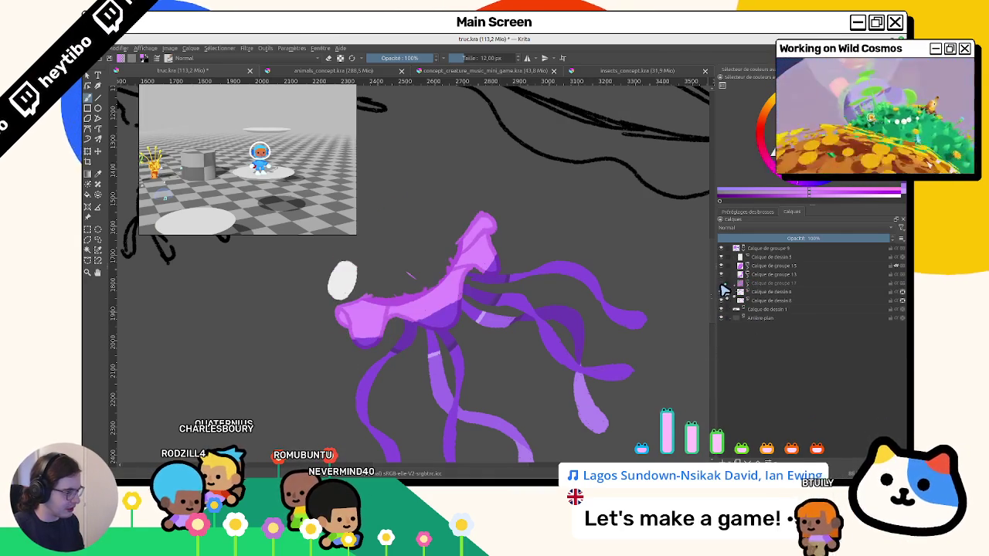
pyautogui.click(722, 283)
pyautogui.click(728, 283)
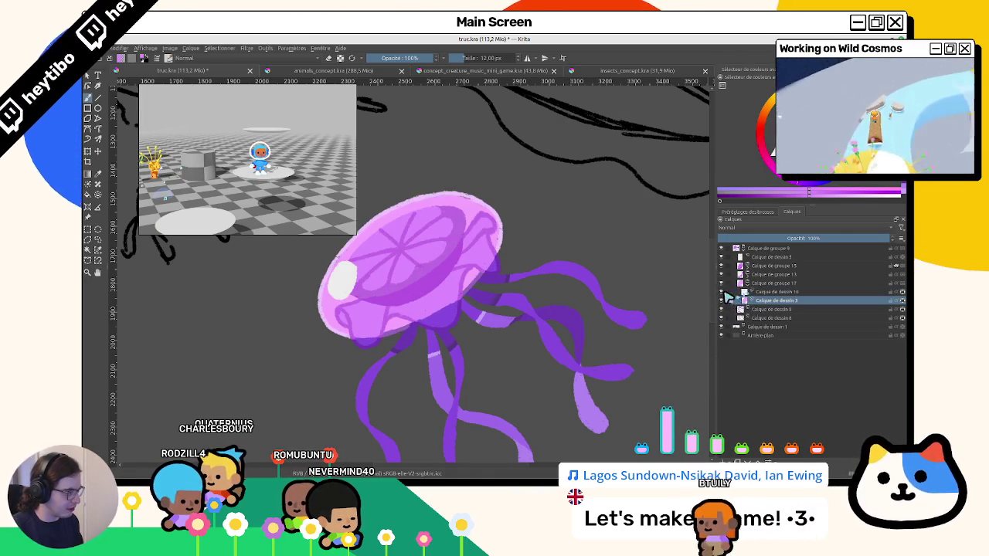
pyautogui.click(804, 301)
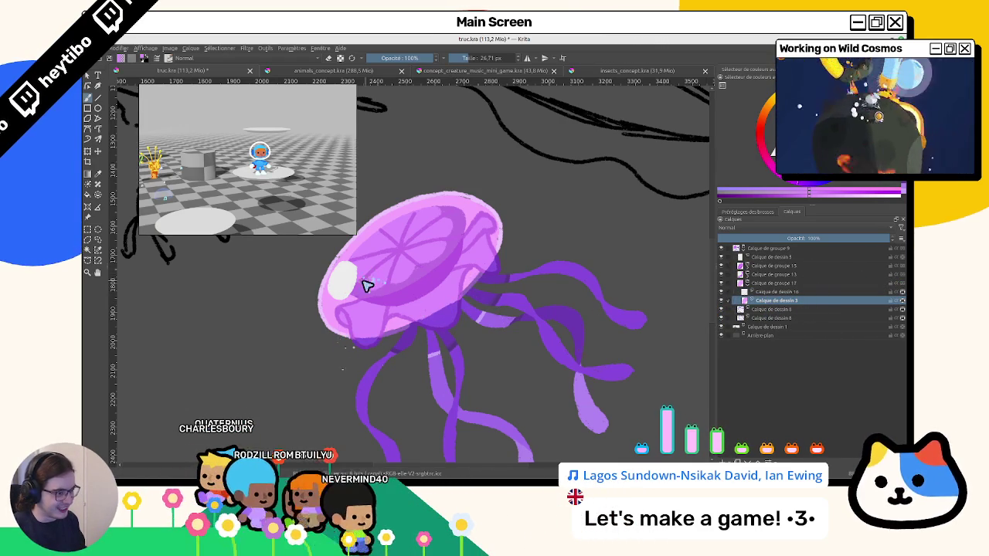
# Sample the purple from the jellyfish bell, then rotate the canvas back near upright.
pyautogui.press('ctrl')
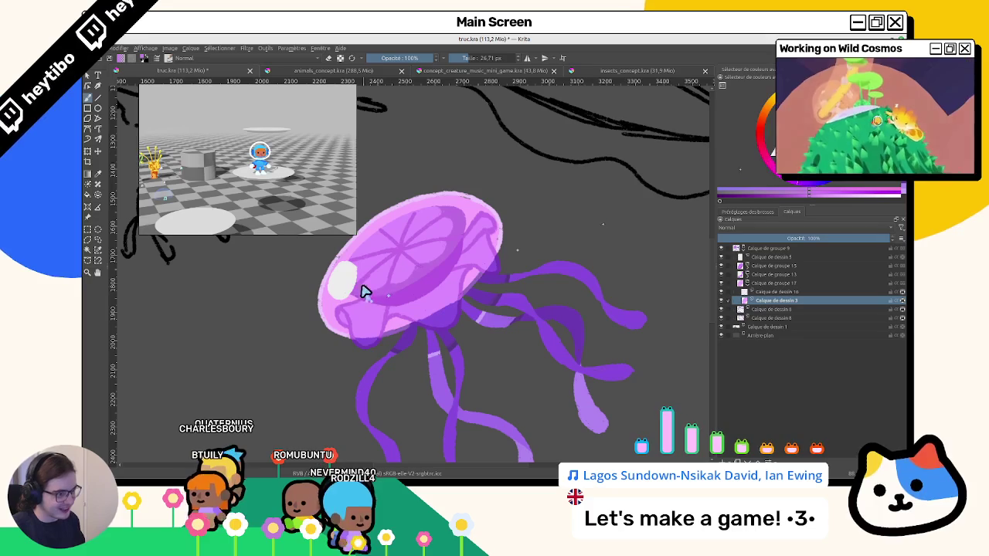
pyautogui.keyDown('ctrl'); pyautogui.click(523, 248); pyautogui.keyUp('ctrl')
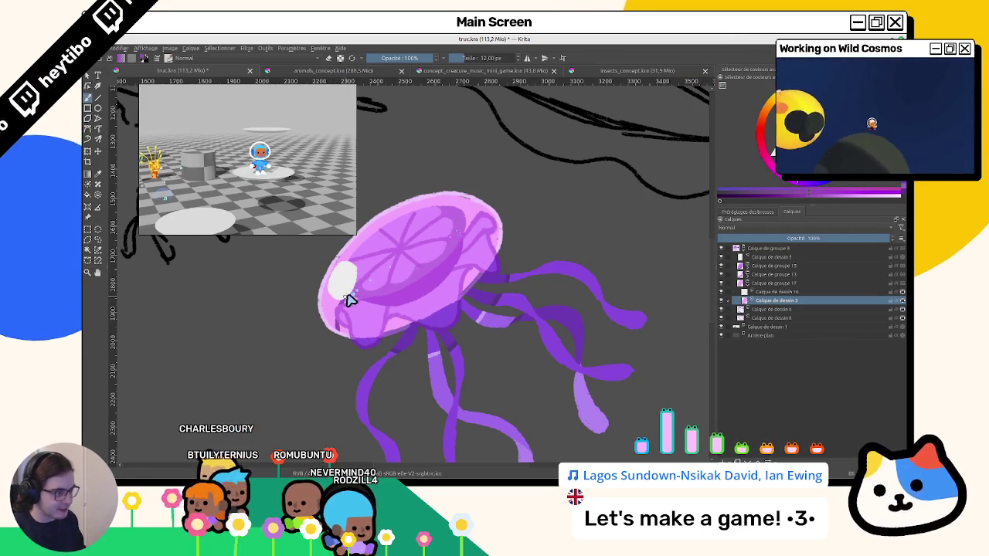
pyautogui.moveTo(410, 247)
pyautogui.mouseDown()
pyautogui.moveTo(389, 342)
pyautogui.moveTo(467, 301)
pyautogui.mouseUp()
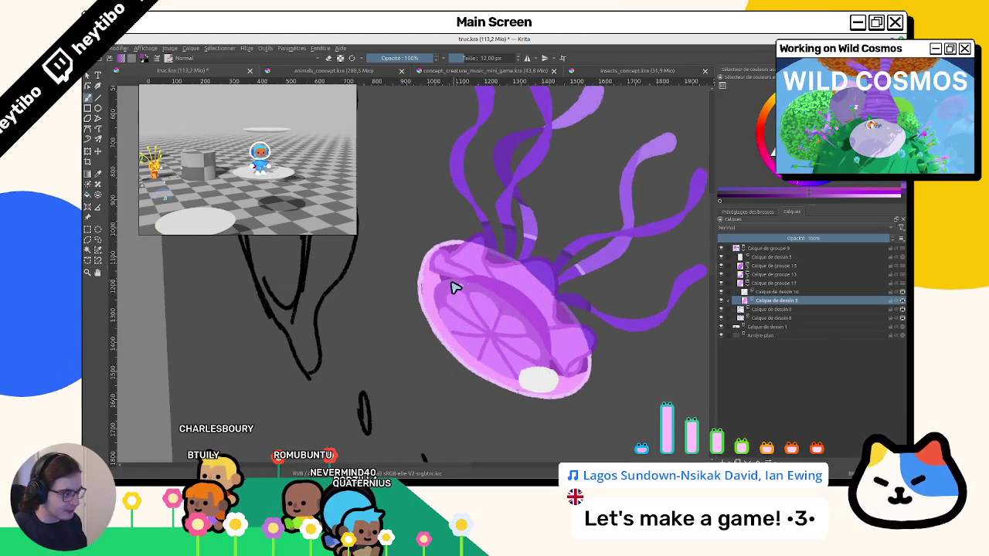
pyautogui.moveTo(455, 288); pyautogui.dragTo(508, 224)
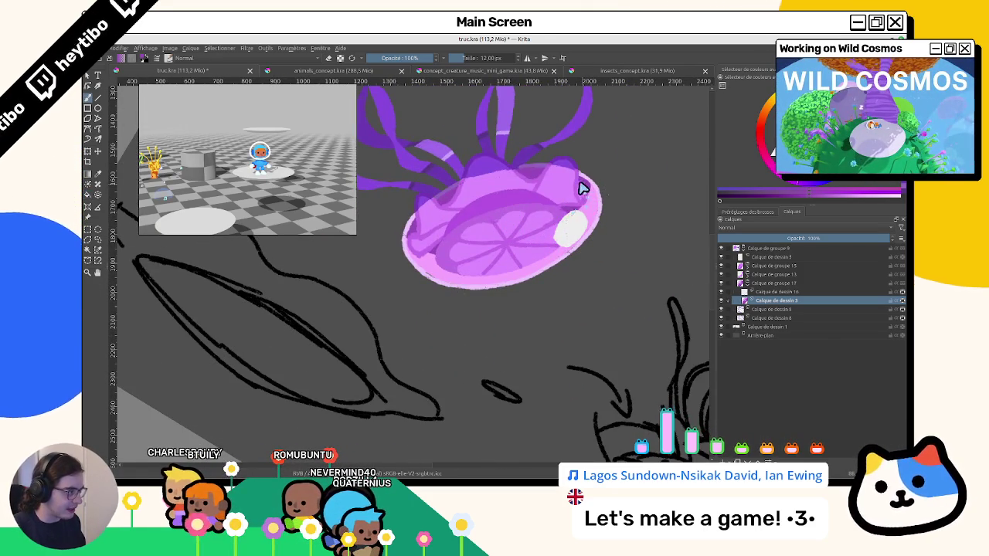
pyautogui.moveTo(569, 225)
pyautogui.mouseDown()
pyautogui.moveTo(452, 371)
pyautogui.moveTo(420, 231)
pyautogui.moveTo(380, 280)
pyautogui.moveTo(389, 356)
pyautogui.moveTo(495, 238)
pyautogui.moveTo(455, 250)
pyautogui.moveTo(384, 245)
pyautogui.moveTo(480, 317)
pyautogui.mouseUp()
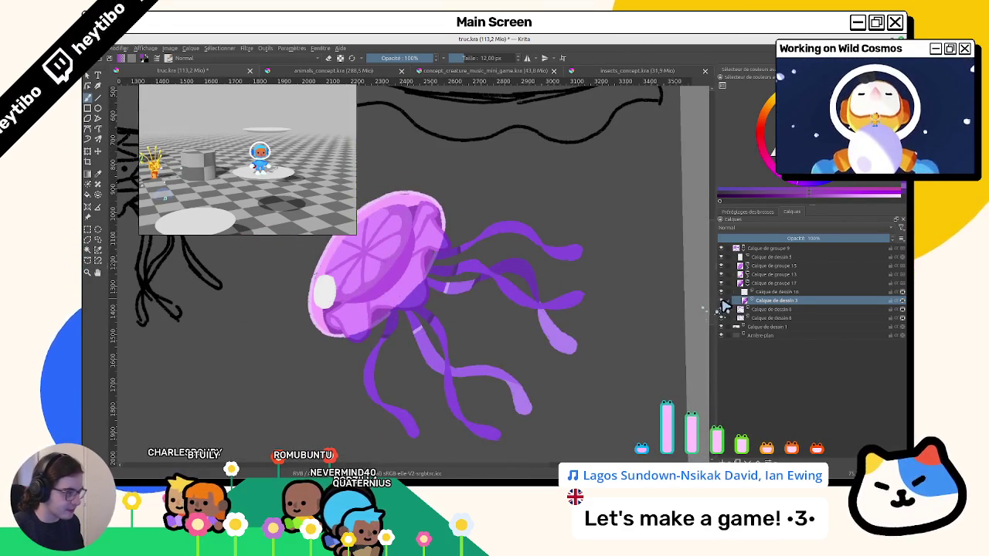
pyautogui.moveTo(520, 356); pyautogui.dragTo(612, 376)
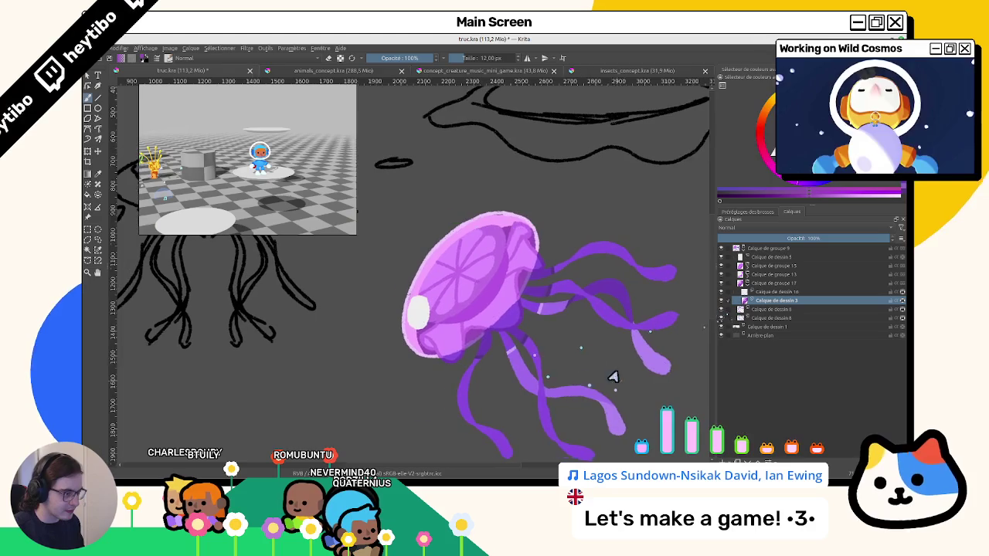
# Pick the bell's pink, enlarge the brush to about 43 px, and activate the group's upper layer.
pyautogui.keyDown('ctrl'); pyautogui.click(417, 348); pyautogui.keyUp('ctrl')
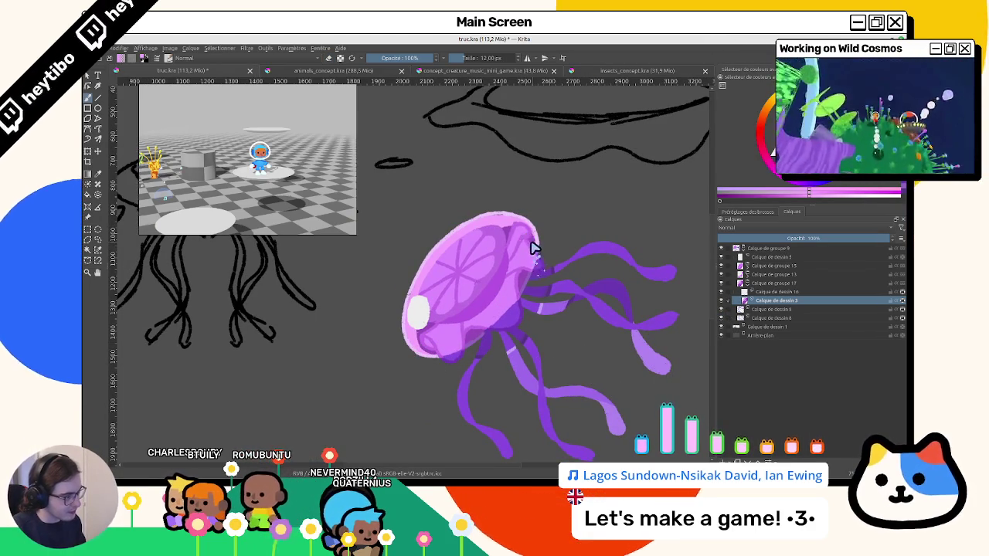
pyautogui.keyDown('ctrl'); pyautogui.click(645, 263); pyautogui.keyUp('ctrl')
pyautogui.moveTo(510, 317); pyautogui.dragTo(683, 321)
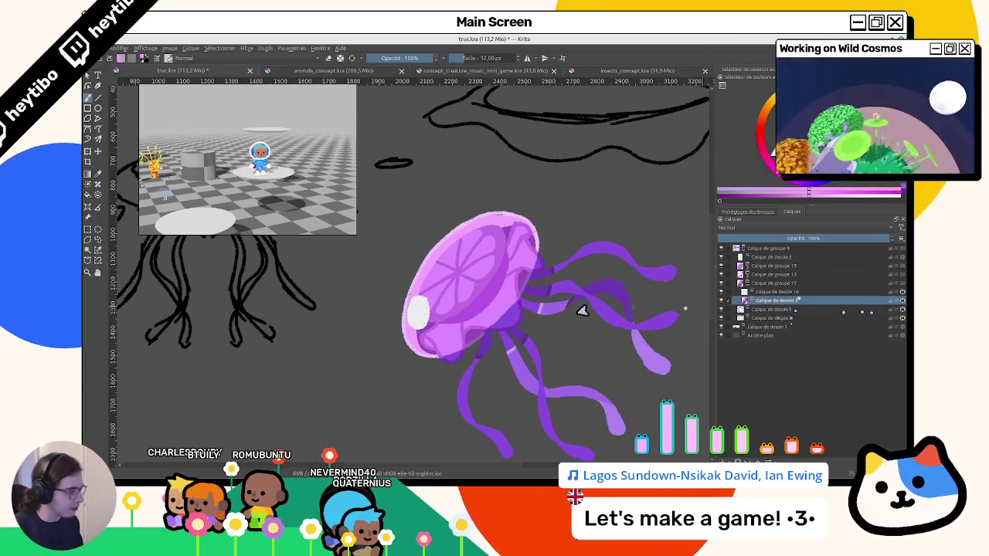
pyautogui.click(823, 293)
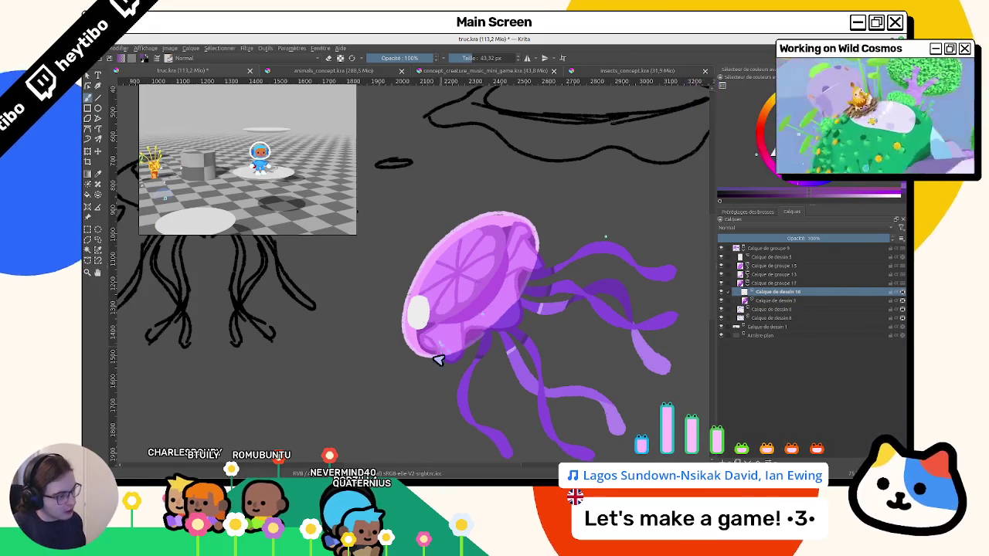
# Paint a stroke across the bottom of the jellyfish bell.
pyautogui.moveTo(438, 359); pyautogui.dragTo(448, 359)
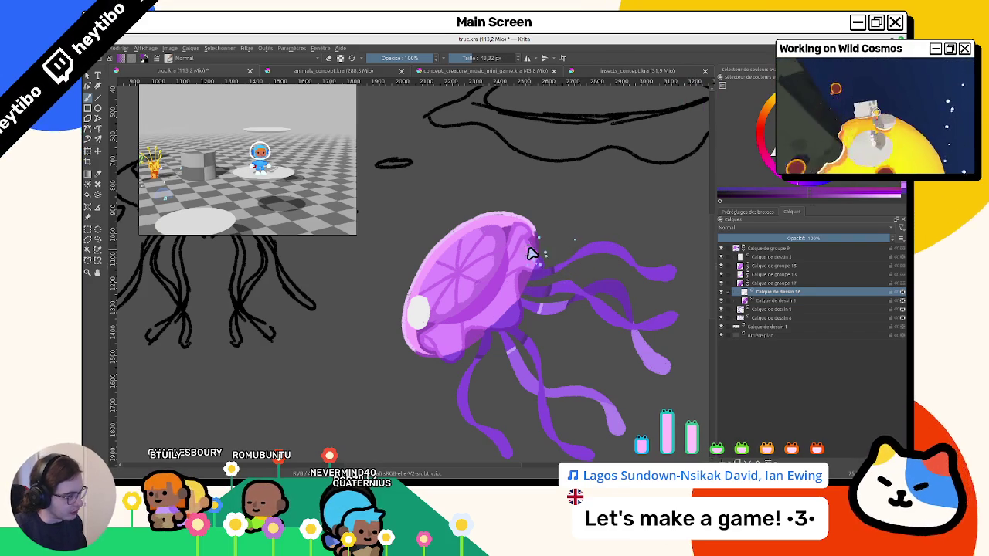
pyautogui.moveTo(432, 368)
pyautogui.mouseDown()
pyautogui.moveTo(491, 274)
pyautogui.moveTo(517, 358)
pyautogui.moveTo(479, 280)
pyautogui.moveTo(483, 251)
pyautogui.mouseUp()
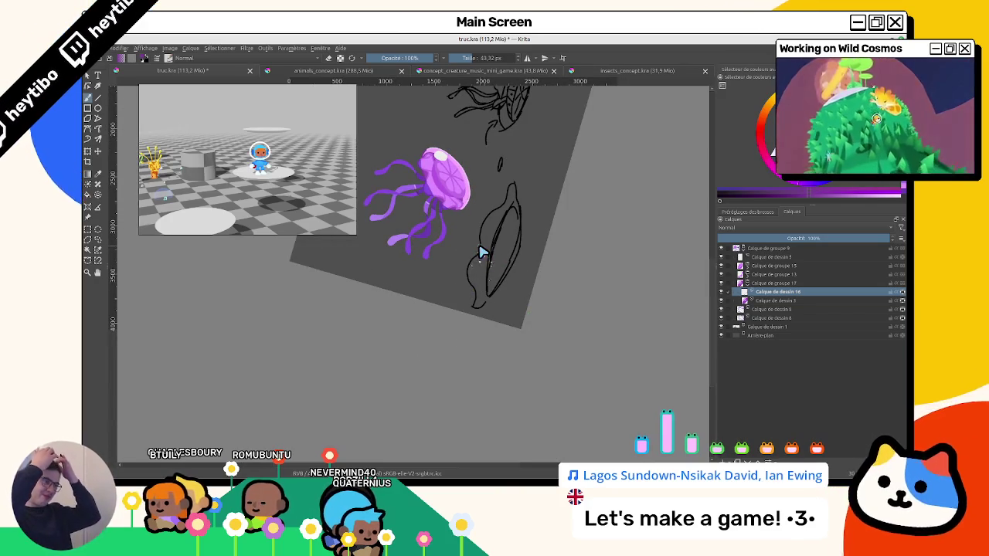
pyautogui.moveTo(480, 252)
pyautogui.mouseDown()
pyautogui.moveTo(400, 293)
pyautogui.moveTo(525, 293)
pyautogui.moveTo(522, 267)
pyautogui.mouseUp()
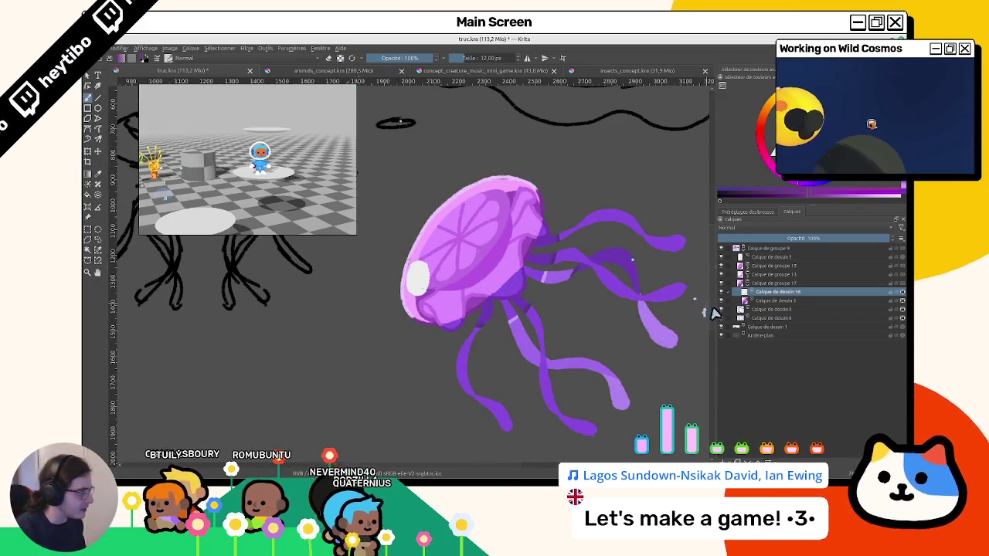
pyautogui.scroll(1, 536, 283)
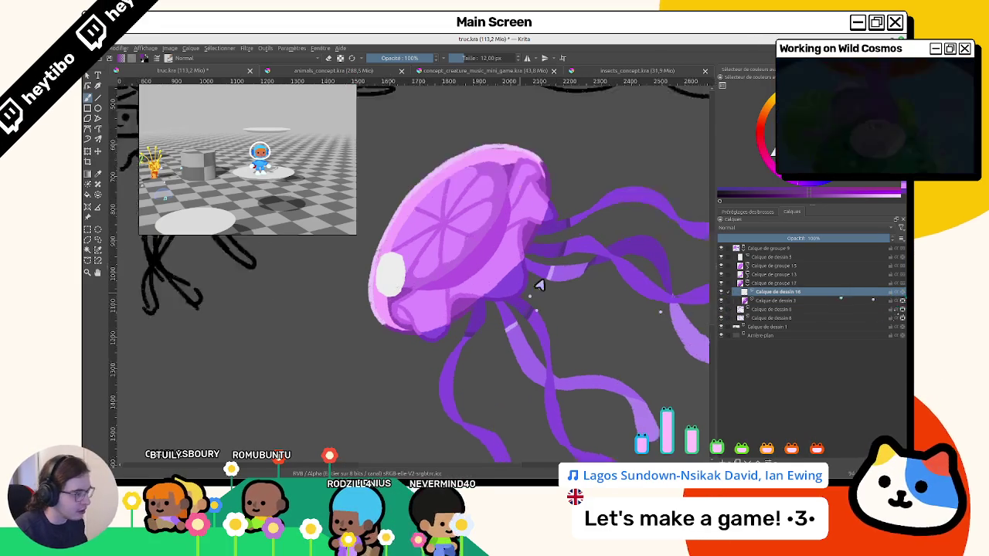
pyautogui.scroll(1, 466, 309)
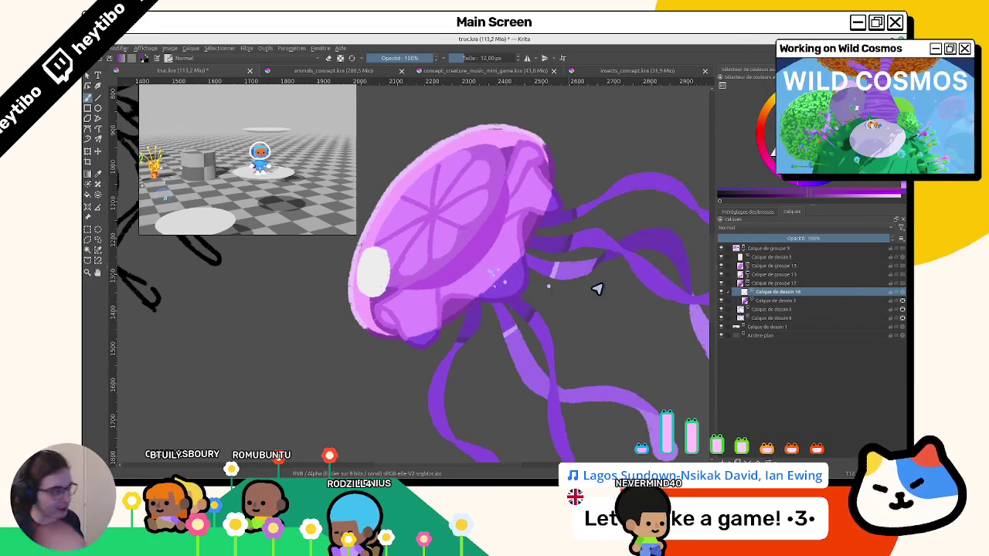
# Move the paint layer up to just below Calque de groupe 9.
pyautogui.moveTo(763, 295); pyautogui.dragTo(773, 258)
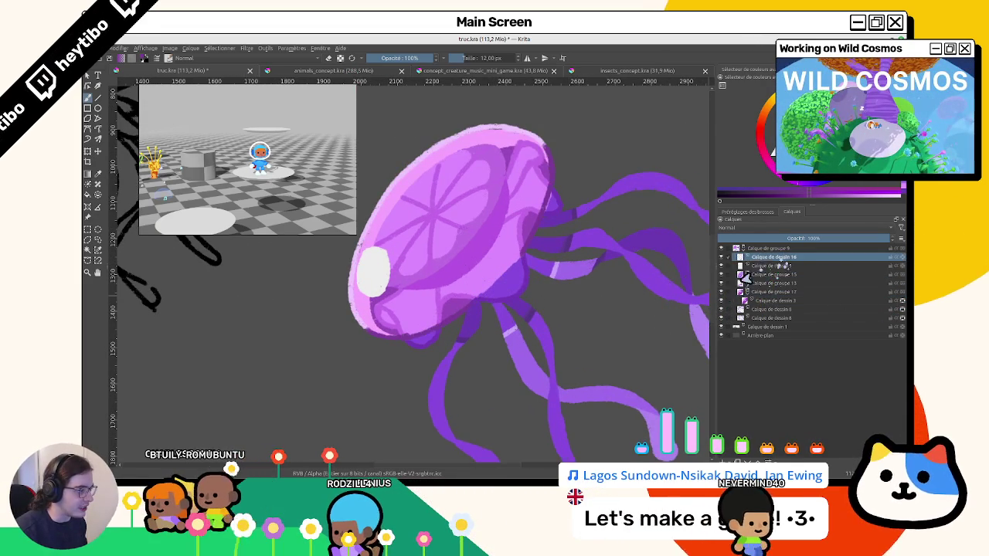
pyautogui.moveTo(552, 364)
pyautogui.mouseDown()
pyautogui.moveTo(413, 236)
pyautogui.moveTo(585, 379)
pyautogui.moveTo(481, 267)
pyautogui.mouseUp()
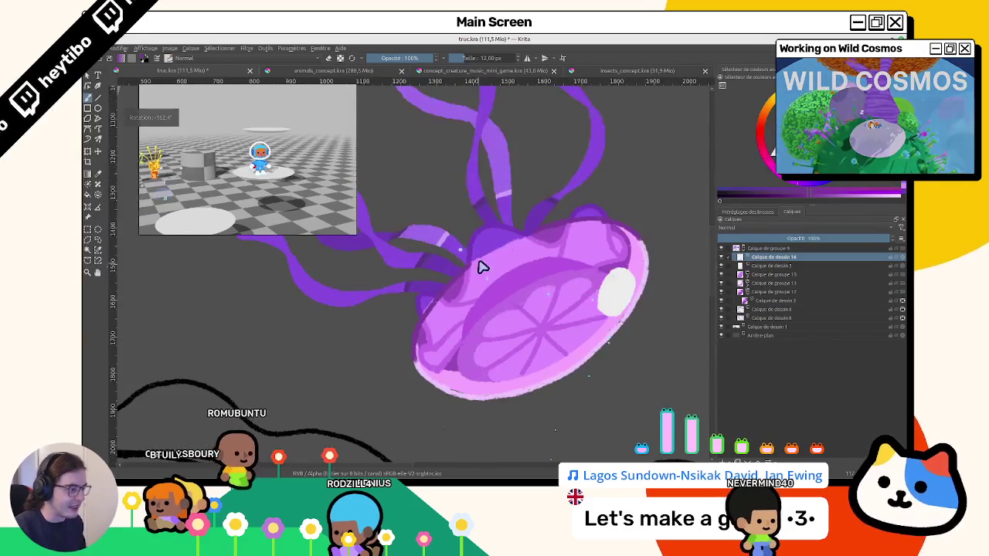
pyautogui.scroll(3, 474, 269)
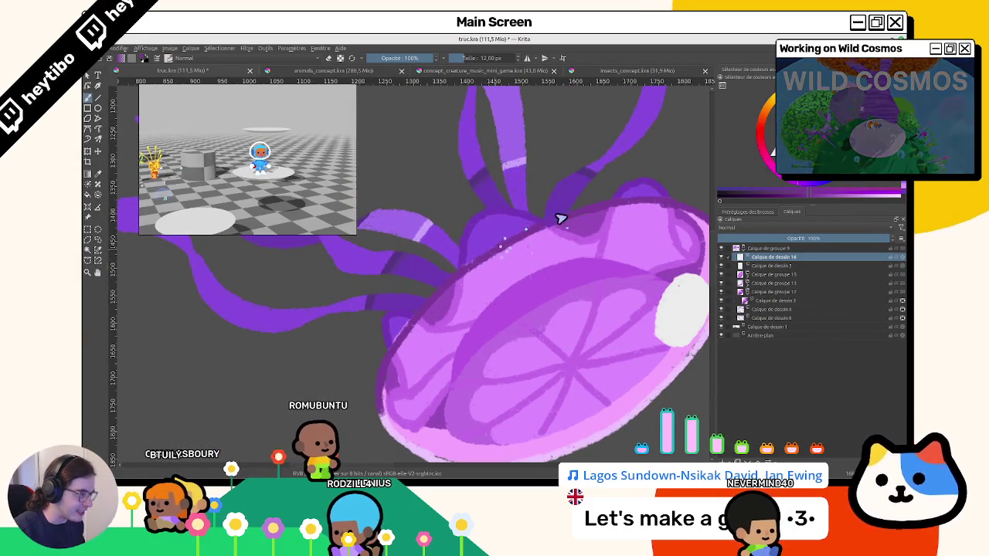
pyautogui.scroll(-3, 441, 286)
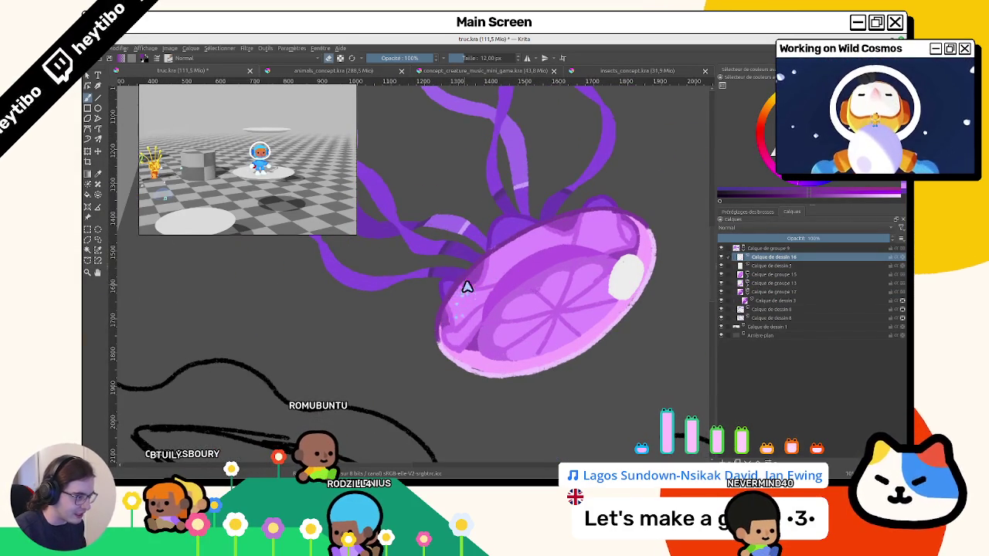
# Rotate and zoom the view to inspect the whole jellyfish and its sketches.
pyautogui.moveTo(449, 338)
pyautogui.mouseDown()
pyautogui.moveTo(413, 364)
pyautogui.moveTo(519, 289)
pyautogui.moveTo(443, 286)
pyautogui.mouseUp()
pyautogui.scroll(2, 476, 263)
pyautogui.scroll(-5, 476, 262)
pyautogui.moveTo(452, 348)
pyautogui.mouseDown()
pyautogui.moveTo(545, 271)
pyautogui.moveTo(540, 244)
pyautogui.mouseUp()
pyautogui.scroll(5, 540, 244)
pyautogui.scroll(-2, 541, 245)
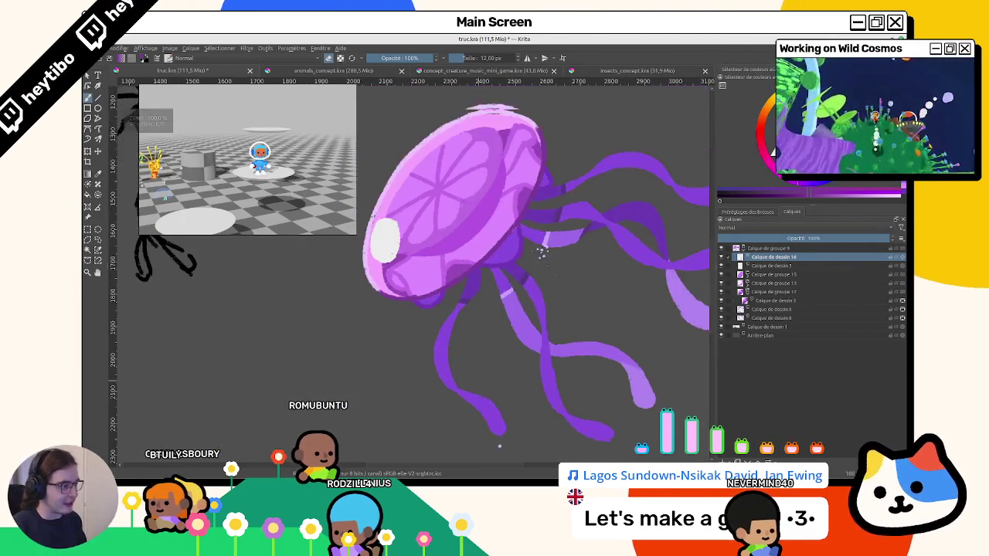
pyautogui.moveTo(505, 287); pyautogui.dragTo(588, 340)
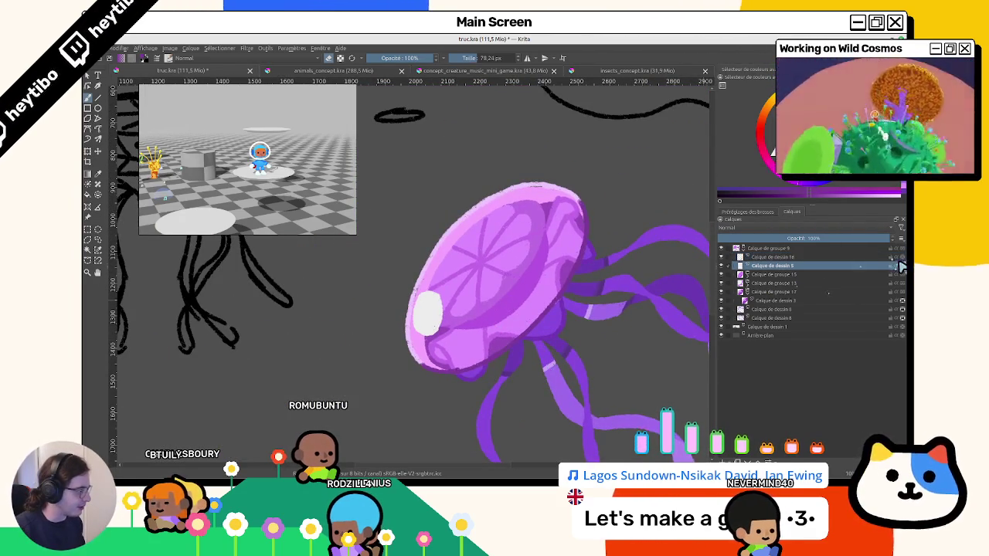
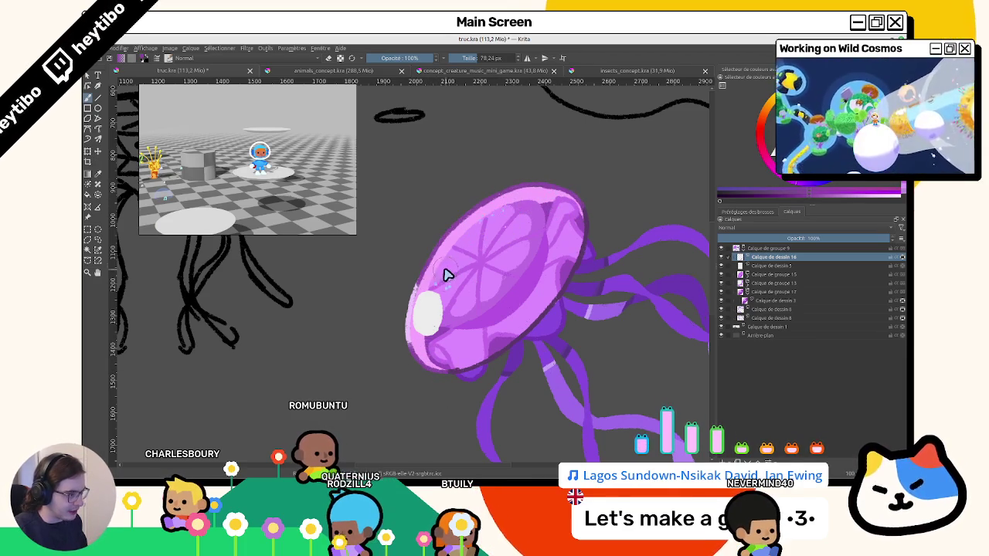
# Sample a light pink from the painting and reset the view upright and zoomed in.
pyautogui.keyDown('ctrl'); pyautogui.click(415, 318); pyautogui.keyUp('ctrl')
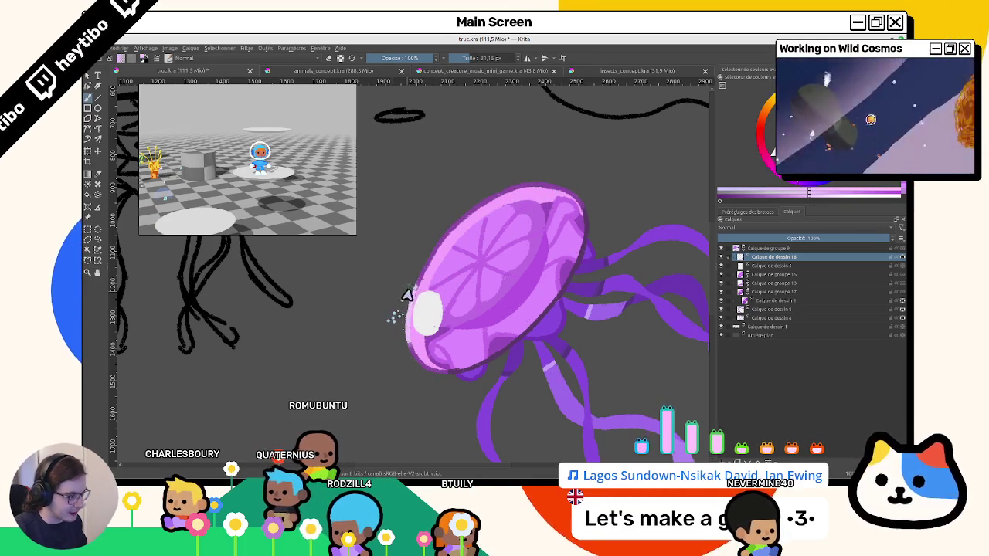
pyautogui.scroll(-3, 414, 344)
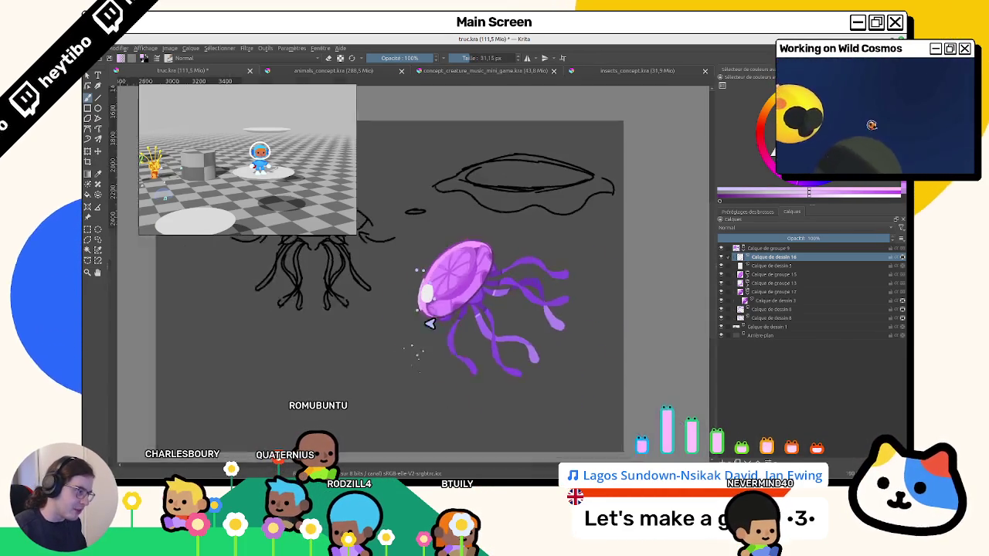
pyautogui.moveTo(426, 326); pyautogui.dragTo(450, 210)
pyautogui.press('5')
pyautogui.press('1')
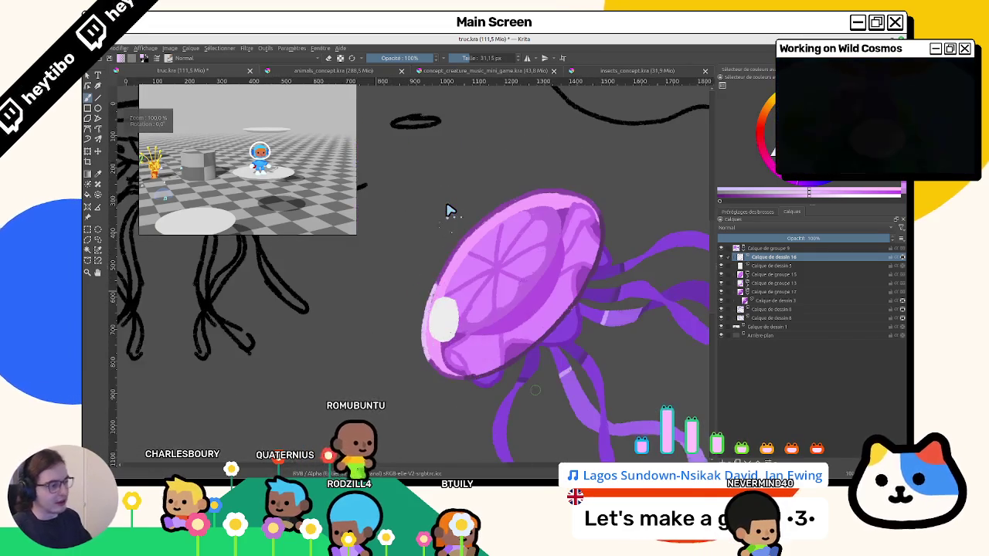
# Turn the hidden rim layer's visibility back on and make it the active layer.
pyautogui.click(721, 301)
pyautogui.click(721, 301)
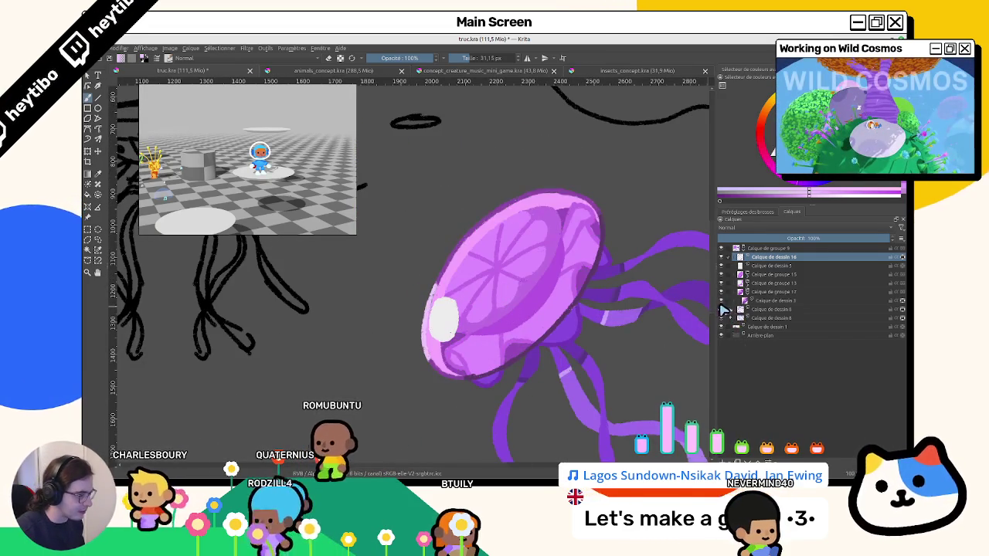
pyautogui.click(720, 301)
pyautogui.click(721, 301)
pyautogui.click(772, 300)
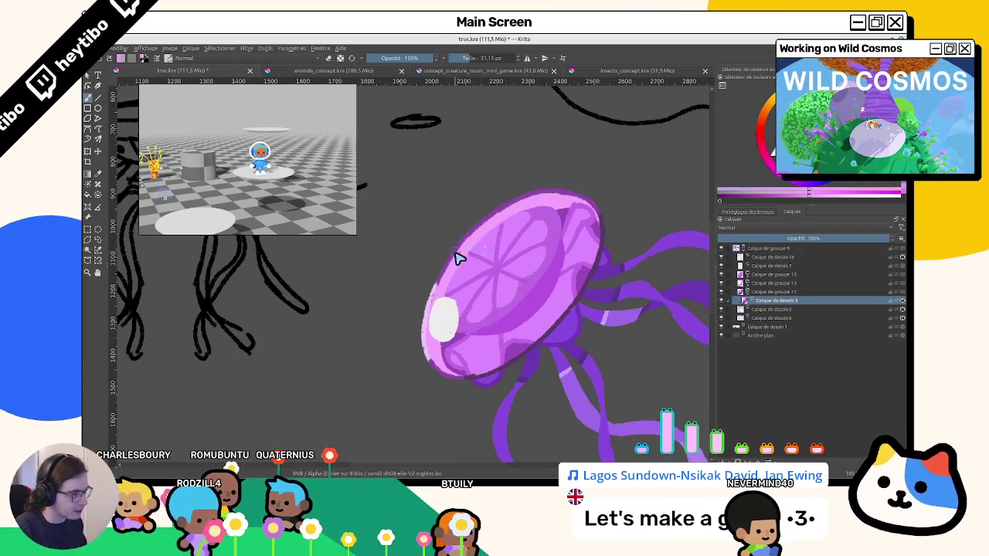
# Lower brush opacity to 46%, switch to a smaller opaque brush, and repaint the bell's left-edge highlight.
pyautogui.click(401, 60)
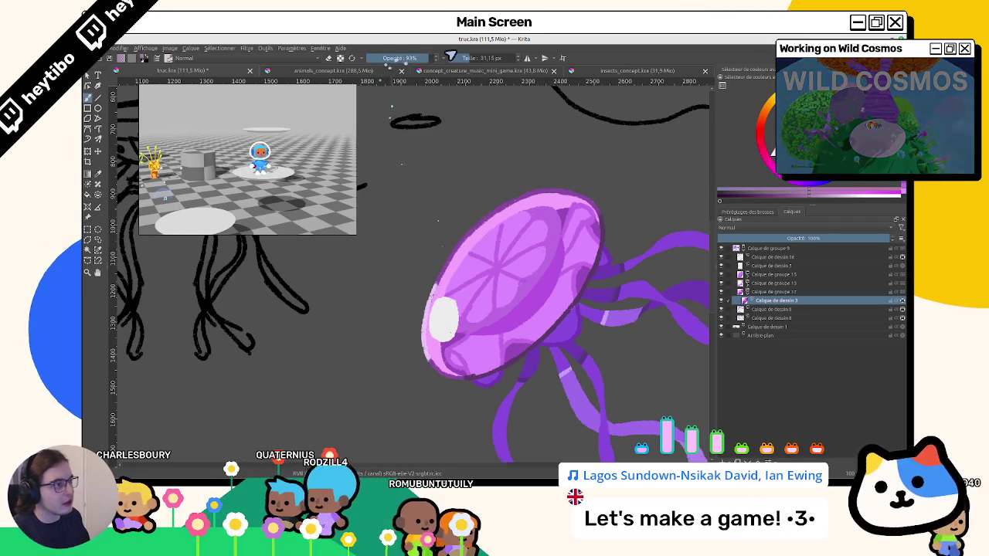
pyautogui.press('/')
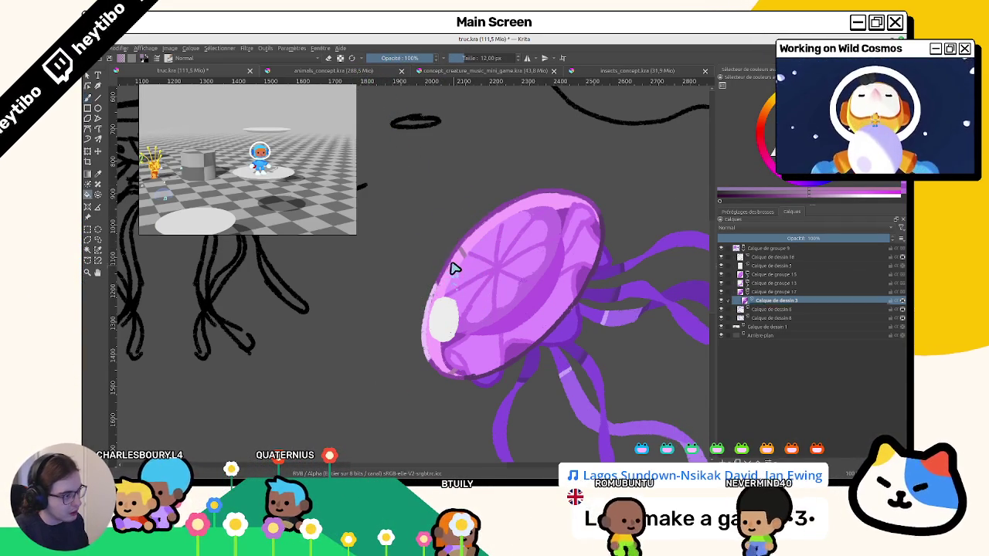
pyautogui.moveTo(455, 272)
pyautogui.mouseDown()
pyautogui.moveTo(501, 377)
pyautogui.moveTo(320, 331)
pyautogui.moveTo(386, 283)
pyautogui.mouseUp()
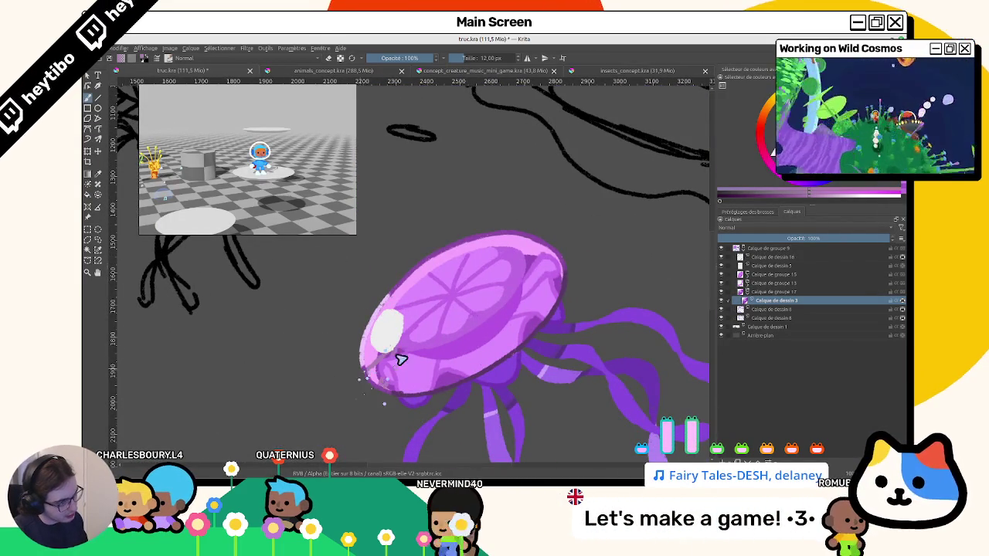
pyautogui.moveTo(378, 367); pyautogui.dragTo(386, 320)
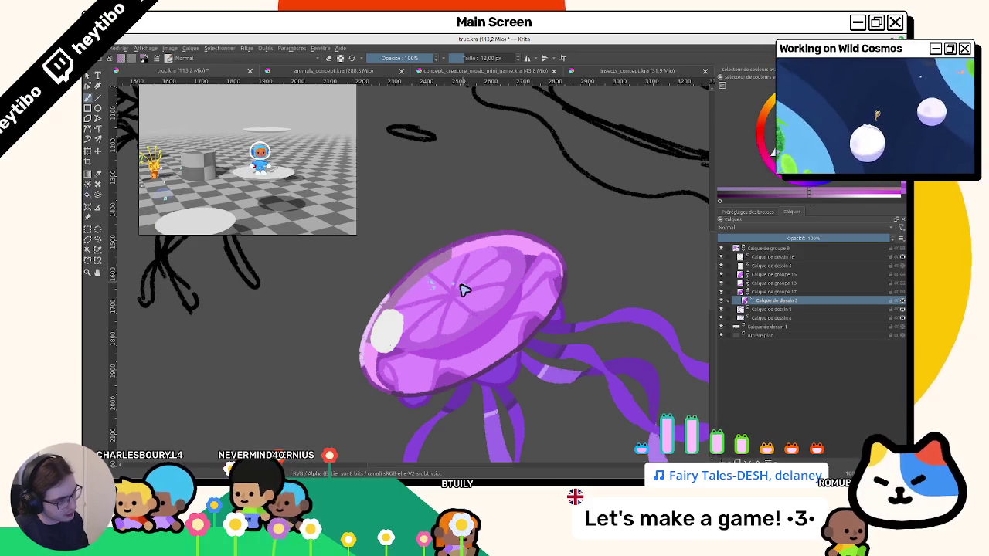
# Tilt the view to inspect the jellyfish, then make Calque de dessin 5 the active layer.
pyautogui.scroll(-5, 464, 289)
pyautogui.moveTo(463, 289)
pyautogui.mouseDown()
pyautogui.moveTo(390, 265)
pyautogui.moveTo(435, 320)
pyautogui.mouseUp()
pyautogui.scroll(3, 411, 309)
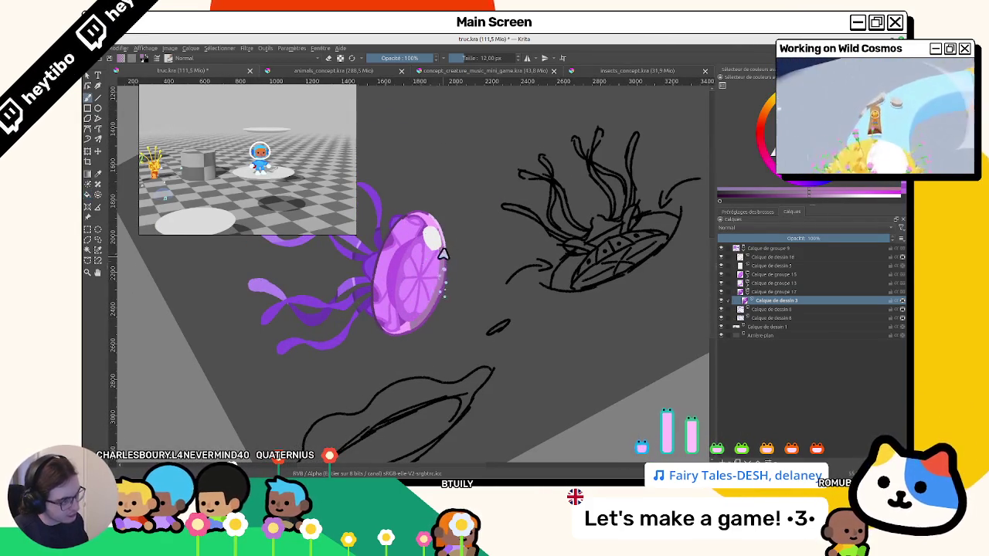
pyautogui.moveTo(443, 254); pyautogui.dragTo(435, 239)
pyautogui.scroll(3, 423, 260)
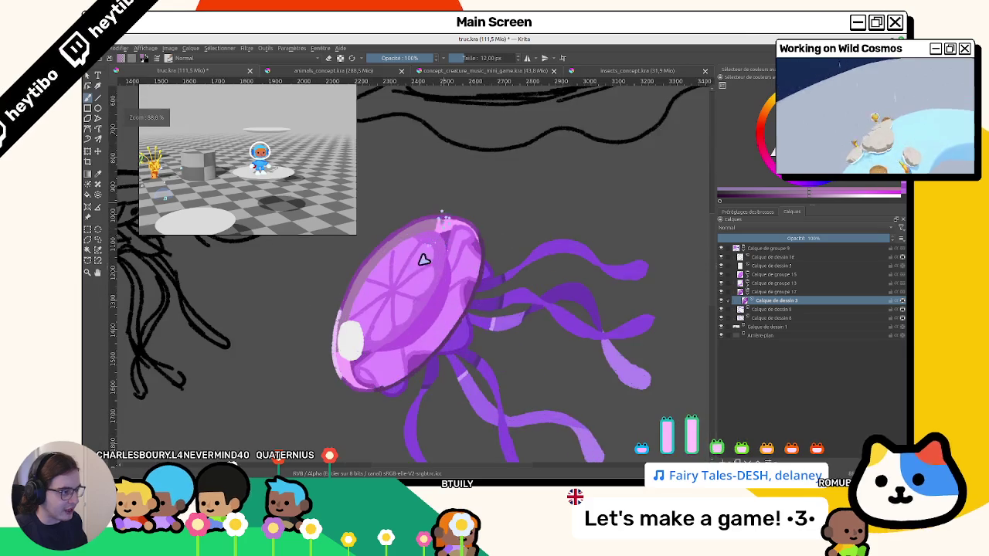
pyautogui.scroll(-3, 437, 245)
pyautogui.moveTo(470, 234)
pyautogui.mouseDown()
pyautogui.moveTo(413, 280)
pyautogui.moveTo(425, 368)
pyautogui.moveTo(711, 260)
pyautogui.mouseUp()
pyautogui.scroll(2, 417, 271)
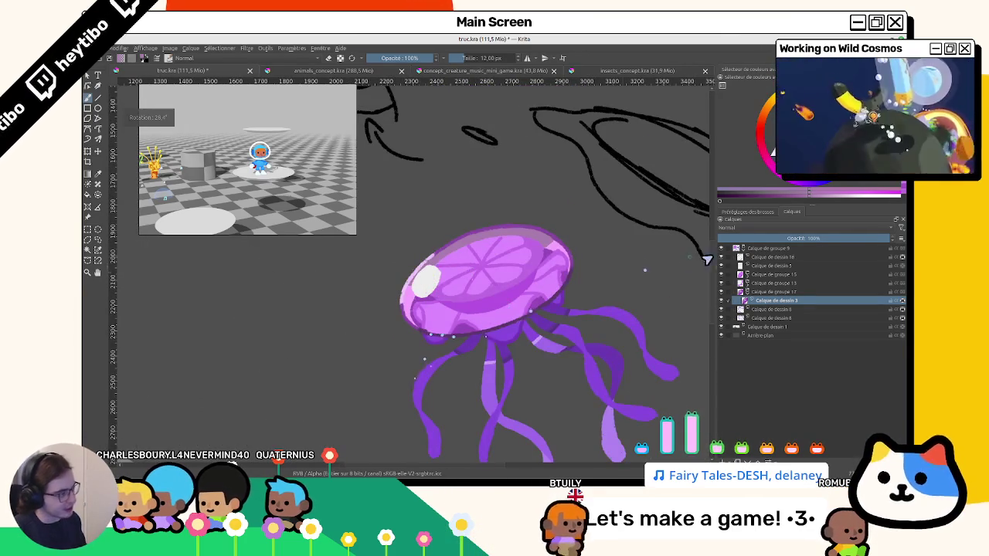
pyautogui.click(771, 265)
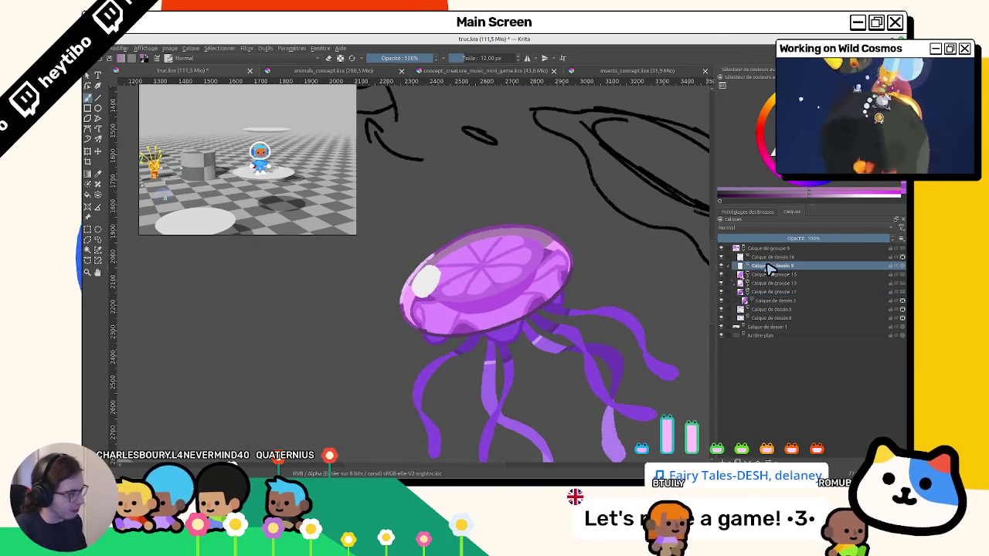
# Select the top area of the jellyfish bell, then clear the selection with Ctrl+Shift+A.
pyautogui.scroll(2, 421, 305)
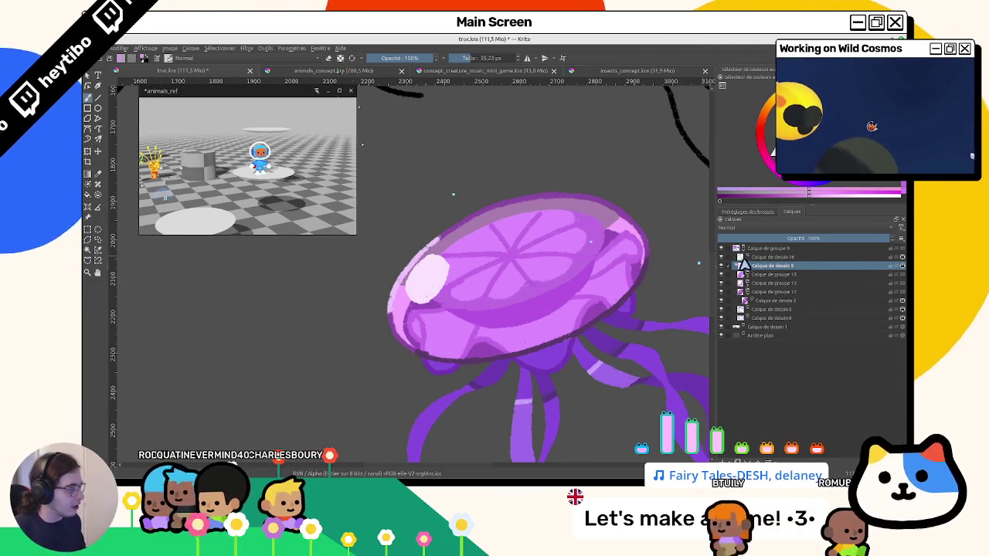
pyautogui.keyDown('ctrl'); pyautogui.click(735, 277); pyautogui.keyUp('ctrl')
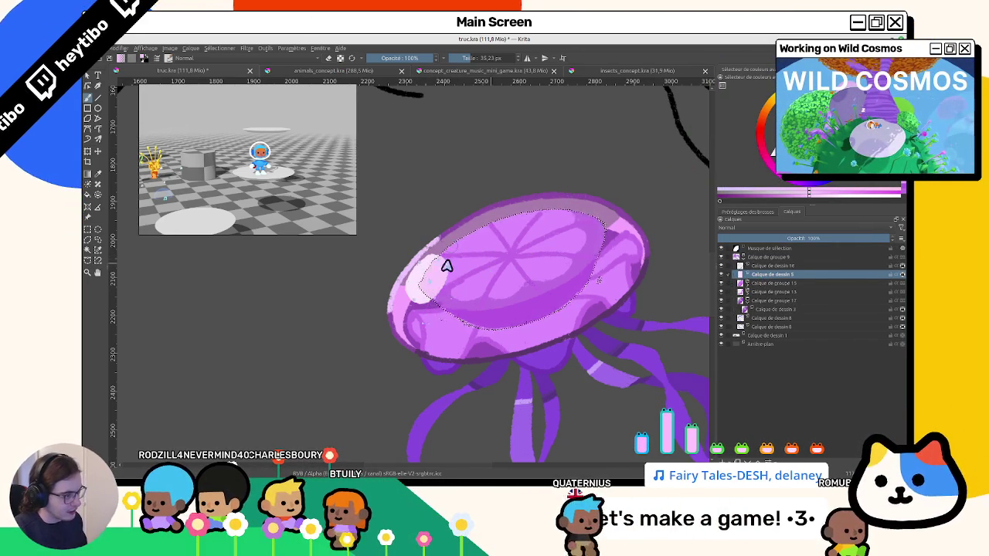
pyautogui.hotkey('ctrl', 'shift', 'a')
# Reset the view to 0° rotation and 100% zoom, then collapse Calque de groupe 9.
pyautogui.moveTo(187, 287)
pyautogui.mouseDown()
pyautogui.moveTo(438, 276)
pyautogui.moveTo(475, 325)
pyautogui.moveTo(498, 321)
pyautogui.mouseUp()
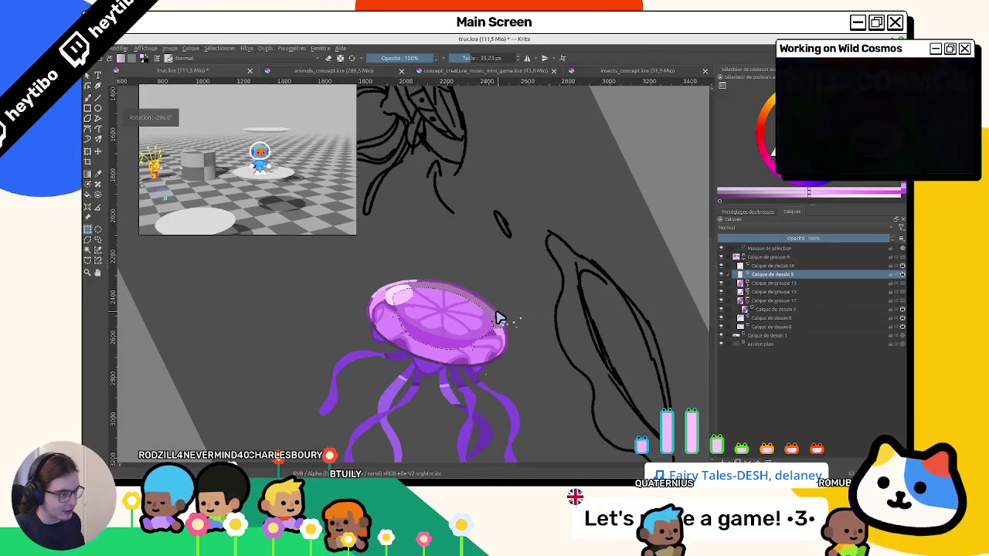
pyautogui.press('5')
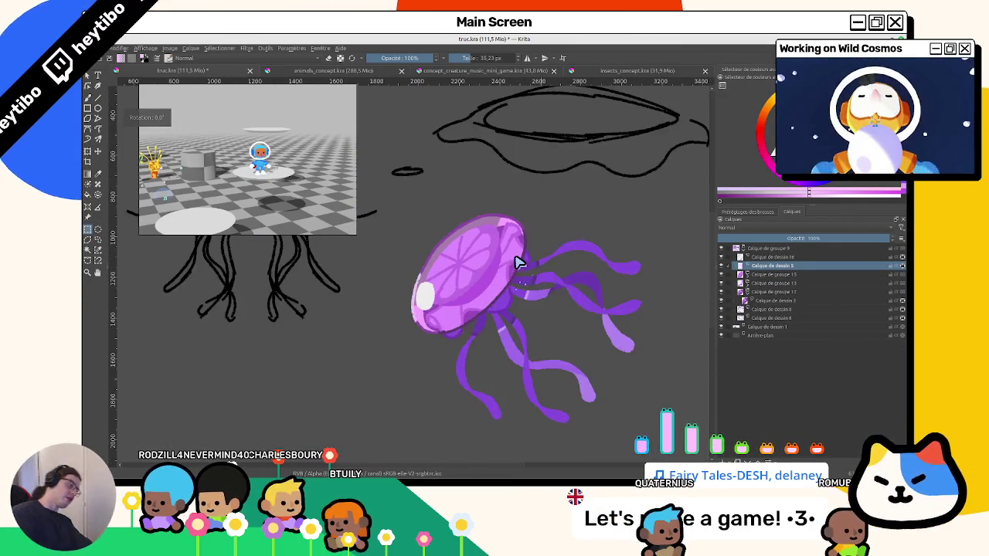
pyautogui.press('1')
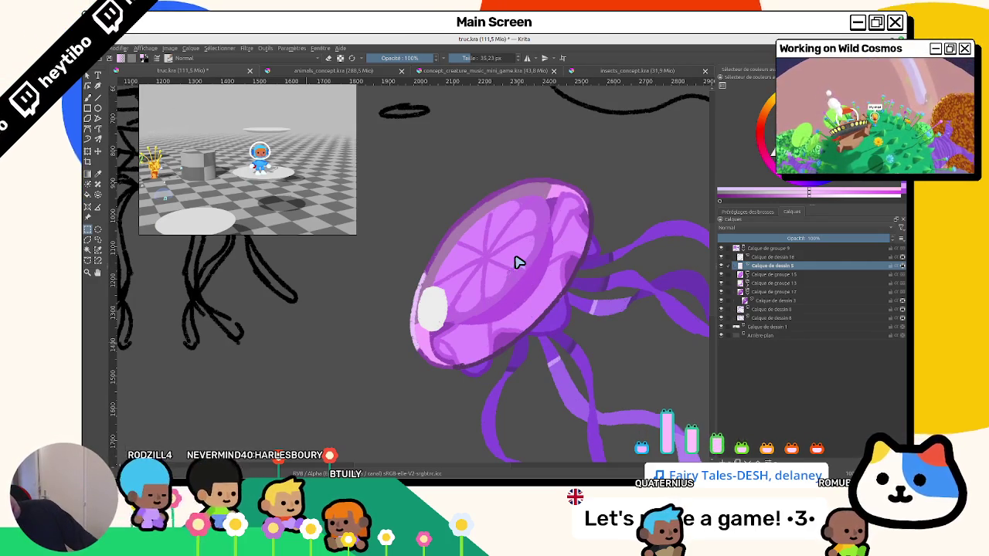
pyautogui.press('-')
pyautogui.moveTo(514, 309)
pyautogui.mouseDown()
pyautogui.moveTo(545, 398)
pyautogui.moveTo(581, 358)
pyautogui.mouseUp()
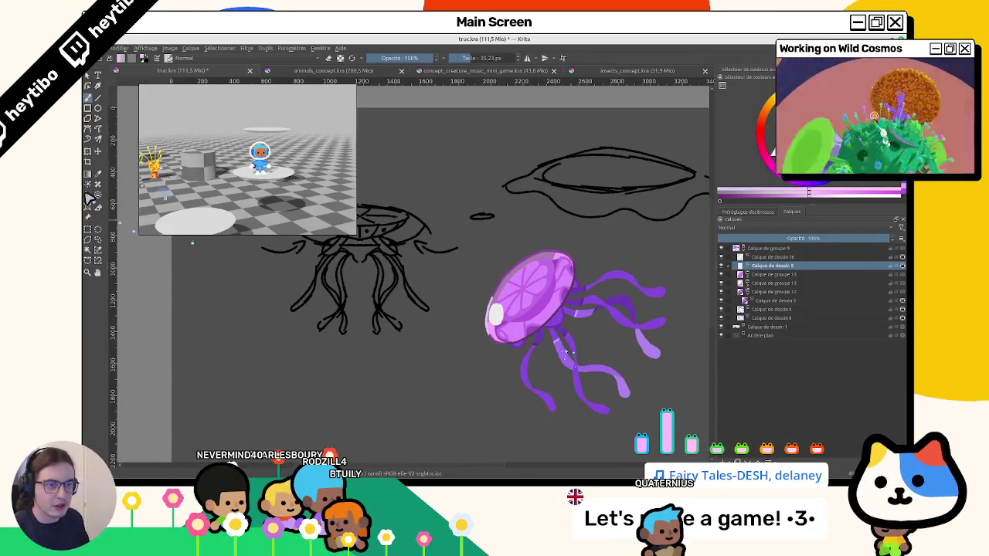
pyautogui.click(729, 248)
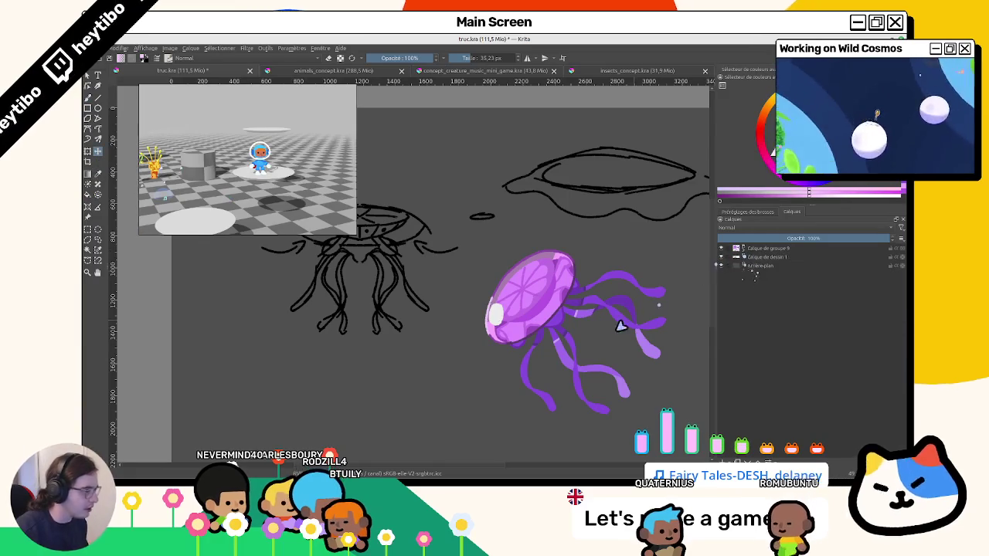
# Move the Calque de groupe 9 jellyfish slightly right over the sketch and undo stray orange speckles.
pyautogui.click(734, 249)
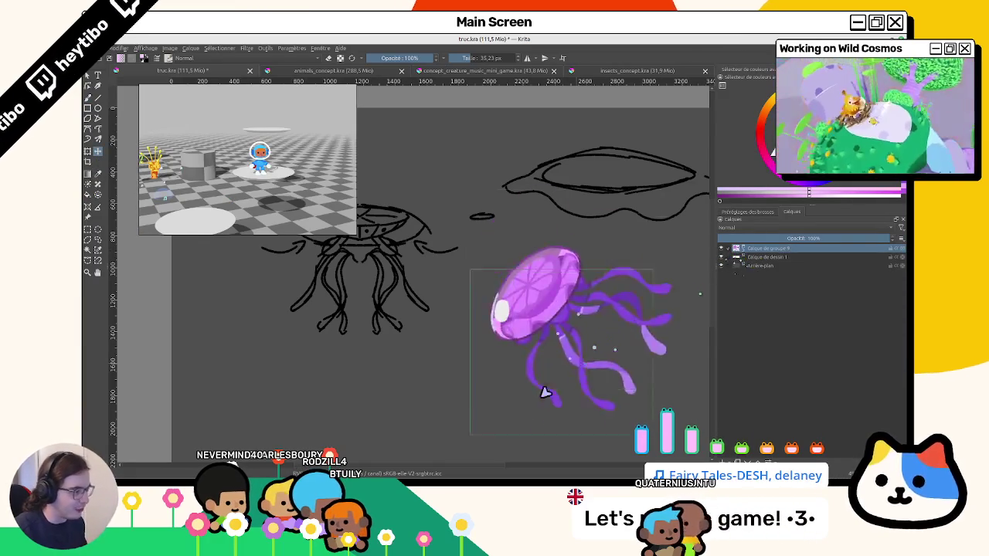
pyautogui.moveTo(540, 394); pyautogui.dragTo(591, 373)
pyautogui.scroll(-5, 591, 373)
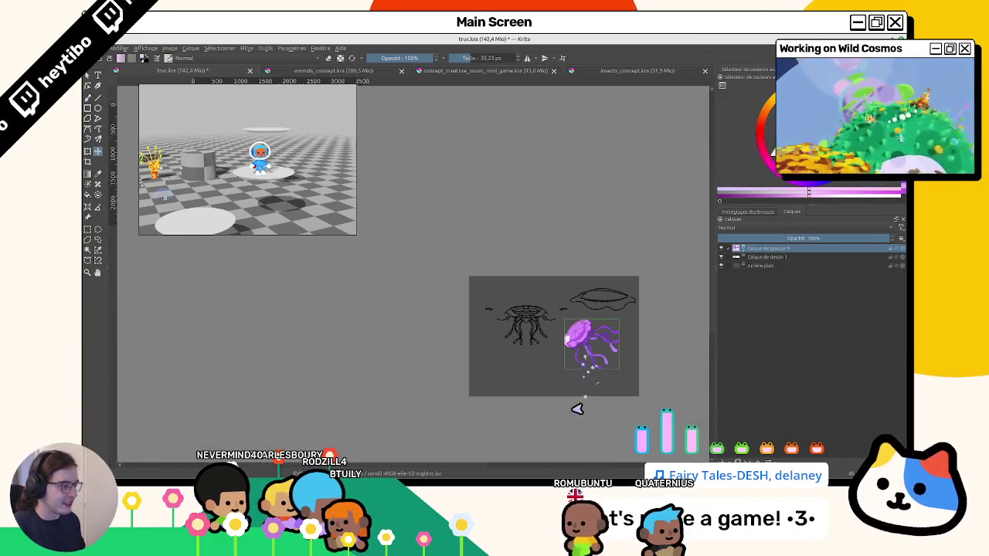
pyautogui.scroll(5, 610, 363)
pyautogui.scroll(2, 535, 308)
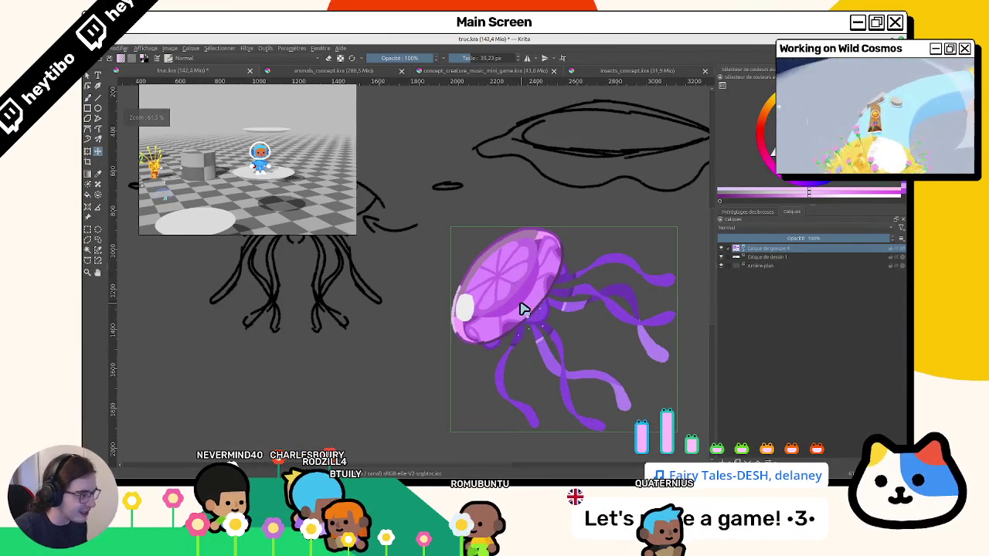
pyautogui.scroll(-2, 521, 309)
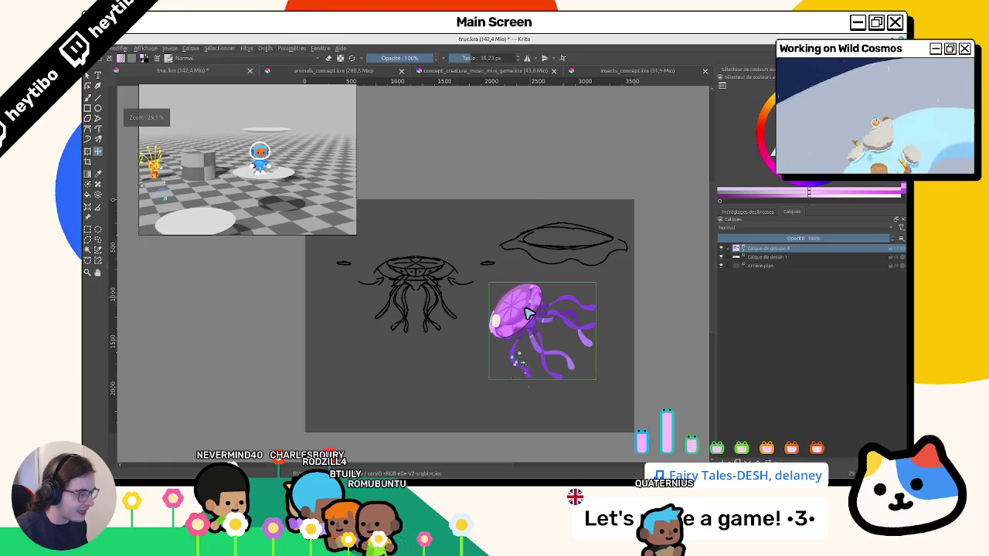
pyautogui.scroll(3, 528, 313)
pyautogui.moveTo(514, 338); pyautogui.dragTo(477, 349)
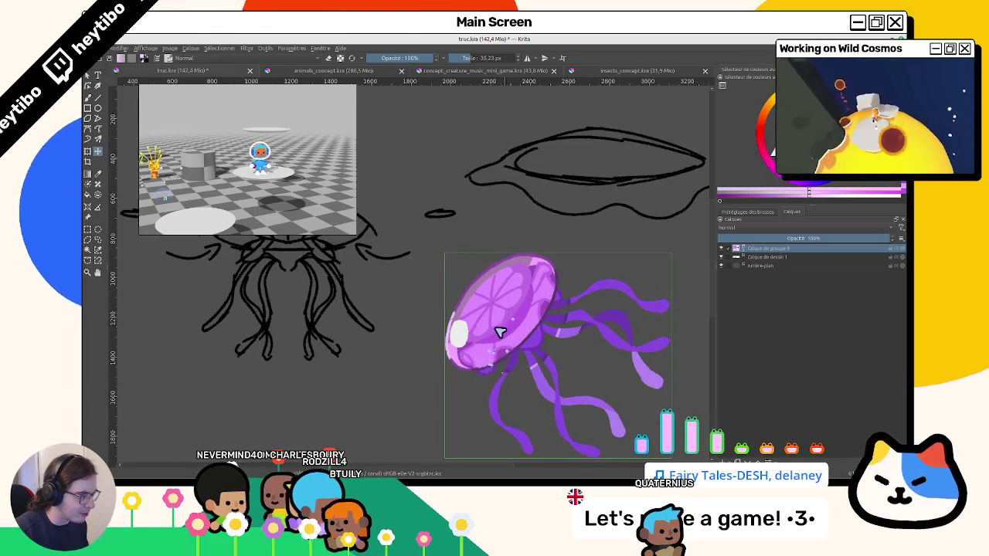
pyautogui.hotkey('ctrl', 'z')
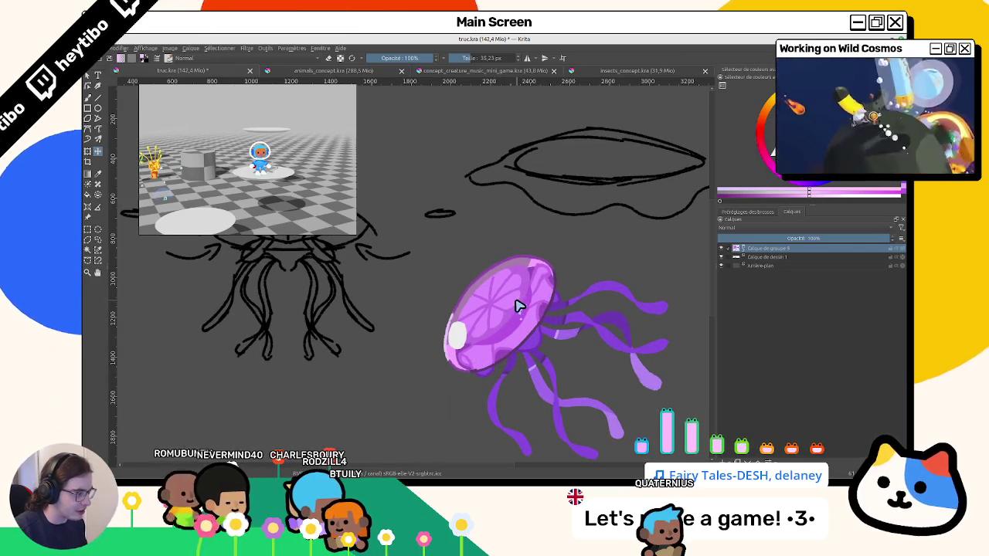
# Expand the jellyfish group and Calque de groupe 15, selecting Calque de dessin 14, 2 and 4.
pyautogui.click(744, 250)
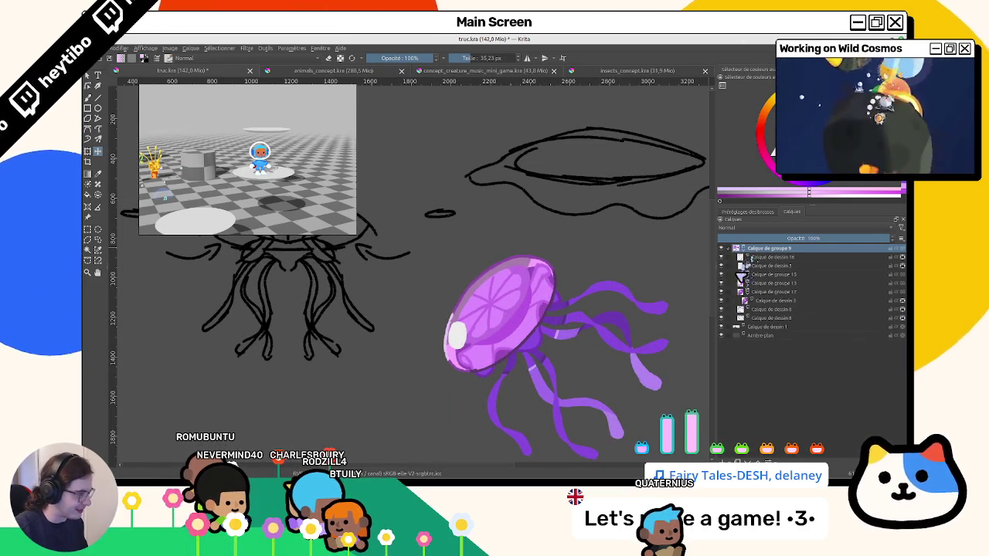
pyautogui.click(728, 274)
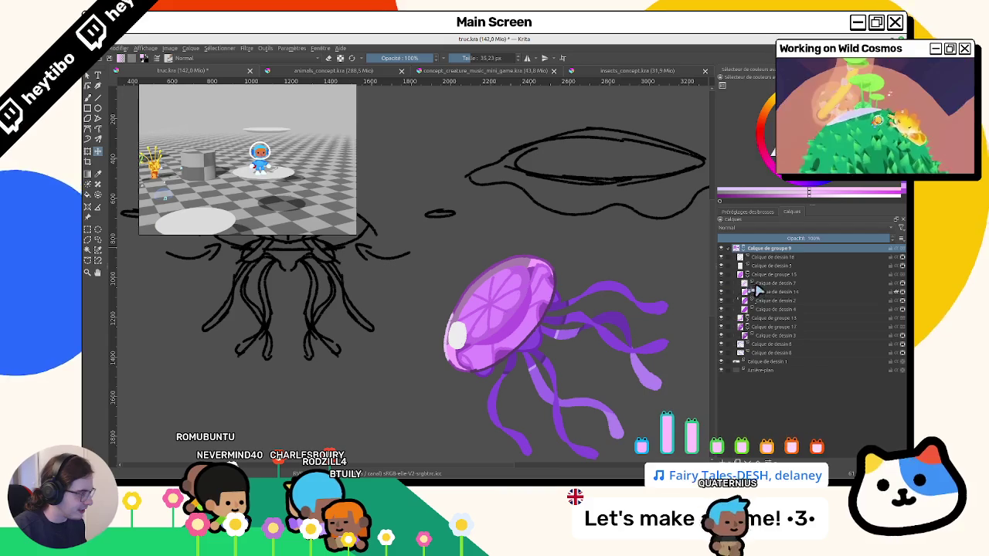
pyautogui.click(765, 292)
pyautogui.click(761, 300)
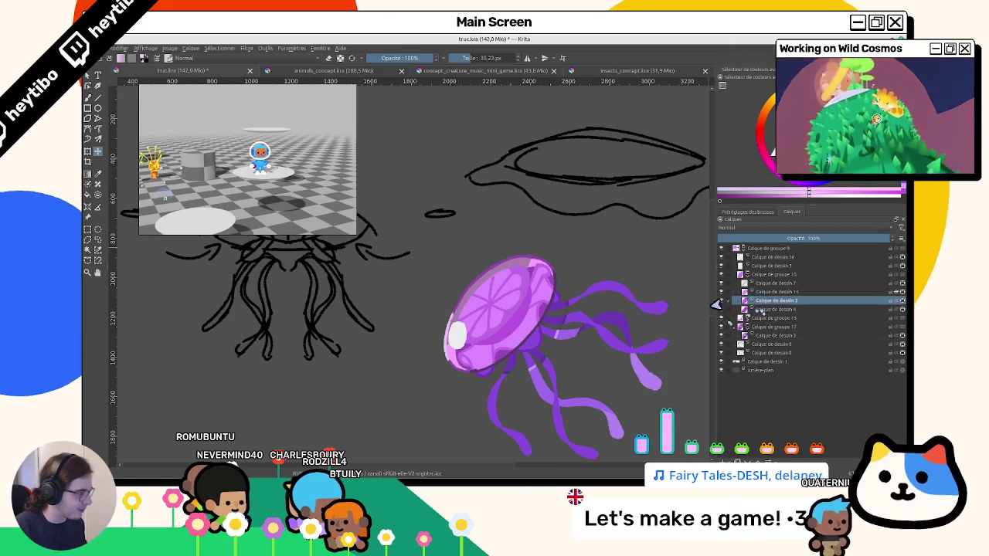
pyautogui.click(753, 309)
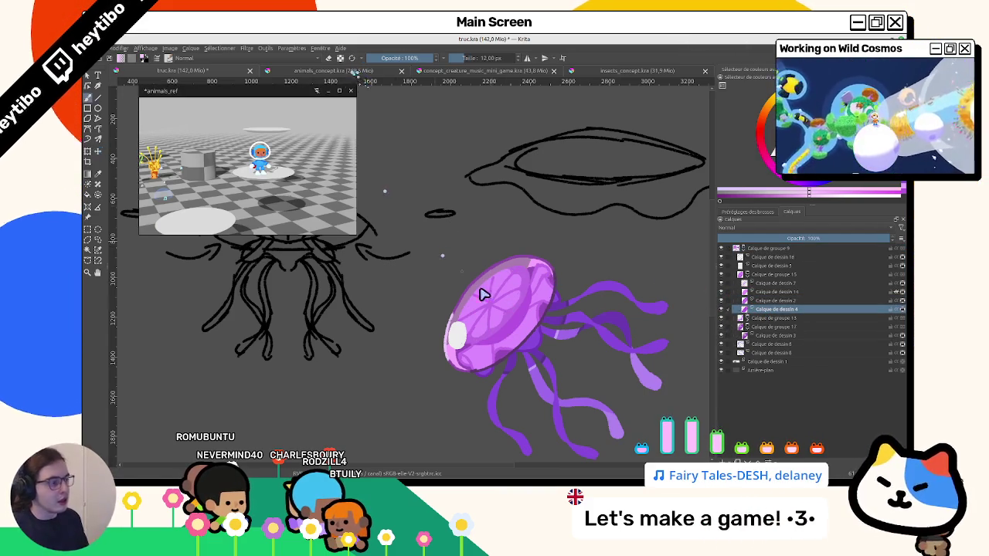
# Sample colours from the jellyfish and paint a small dark-purple touch on the bell.
pyautogui.scroll(3, 481, 289)
pyautogui.press('ctrl')
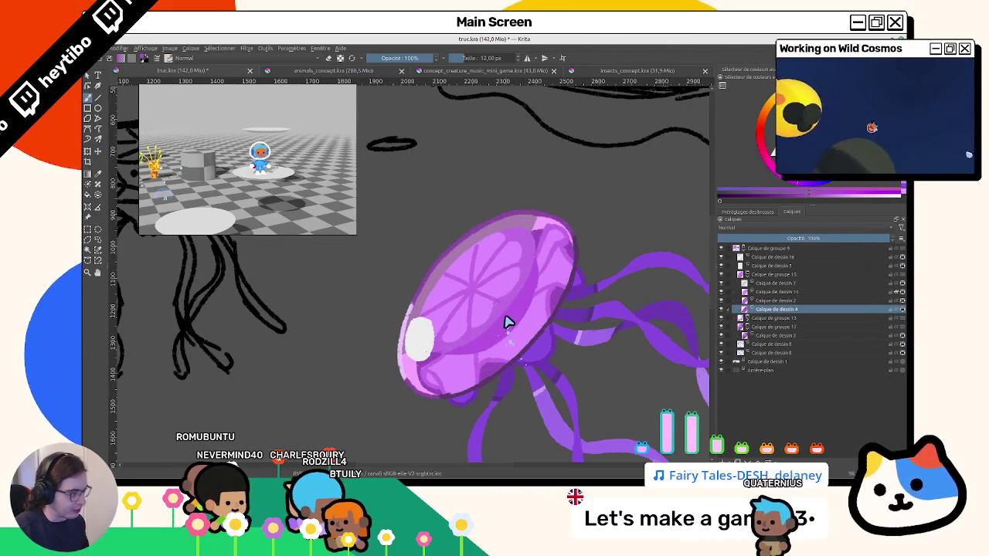
pyautogui.press('ctrl')
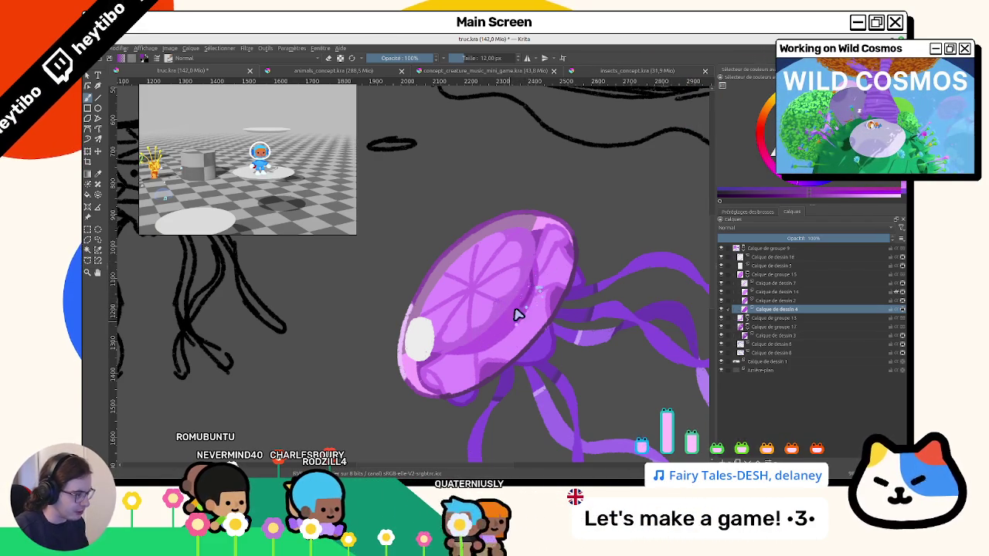
pyautogui.moveTo(521, 312); pyautogui.dragTo(500, 335)
pyautogui.press('4')
pyautogui.press('4')
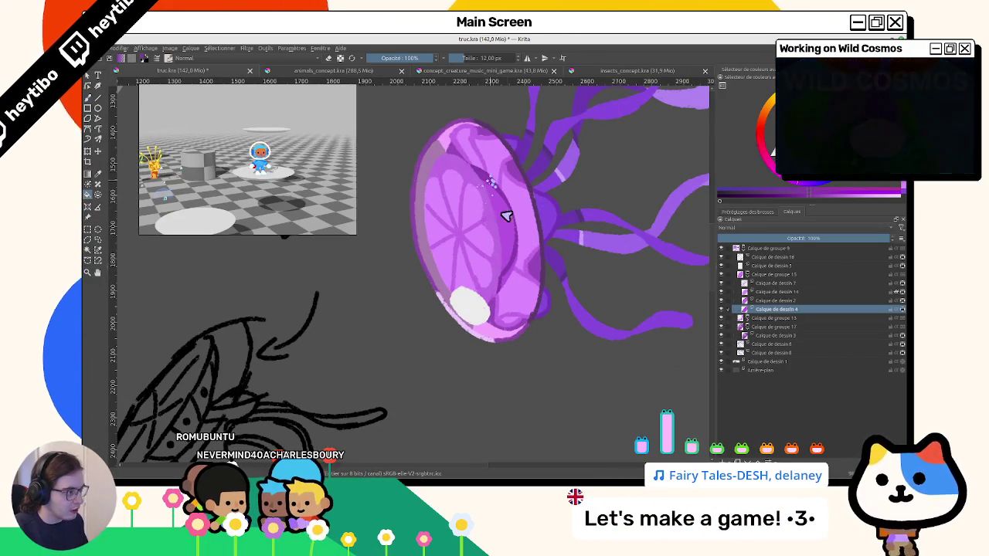
pyautogui.moveTo(445, 162); pyautogui.dragTo(425, 260)
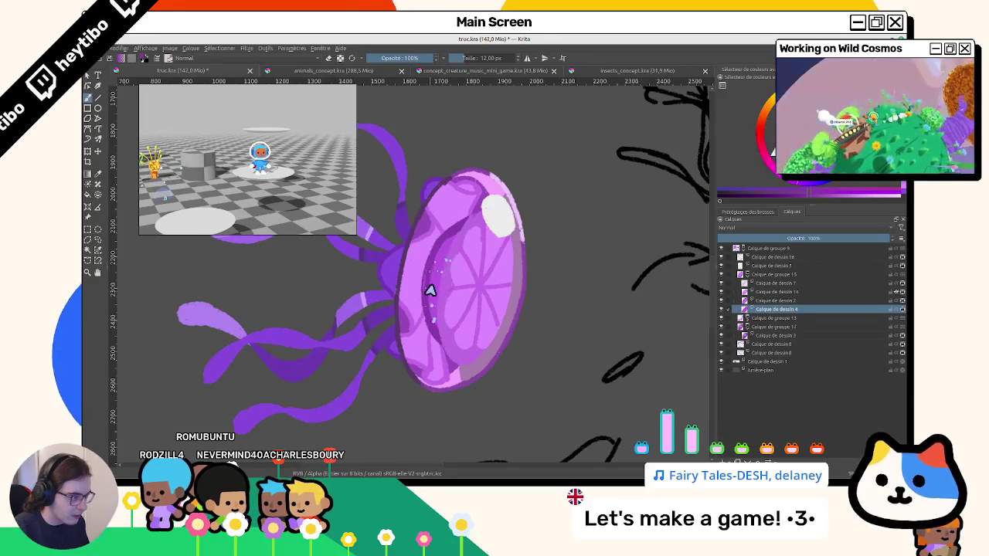
pyautogui.moveTo(426, 314)
pyautogui.mouseDown()
pyautogui.moveTo(481, 375)
pyautogui.moveTo(514, 309)
pyautogui.moveTo(546, 349)
pyautogui.moveTo(461, 411)
pyautogui.moveTo(483, 242)
pyautogui.moveTo(491, 288)
pyautogui.moveTo(481, 335)
pyautogui.moveTo(485, 261)
pyautogui.mouseUp()
pyautogui.moveTo(489, 224); pyautogui.dragTo(647, 259)
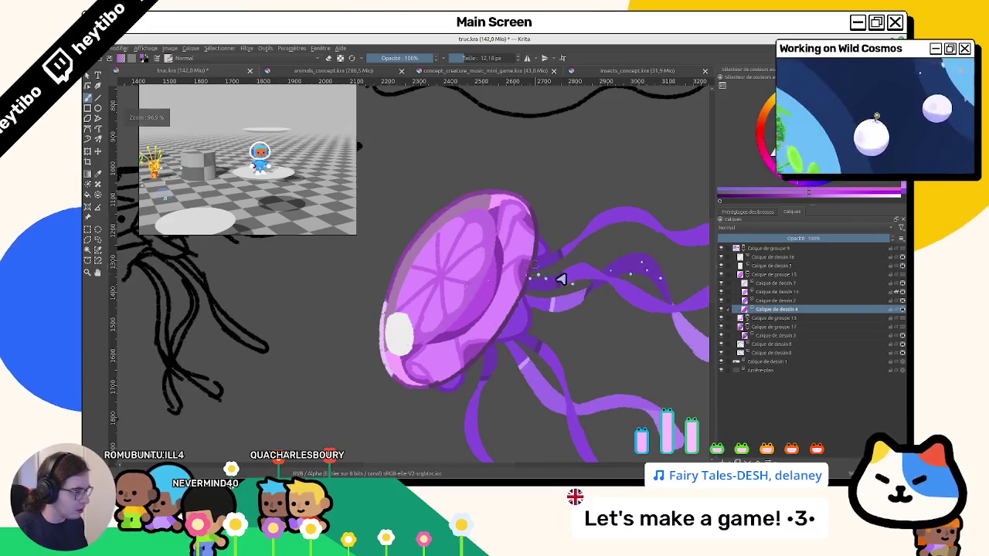
# Touch up shading on Calque de dessin 14 and 2, shrinking the brush slightly.
pyautogui.click(763, 292)
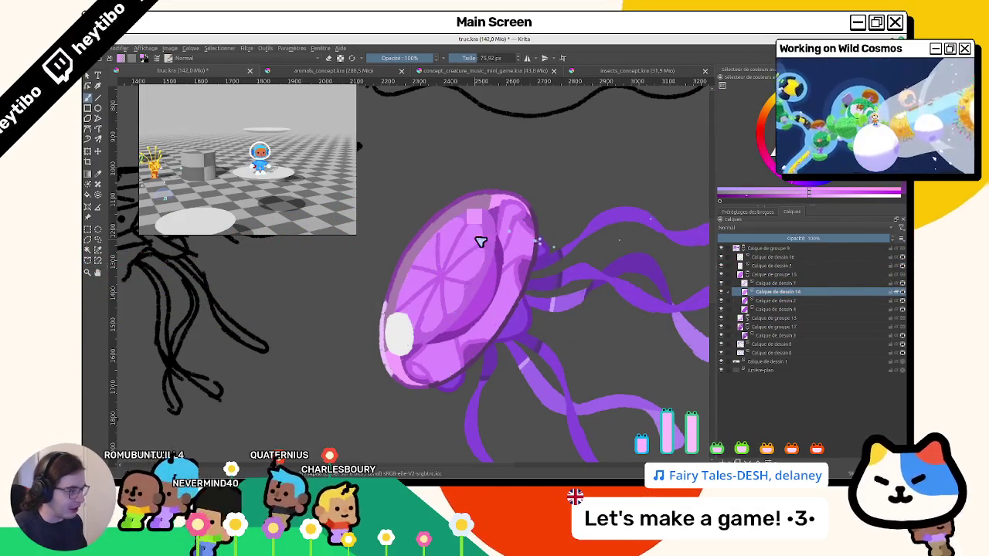
pyautogui.click(761, 300)
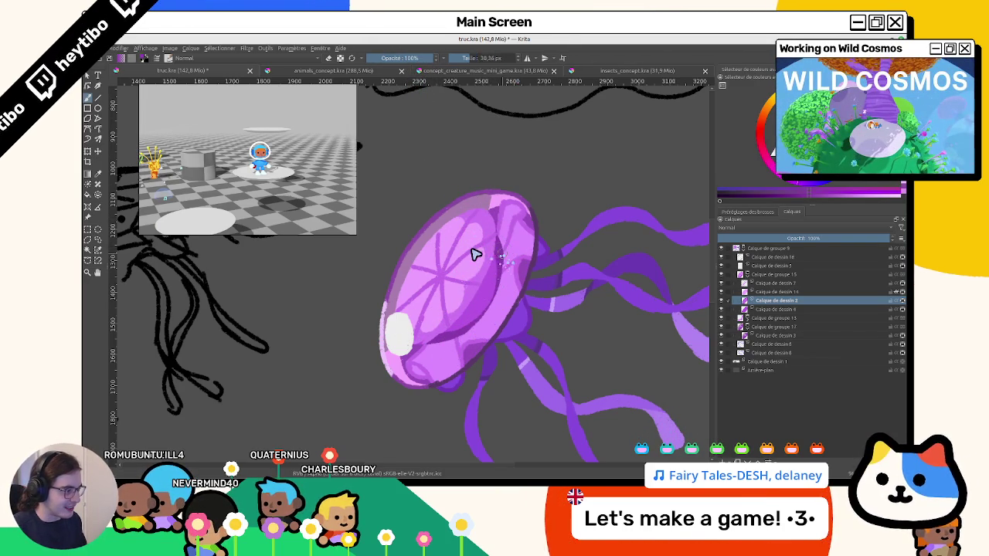
pyautogui.press('[')
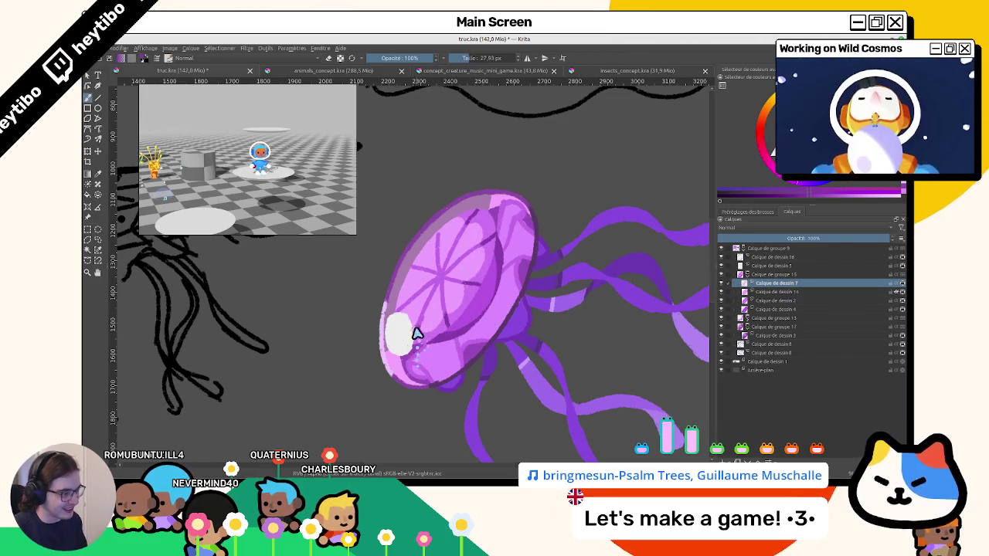
pyautogui.scroll(3, 442, 375)
pyautogui.press('1')
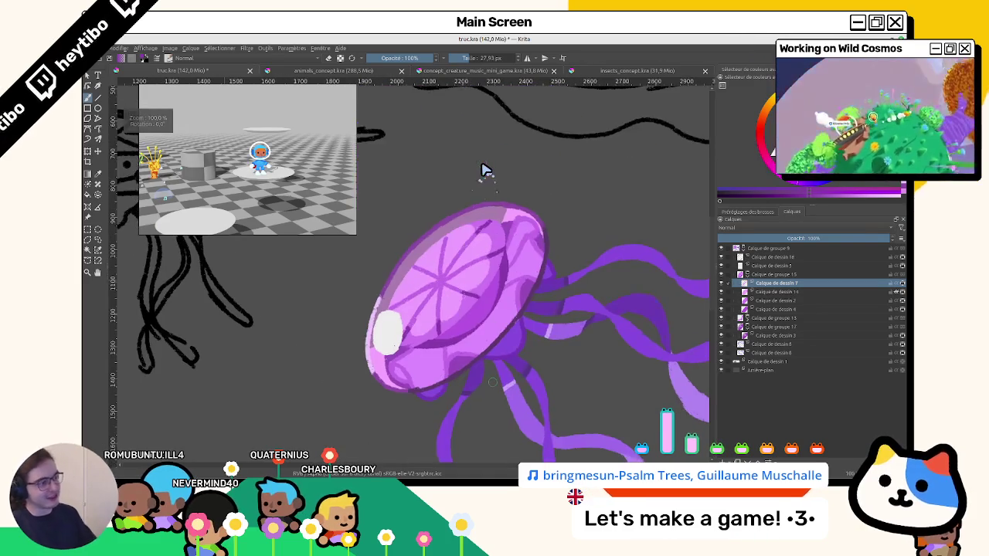
pyautogui.scroll(-3, 569, 246)
pyautogui.scroll(3, 555, 292)
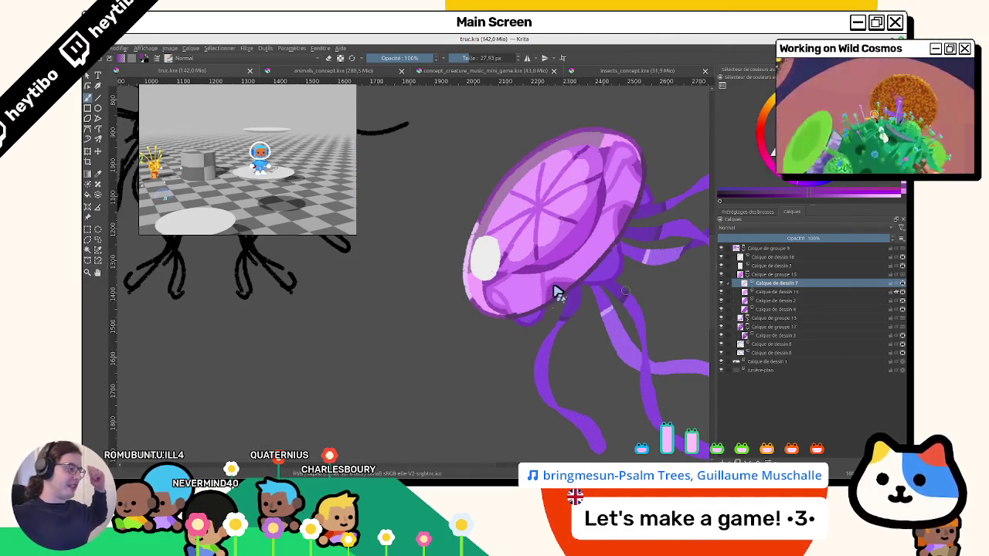
# Collapse Calque de groupe 15 and browse the Filtre menu's colour filters without applying any.
pyautogui.click(739, 275)
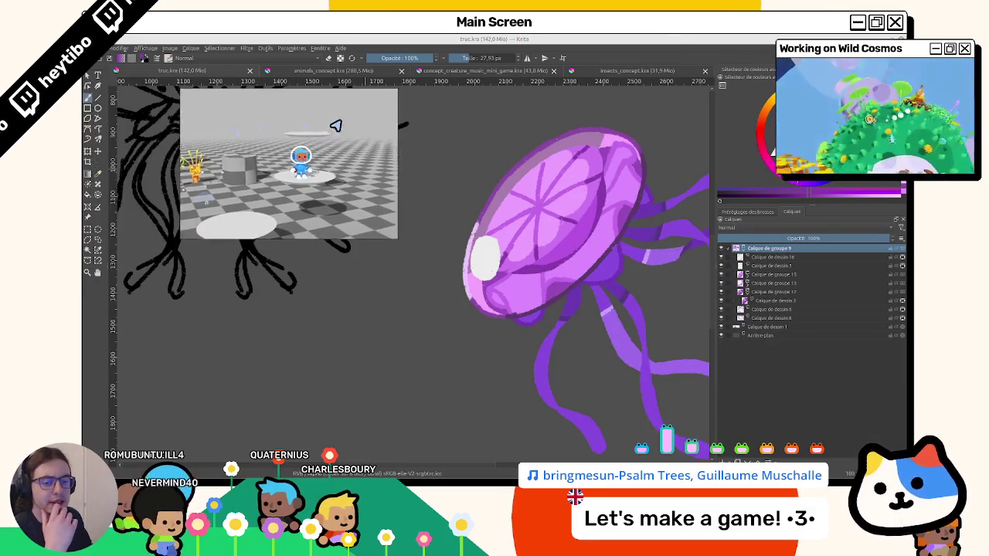
pyautogui.moveTo(284, 122); pyautogui.dragTo(320, 121)
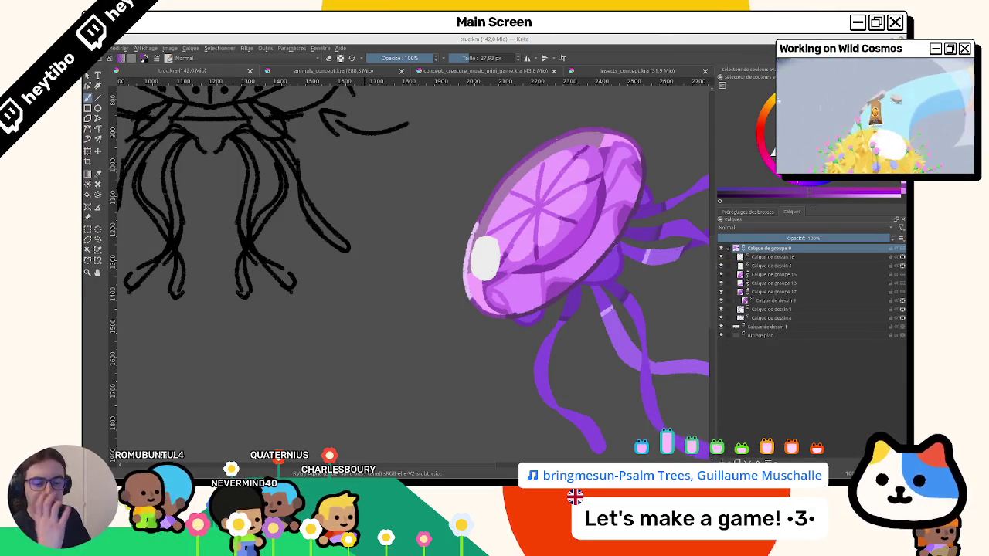
pyautogui.click(249, 48)
pyautogui.click(246, 48)
pyautogui.moveTo(261, 102)
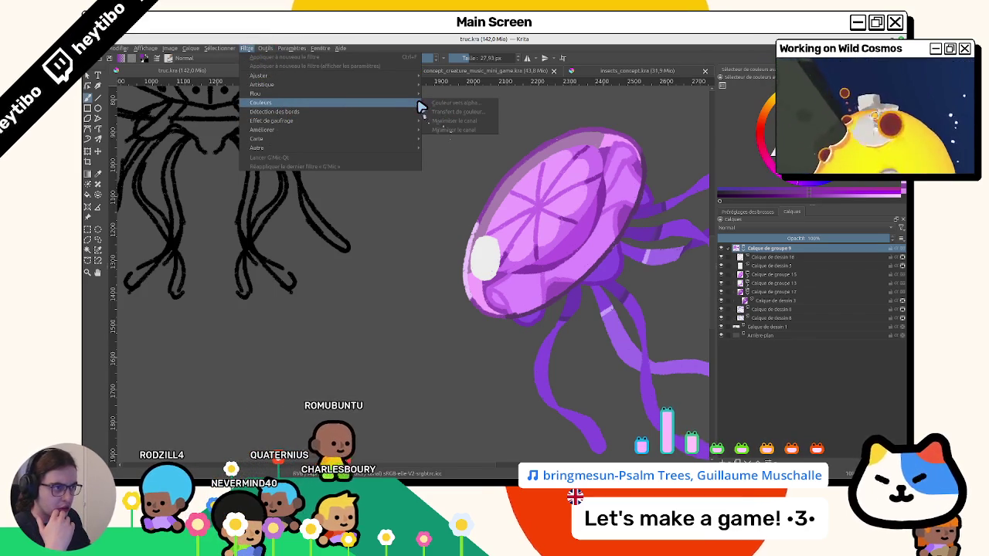
pyautogui.moveTo(263, 76)
pyautogui.click(300, 87)
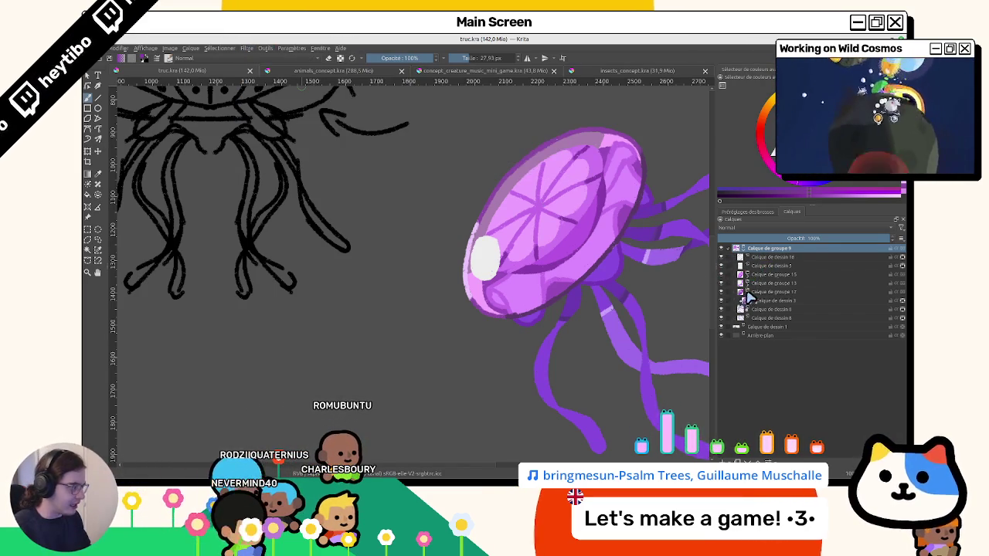
pyautogui.click(757, 257)
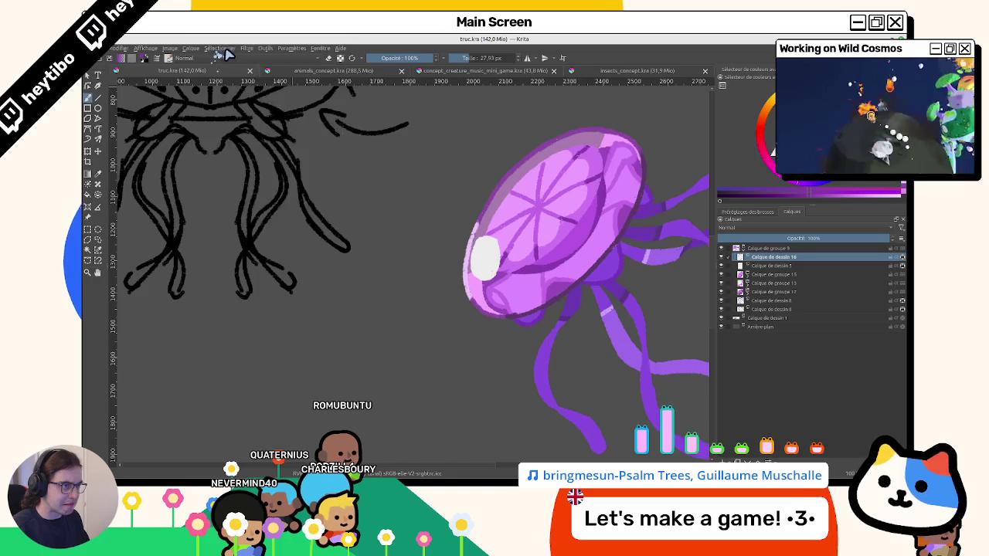
pyautogui.click(227, 51)
pyautogui.moveTo(257, 93)
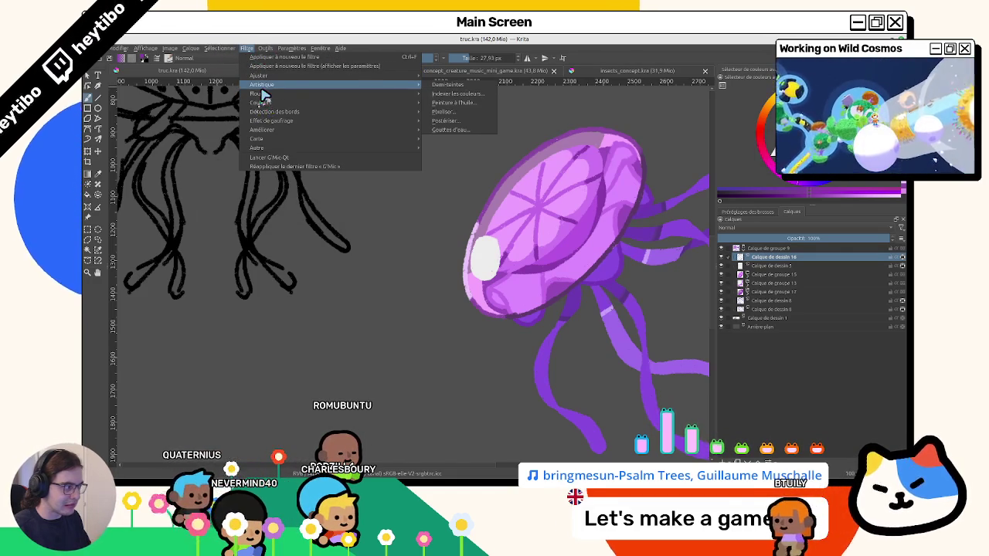
pyautogui.click(749, 269)
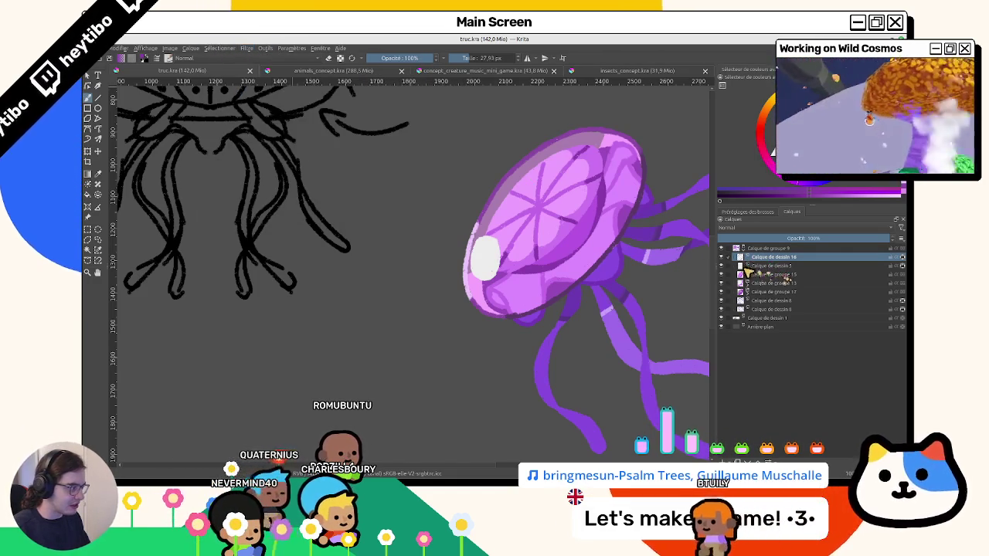
# Select Calque de groupe 9 and choose Ajouter a filter mask from its layer options.
pyautogui.click(722, 265)
pyautogui.click(722, 266)
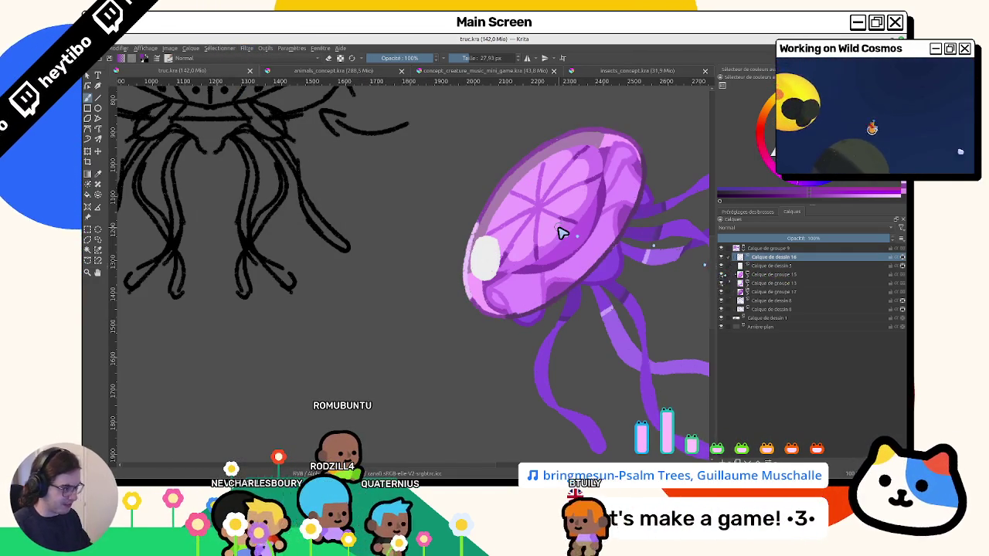
pyautogui.press('pageup')
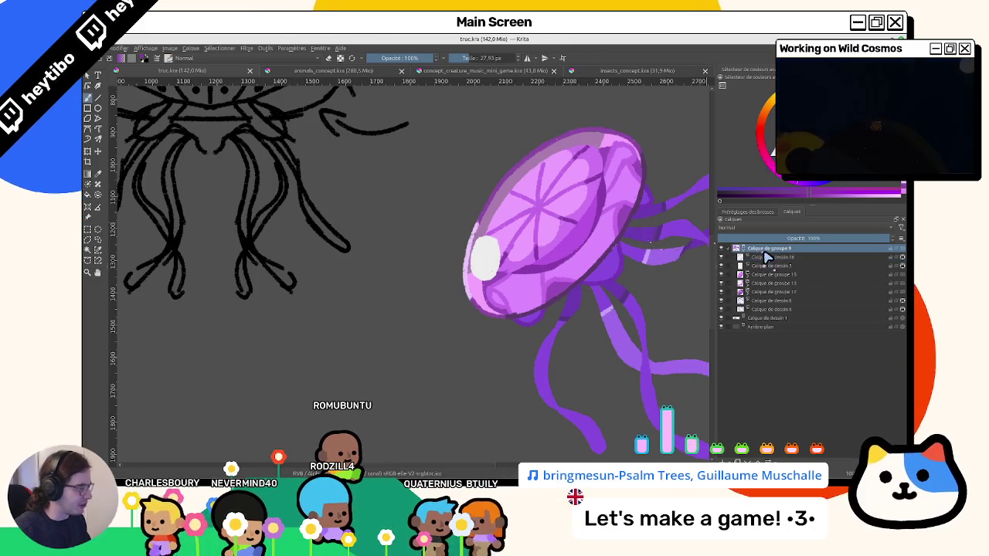
pyautogui.click(248, 48)
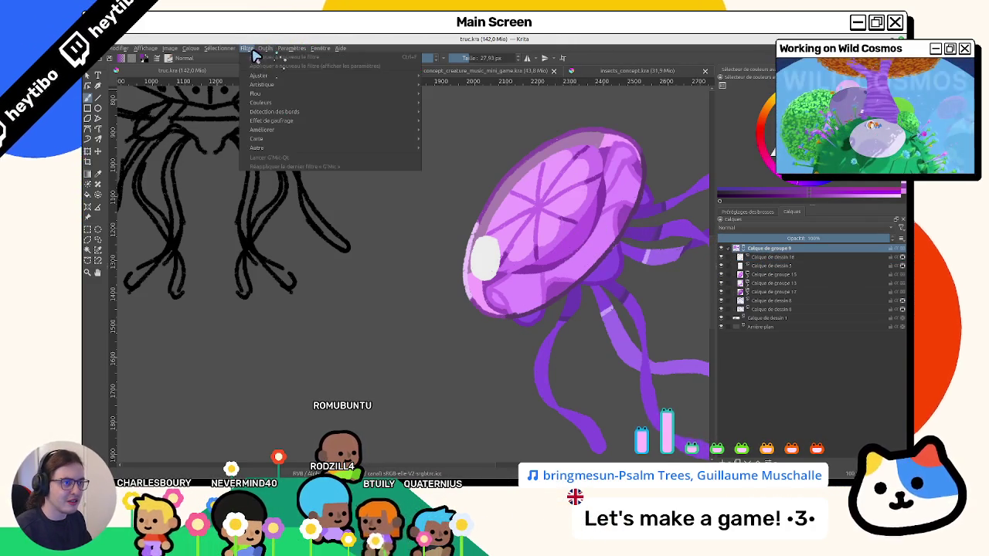
pyautogui.click(765, 254)
pyautogui.rightClick(765, 253)
pyautogui.moveTo(756, 379)
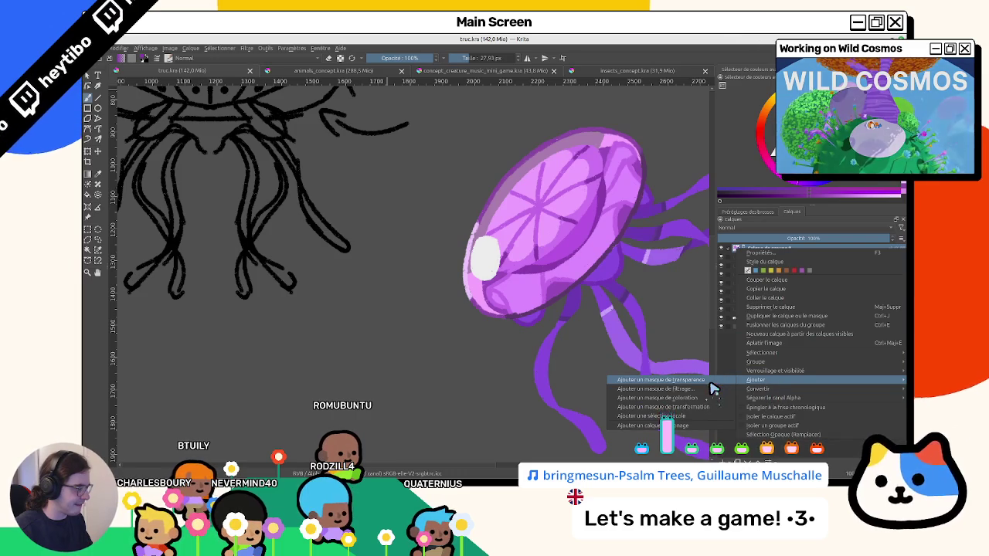
pyautogui.click(702, 390)
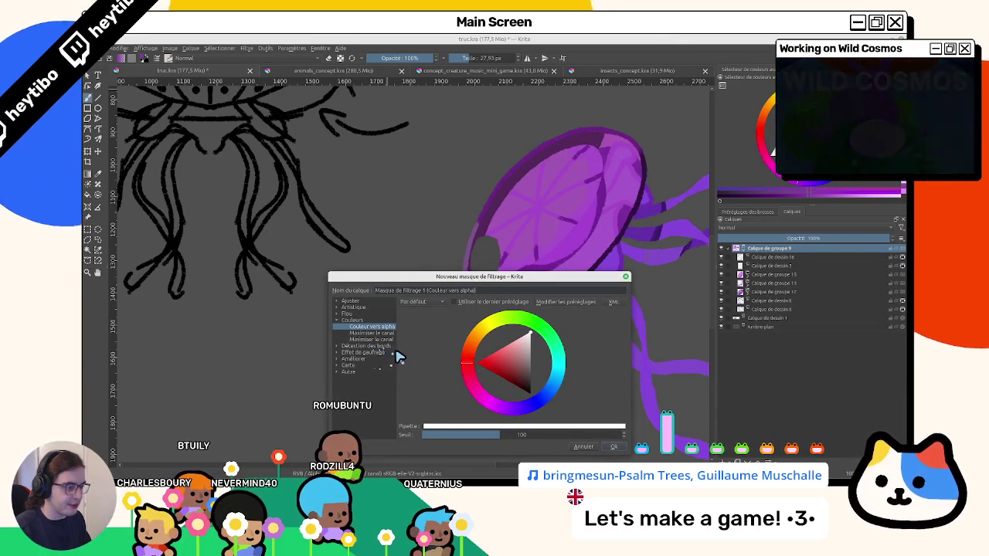
# Open the Ajuster filter category and try Ajustement TSV/TSL, raising the luminosity.
pyautogui.click(336, 308)
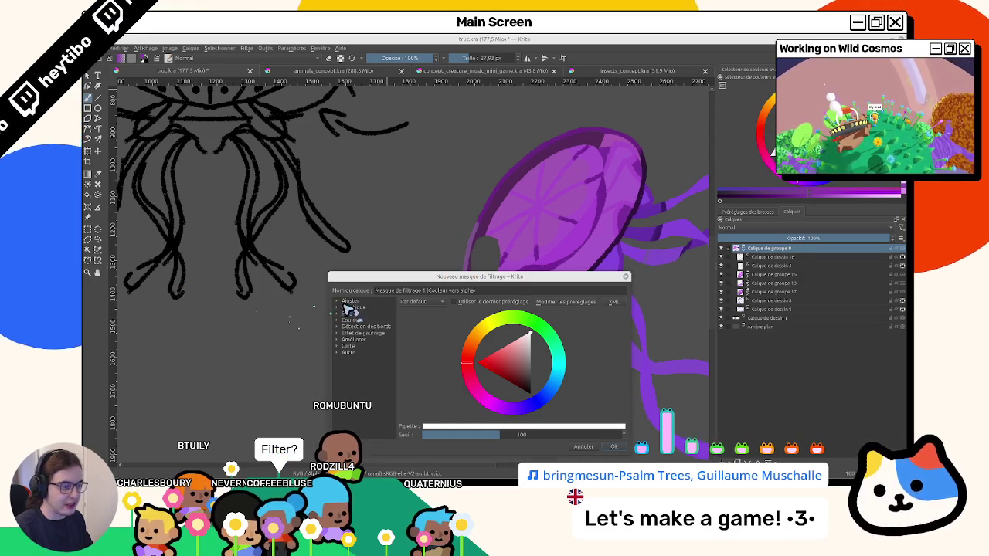
pyautogui.click(338, 302)
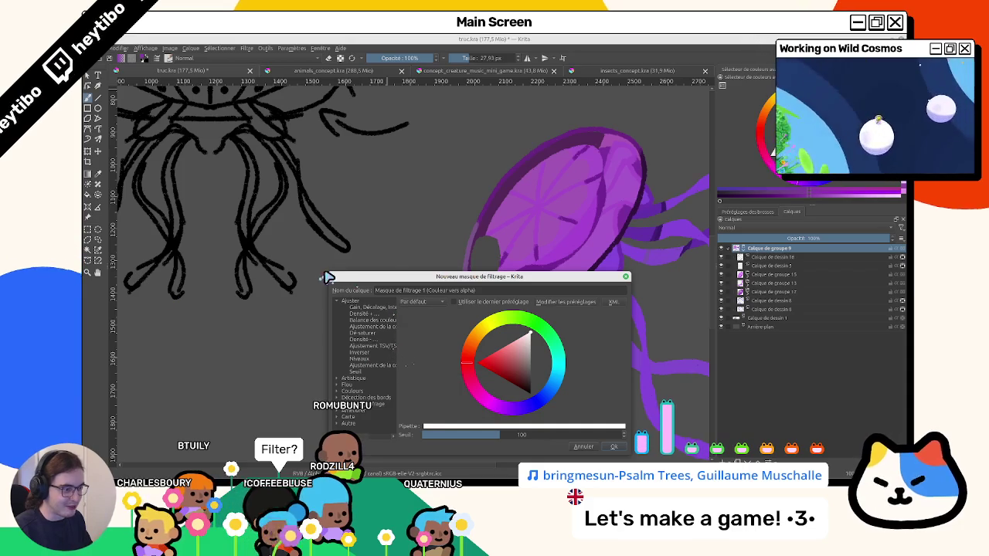
pyautogui.moveTo(328, 276); pyautogui.dragTo(207, 221)
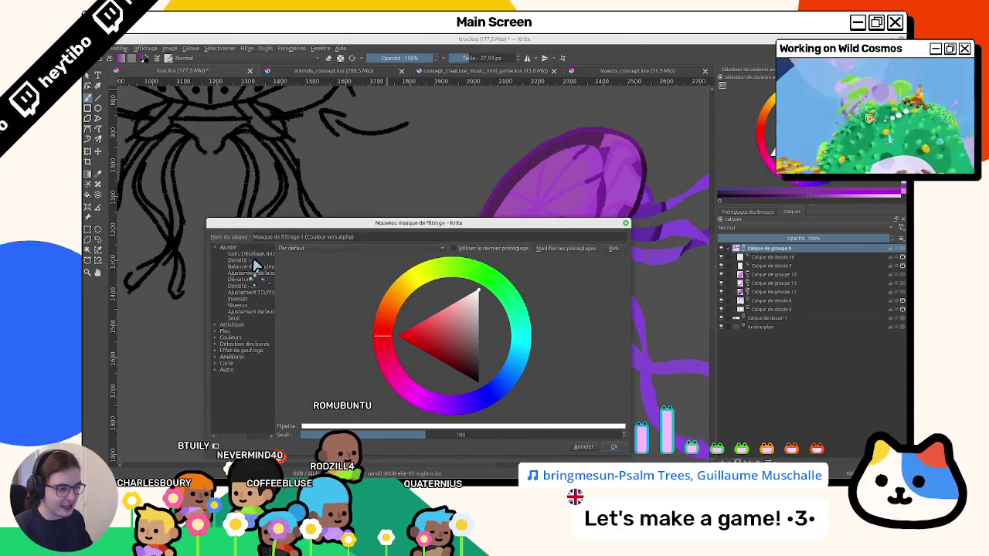
pyautogui.click(262, 293)
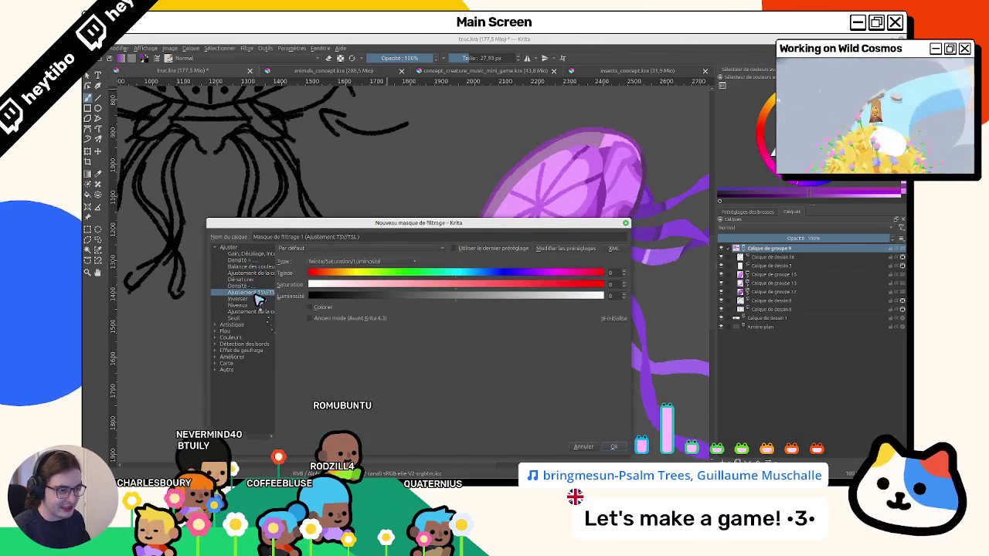
pyautogui.moveTo(409, 225); pyautogui.dragTo(413, 303)
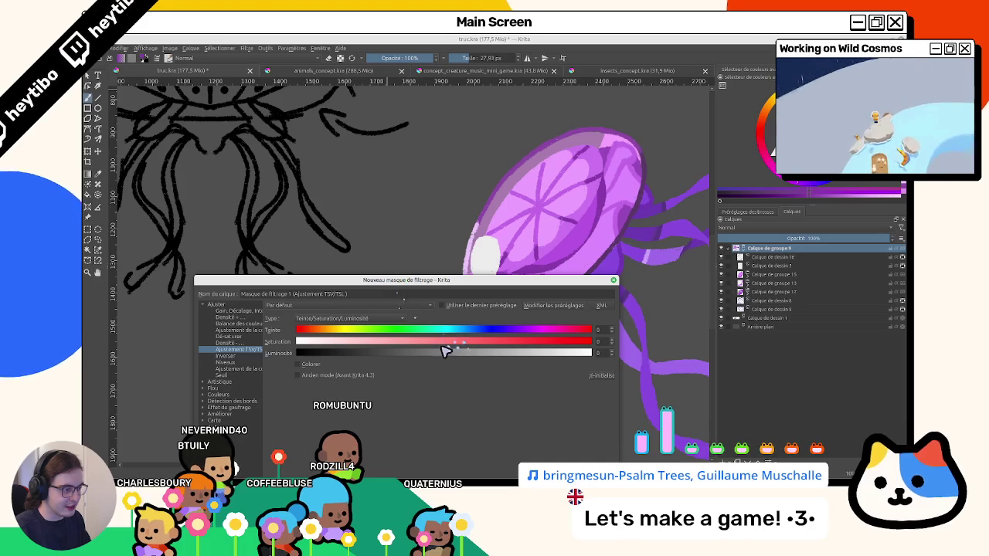
pyautogui.moveTo(466, 359)
pyautogui.mouseDown()
pyautogui.moveTo(480, 363)
pyautogui.moveTo(449, 363)
pyautogui.mouseUp()
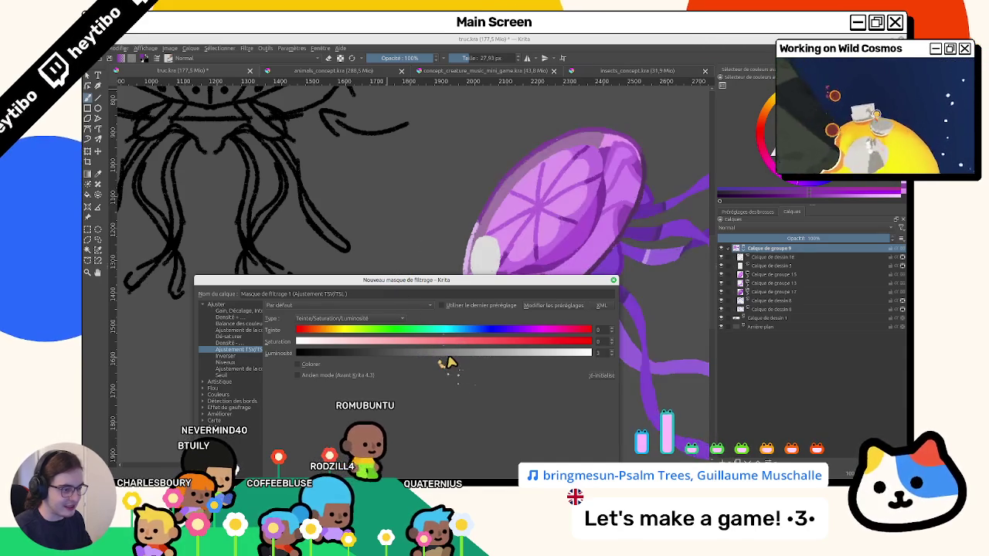
# Switch the mask to Niveaux, narrow input levels to about 15–238, and confirm.
pyautogui.click(228, 362)
pyautogui.moveTo(409, 280); pyautogui.dragTo(380, 254)
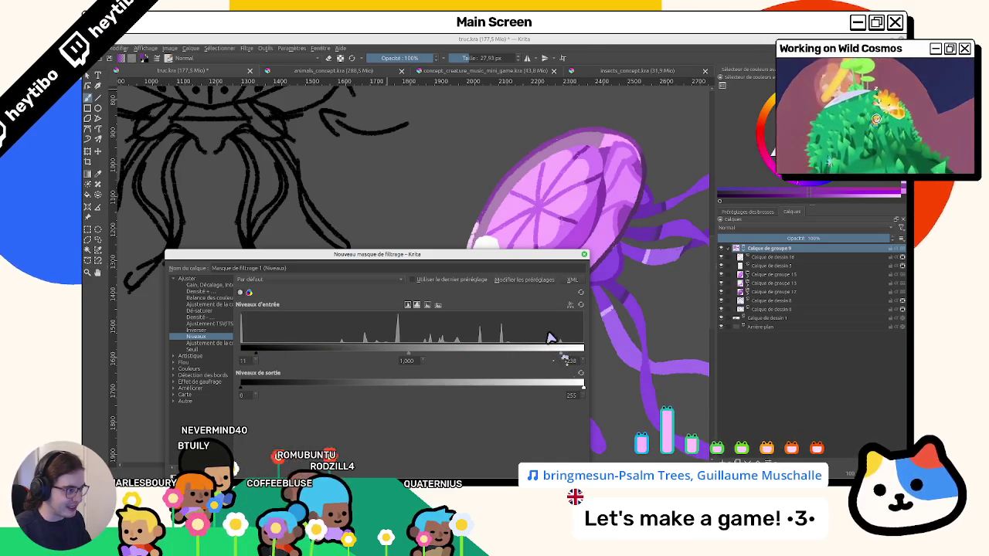
pyautogui.moveTo(532, 257); pyautogui.dragTo(421, 164)
pyautogui.click(452, 358)
pyautogui.scroll(-2, 463, 348)
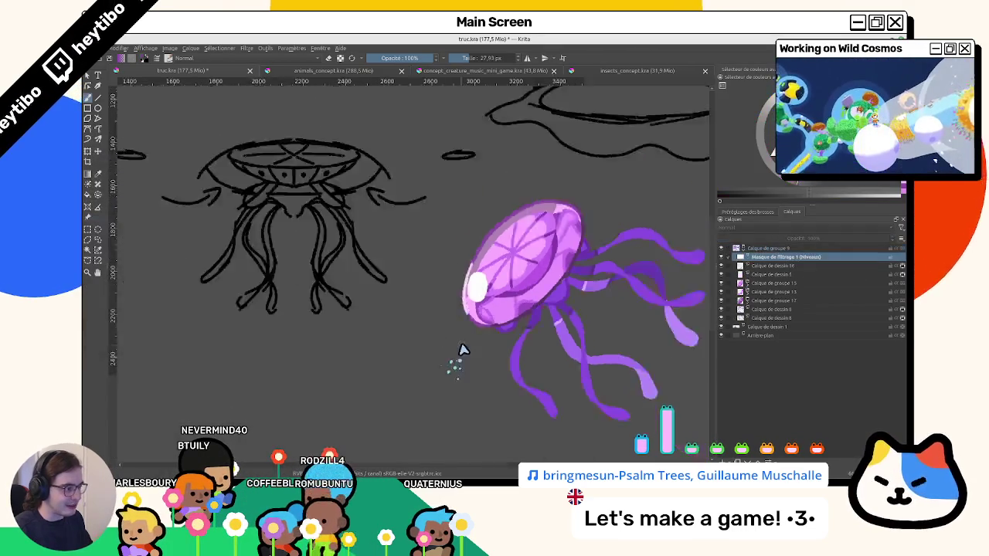
# Undo and redo the Levels filter mask to compare the jellyfish with and without it.
pyautogui.scroll(-3, 464, 349)
pyautogui.scroll(5, 463, 349)
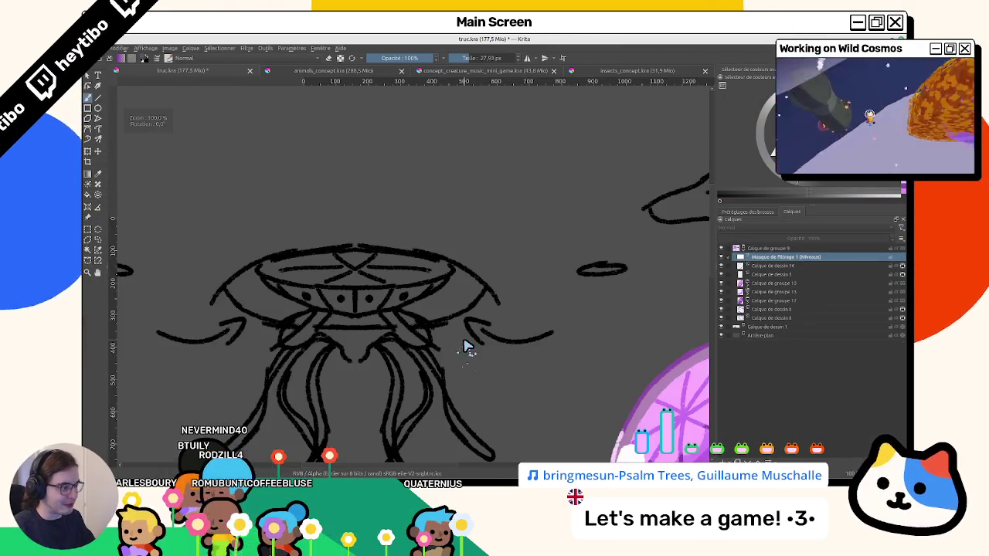
pyautogui.hotkey('ctrl', 'z')
pyautogui.scroll(3, 506, 350)
pyautogui.scroll(-2, 504, 340)
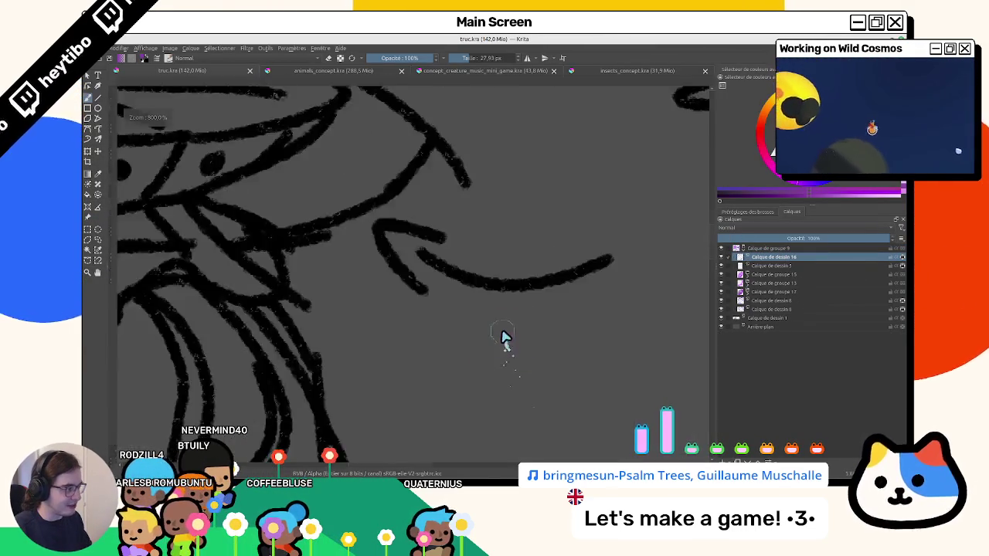
pyautogui.scroll(-2, 503, 324)
pyautogui.scroll(-2, 332, 205)
pyautogui.hotkey('ctrl', 'shift', 'z')
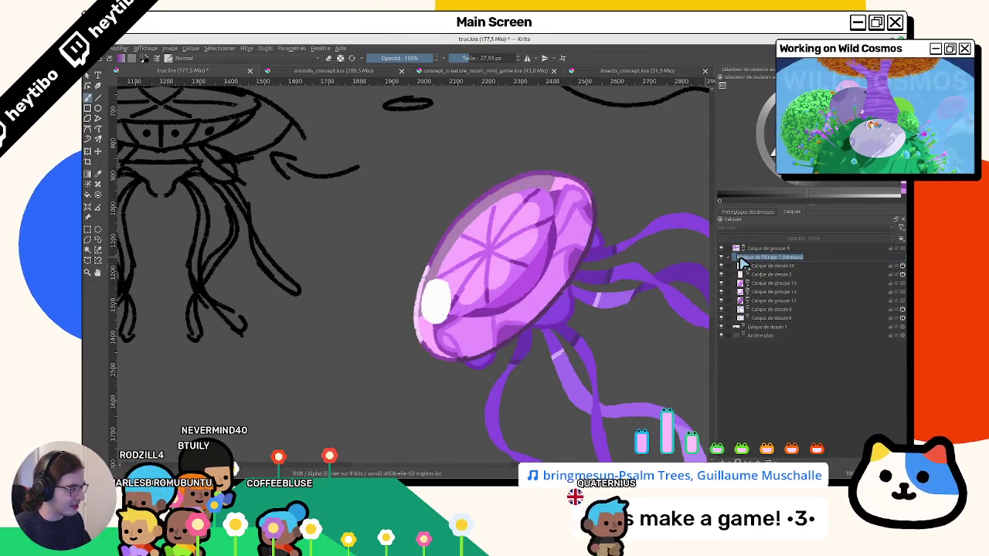
# Open and dismiss the layer options menu, then select Calque de dessin 16.
pyautogui.rightClick(742, 257)
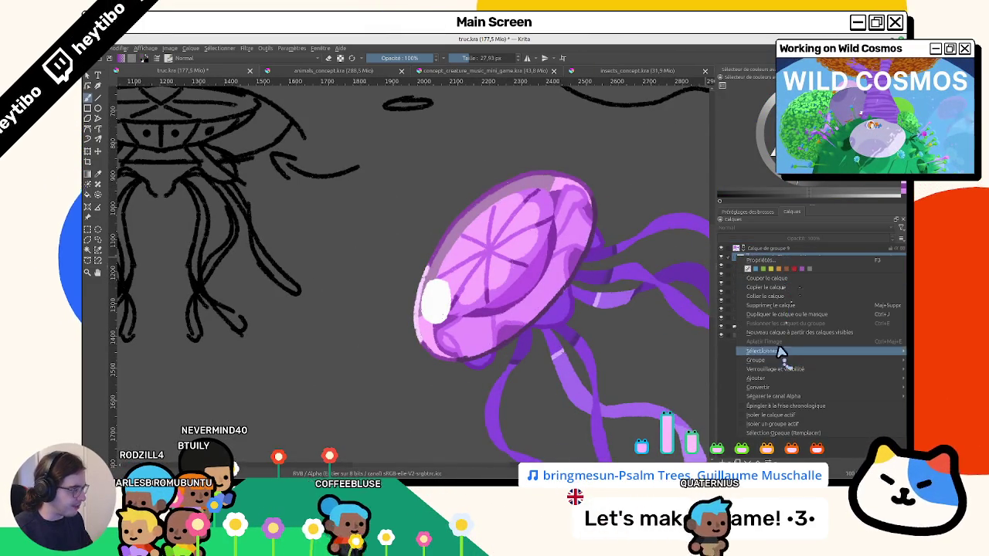
pyautogui.click(804, 407)
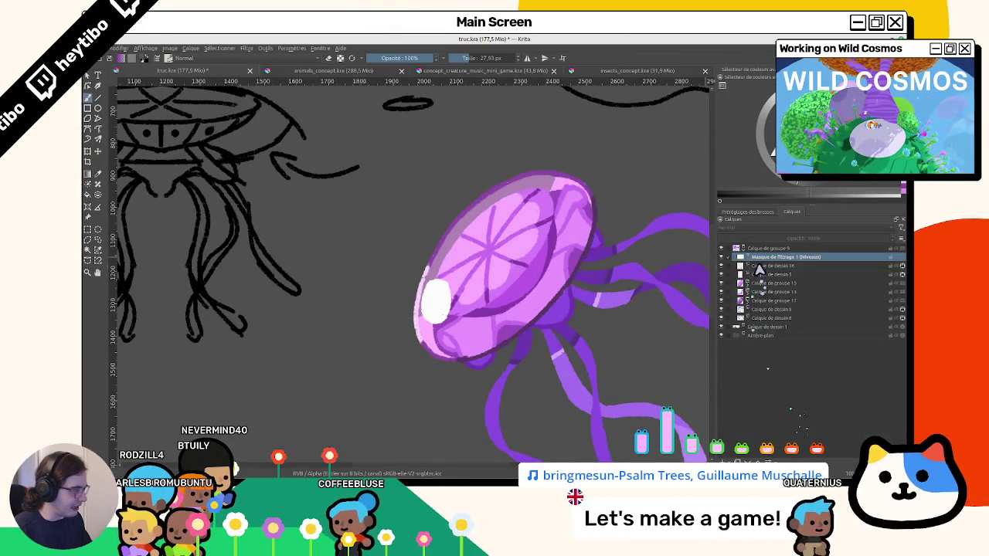
pyautogui.rightClick(741, 257)
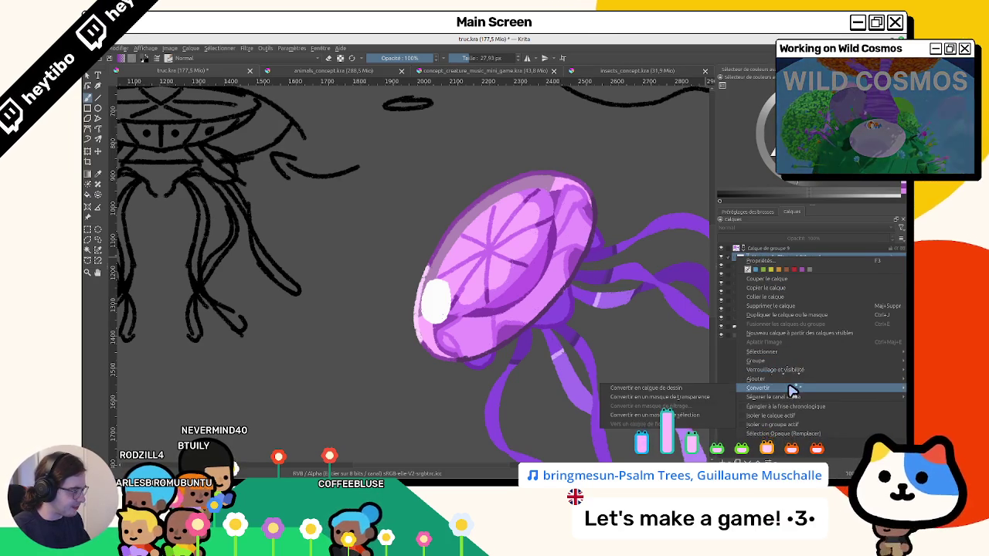
pyautogui.moveTo(756, 379)
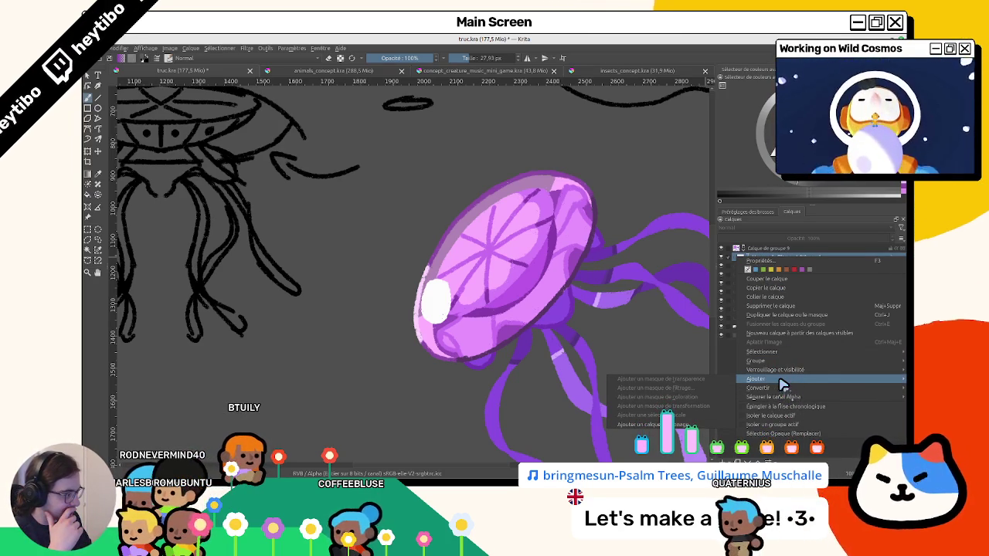
pyautogui.click(740, 255)
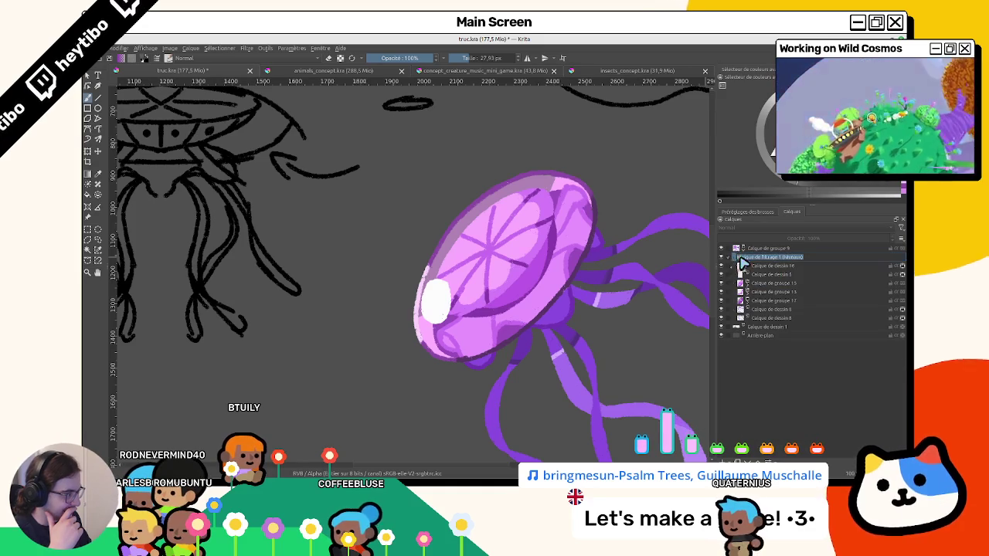
pyautogui.click(768, 265)
pyautogui.click(768, 256)
pyautogui.click(775, 266)
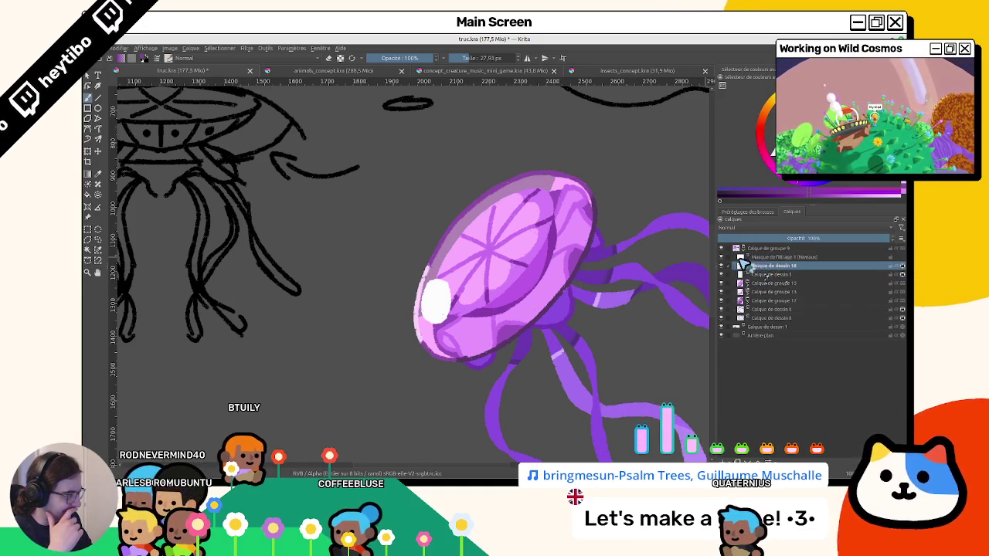
pyautogui.hscroll(2, 483, 264)
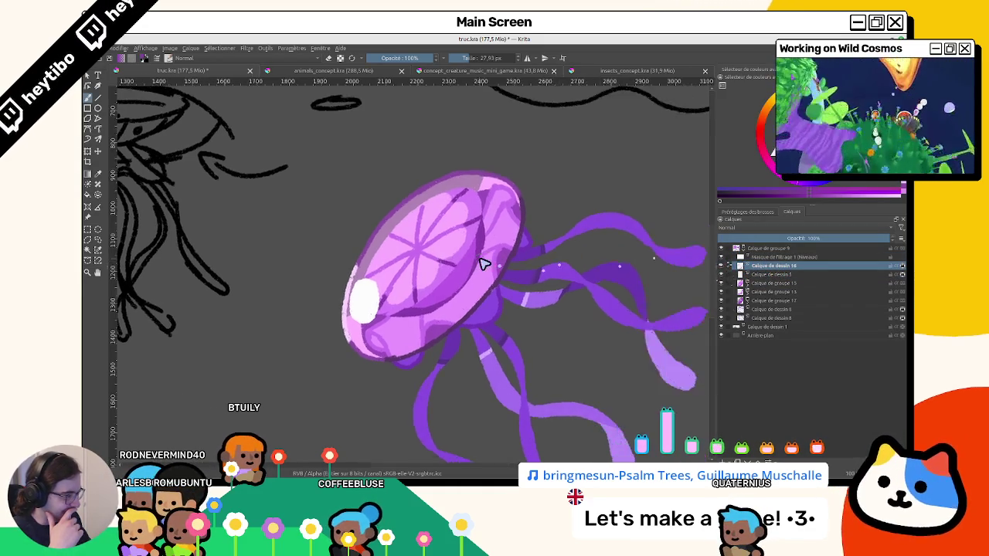
pyautogui.scroll(-1, 483, 265)
pyautogui.scroll(-1, 481, 267)
pyautogui.scroll(2, 483, 271)
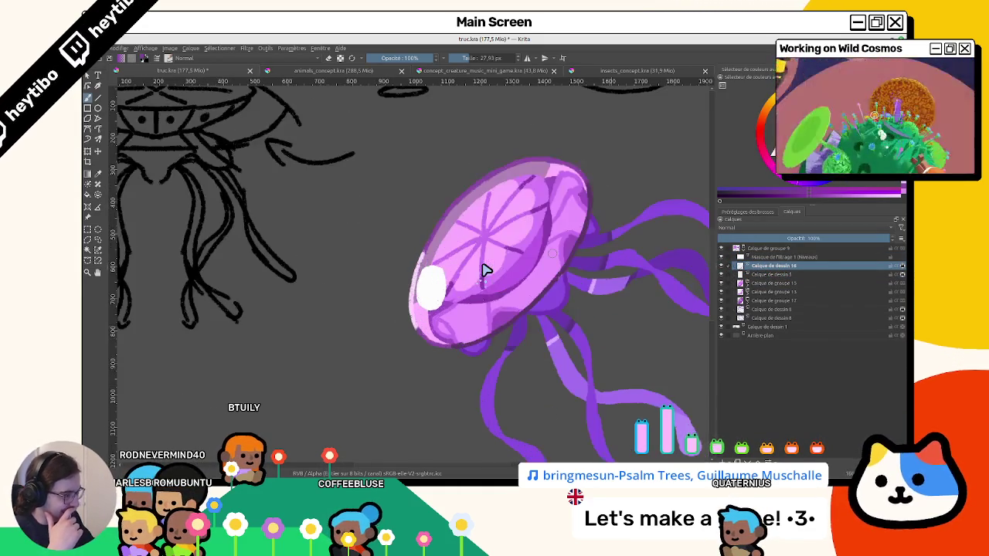
# Reopen Masque de filtrage 1's properties and set the Levels input to about 11–238.
pyautogui.click(763, 257)
pyautogui.rightClick(745, 259)
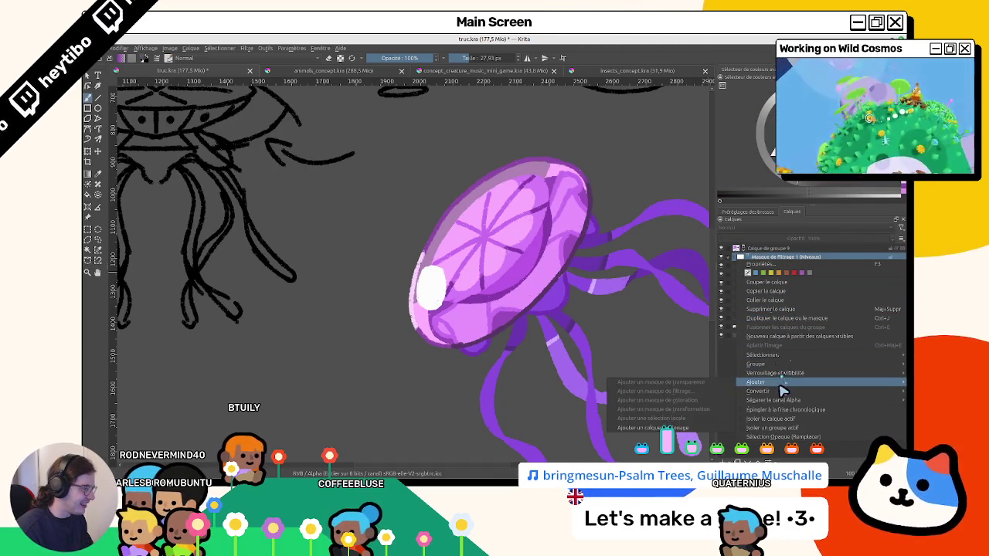
pyautogui.moveTo(761, 355)
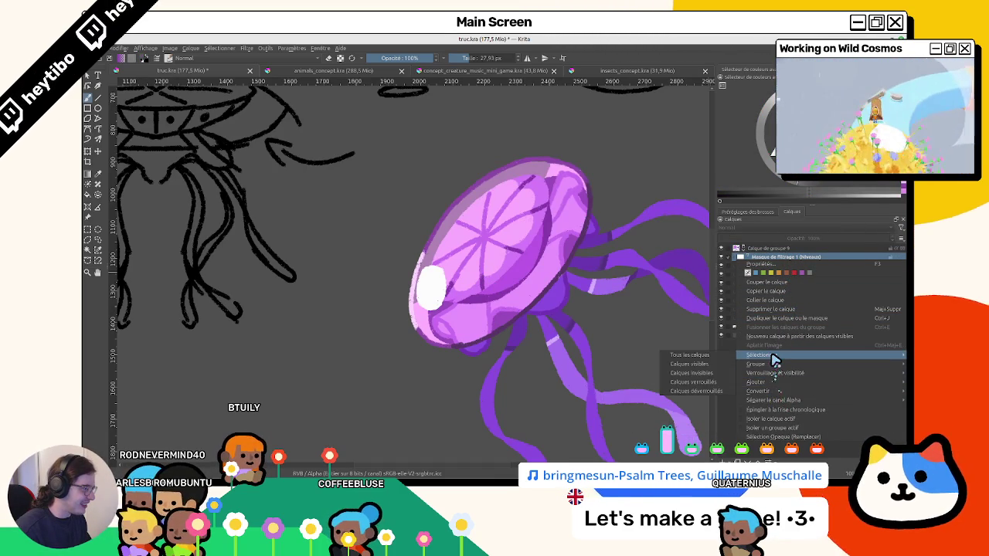
pyautogui.click(760, 265)
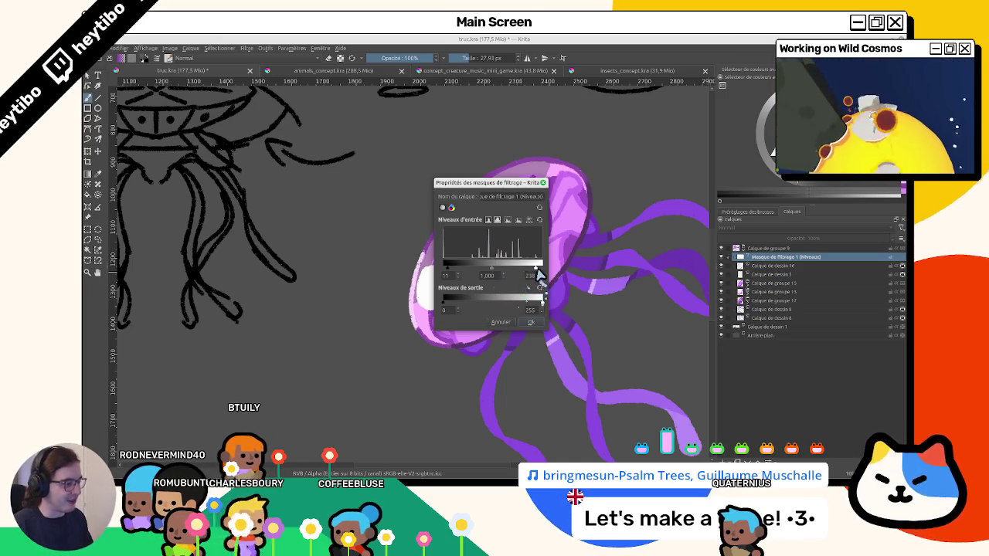
pyautogui.click(532, 322)
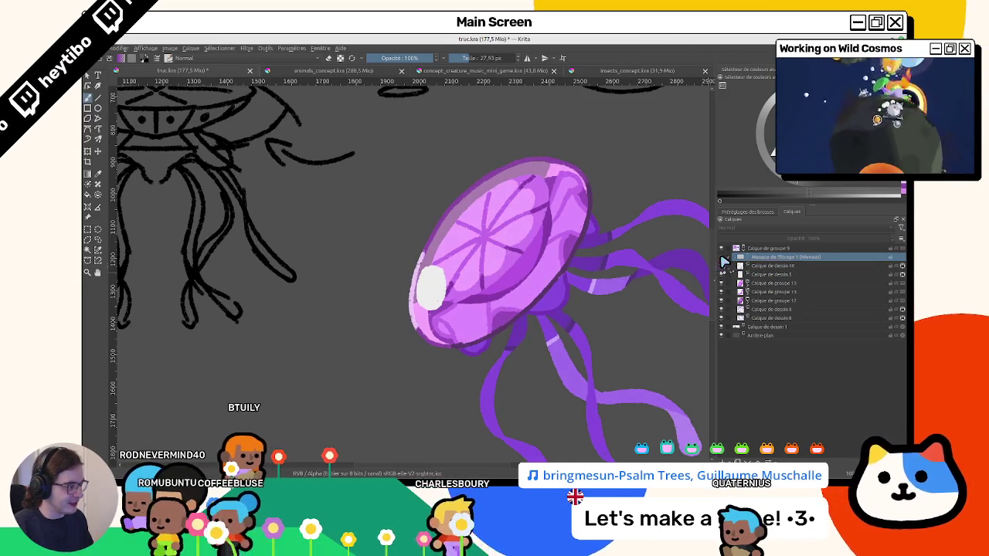
pyautogui.scroll(-1, 578, 280)
# Zoom and pan the canvas to centre the rough jellyfish sketch beside the painting.
pyautogui.scroll(-1, 576, 285)
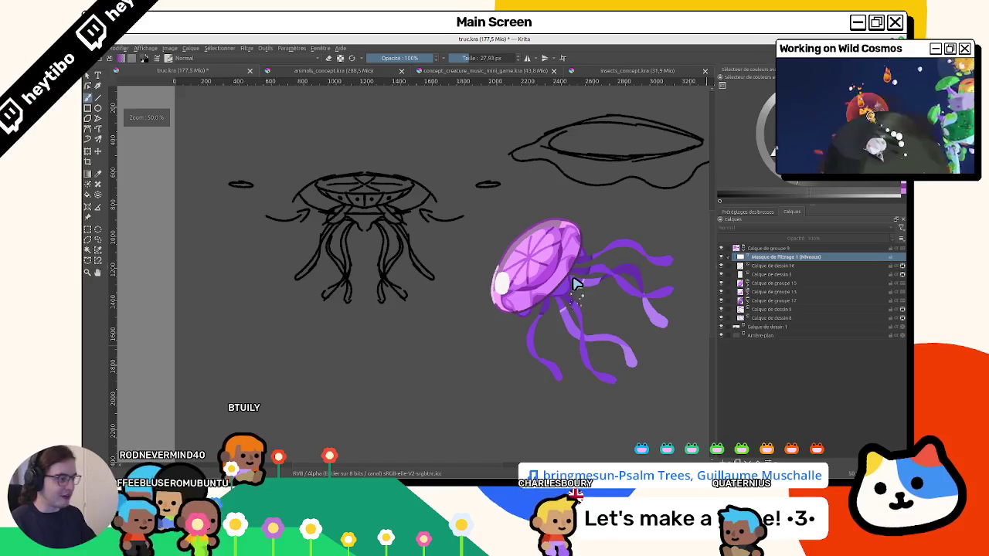
pyautogui.scroll(3, 574, 283)
pyautogui.scroll(-1, 235, 203)
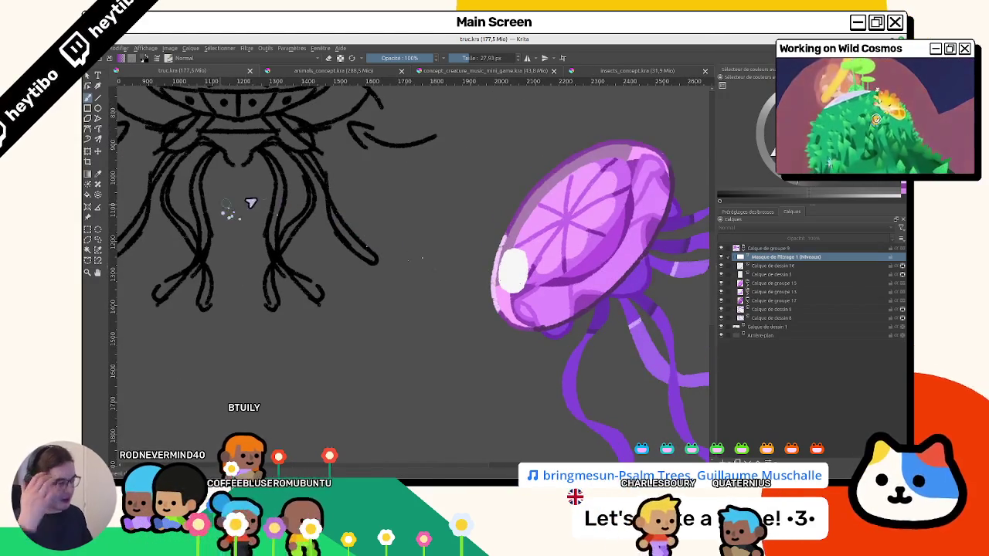
pyautogui.hscroll(2, 250, 205)
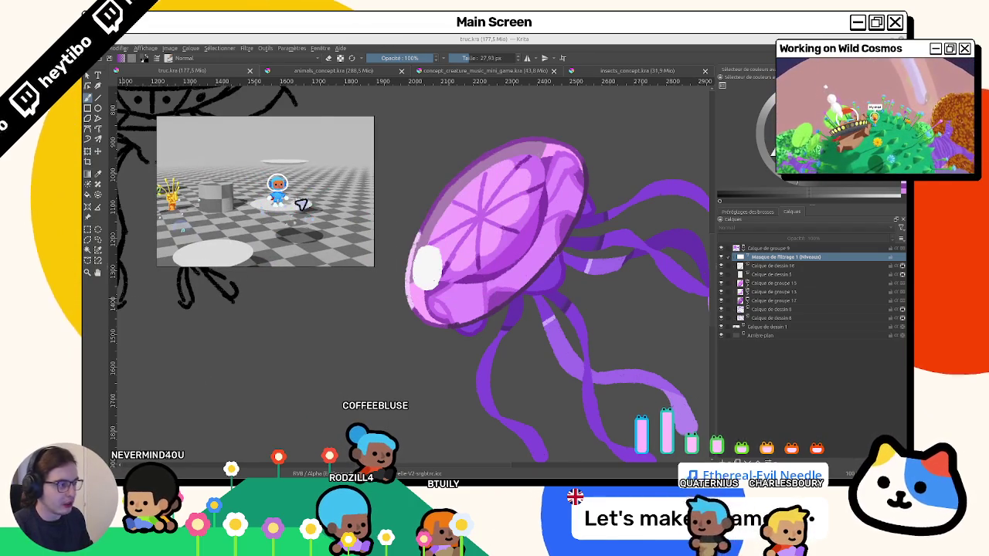
pyautogui.scroll(-2, 534, 235)
pyautogui.scroll(-2, 525, 236)
pyautogui.scroll(1, 522, 236)
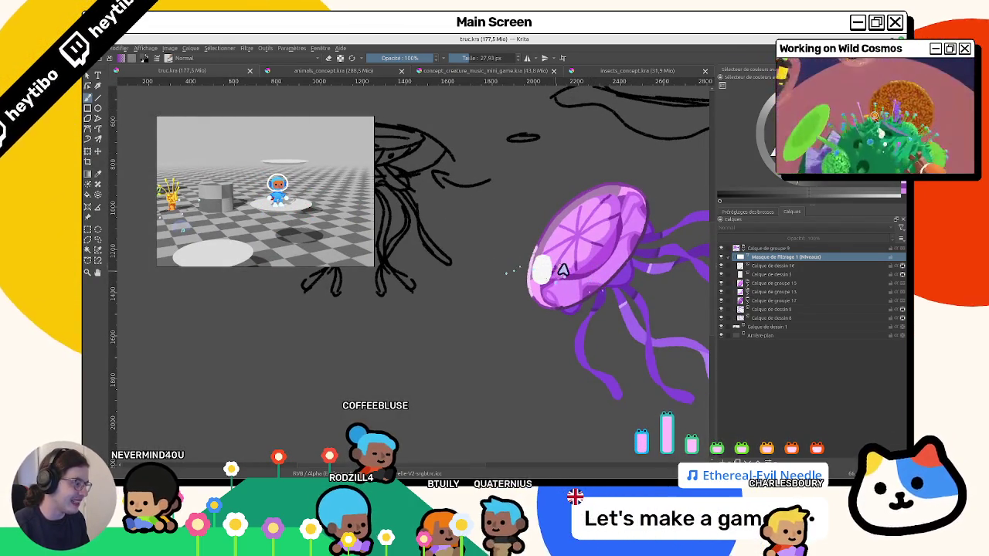
pyautogui.moveTo(535, 261); pyautogui.dragTo(482, 278)
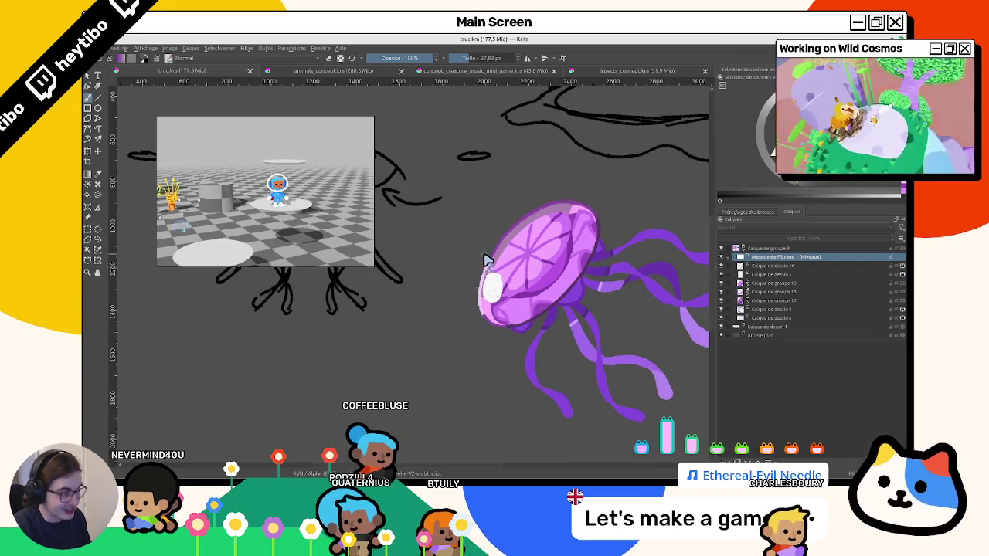
pyautogui.moveTo(467, 267); pyautogui.dragTo(430, 265)
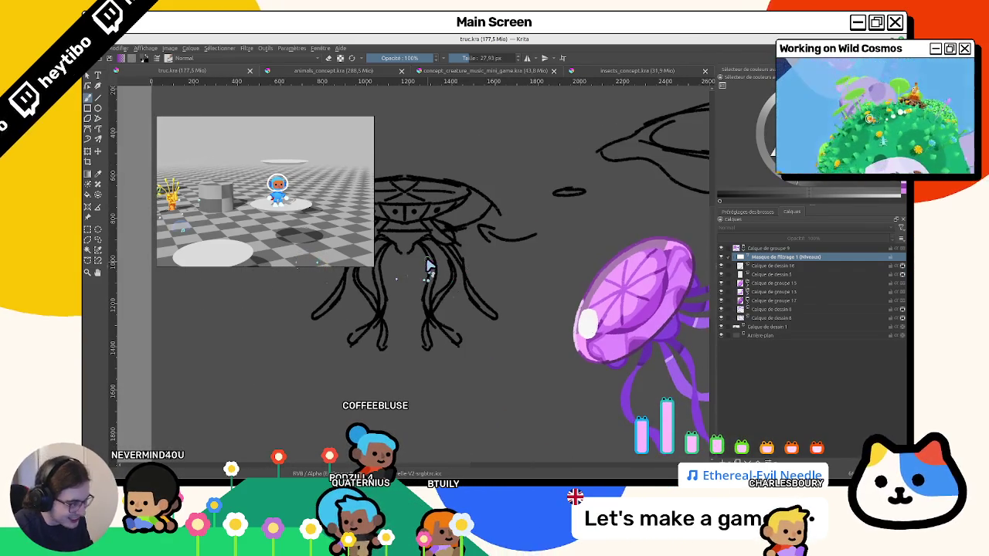
pyautogui.scroll(1, 429, 265)
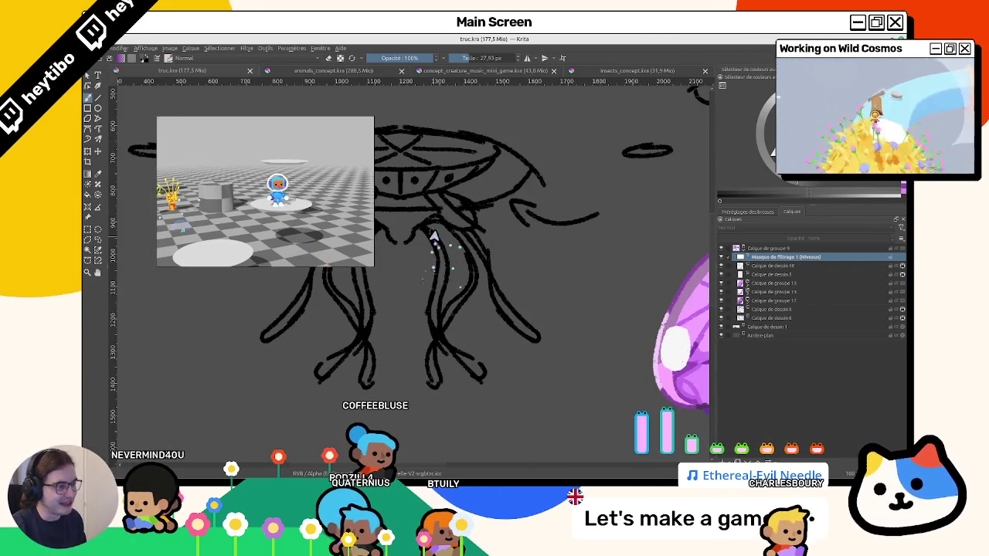
pyautogui.scroll(-2, 434, 235)
pyautogui.scroll(-1, 453, 269)
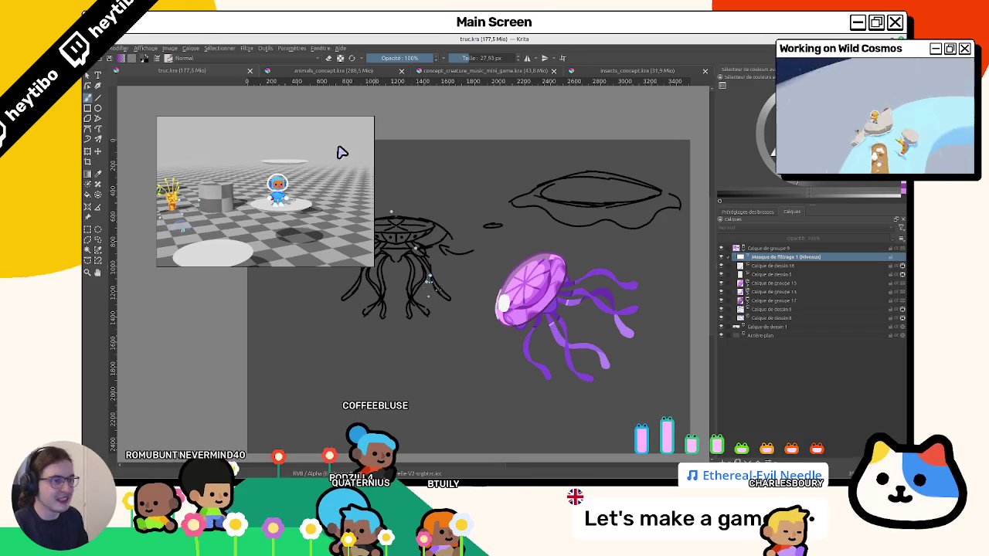
# Shift-drag the brush down to 12 px, zoom in on both jellyfish, and collapse Calque de groupe 9.
pyautogui.moveTo(635, 312); pyautogui.dragTo(649, 280)
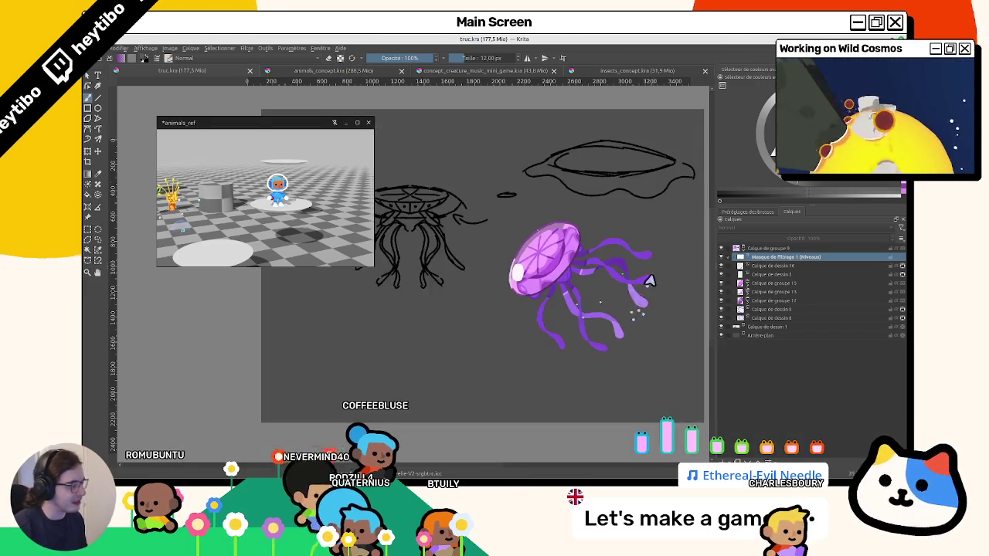
pyautogui.scroll(1, 649, 280)
pyautogui.scroll(1, 641, 276)
pyautogui.moveTo(662, 324)
pyautogui.mouseDown()
pyautogui.moveTo(539, 269)
pyautogui.moveTo(577, 304)
pyautogui.mouseUp()
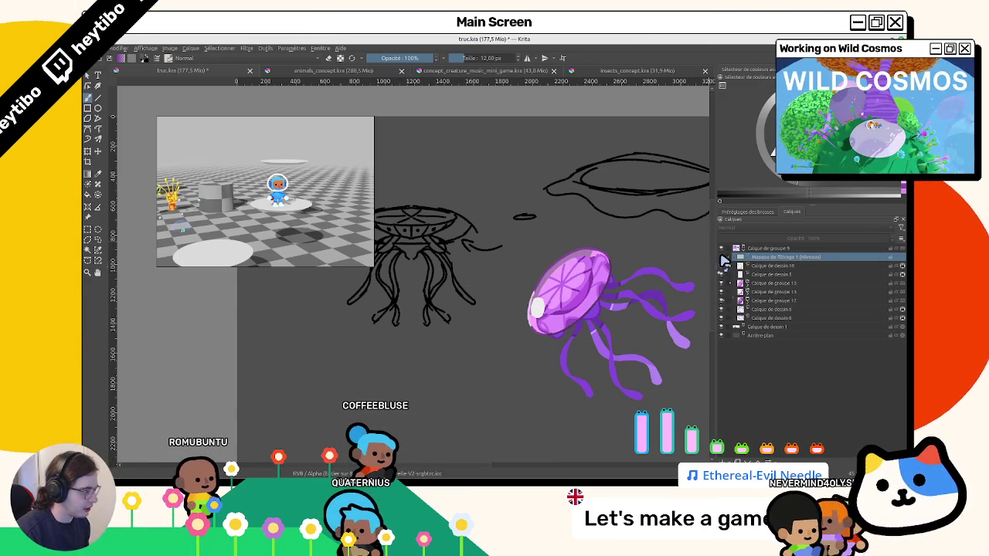
pyautogui.click(742, 248)
# Add and select Calque de dessin 18 above Calque de groupe 9, recentring on the sketch.
pyautogui.press('Insert')
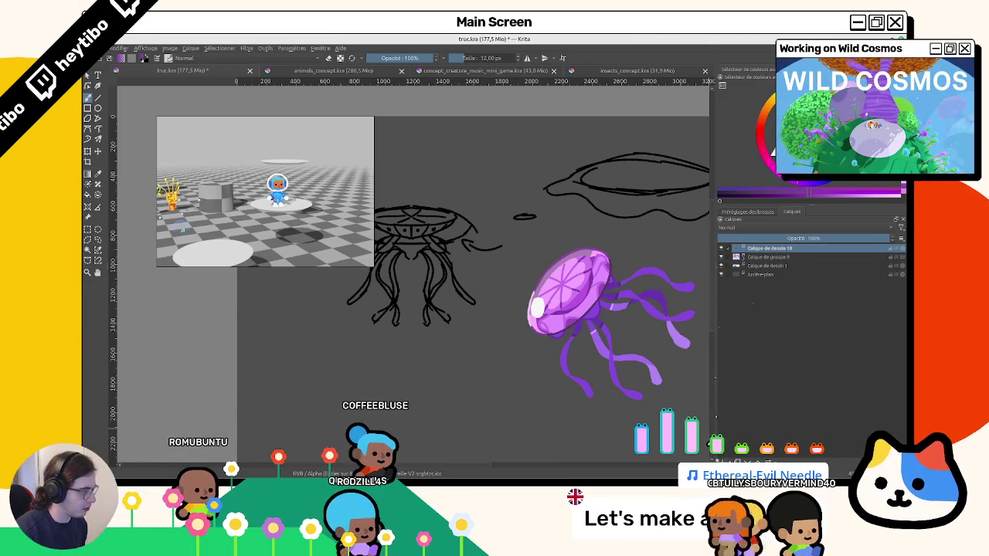
pyautogui.click(721, 257)
pyautogui.click(721, 257)
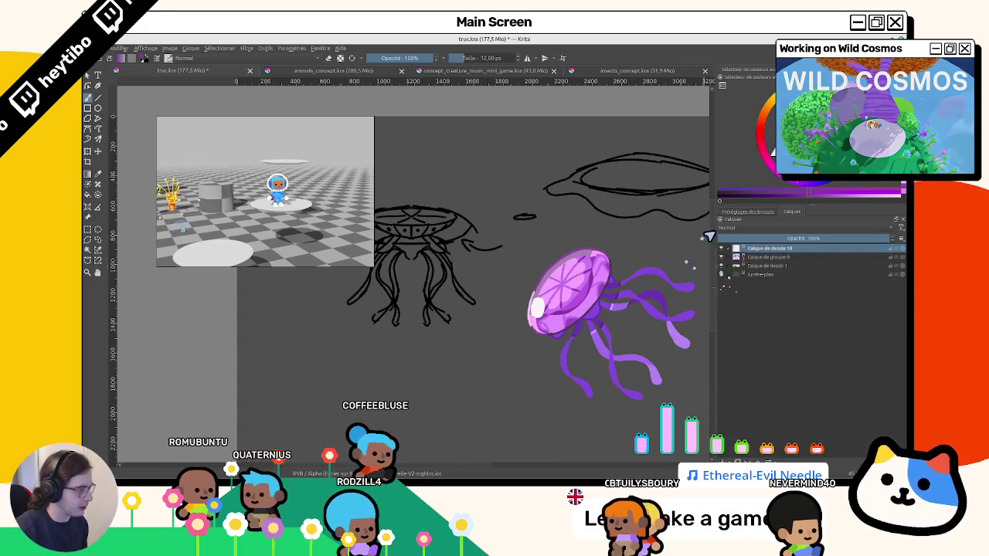
pyautogui.click(726, 257)
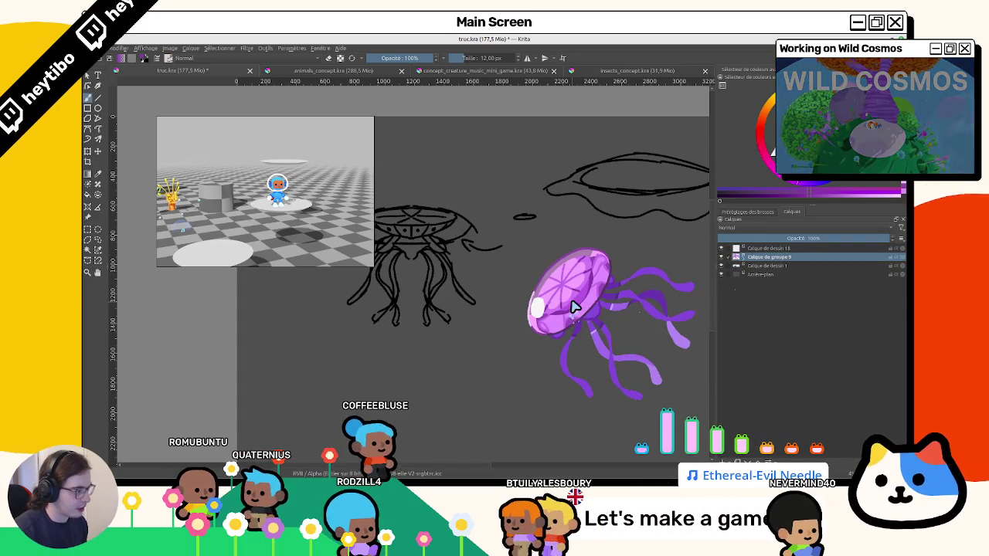
pyautogui.moveTo(573, 307); pyautogui.dragTo(635, 237)
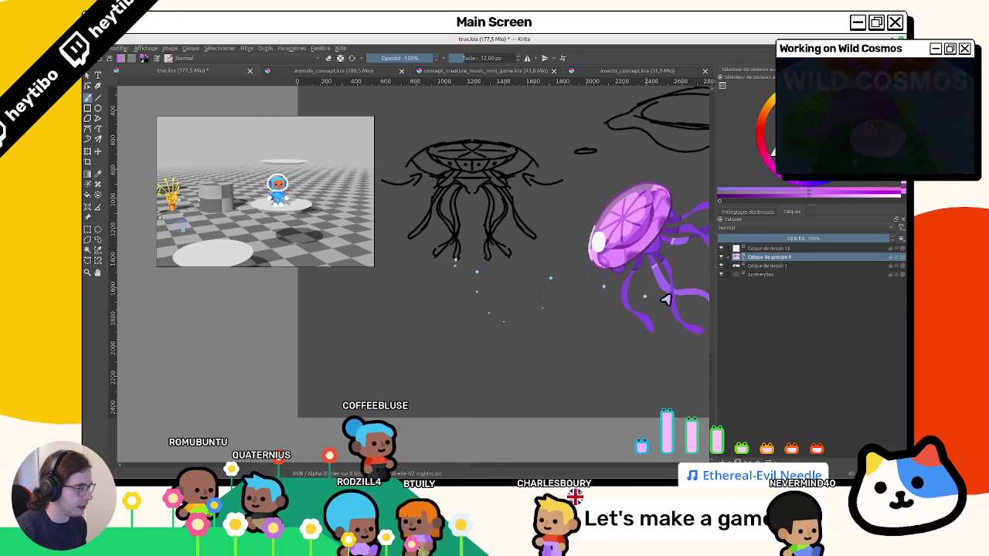
pyautogui.click(769, 248)
pyautogui.moveTo(474, 278); pyautogui.dragTo(493, 316)
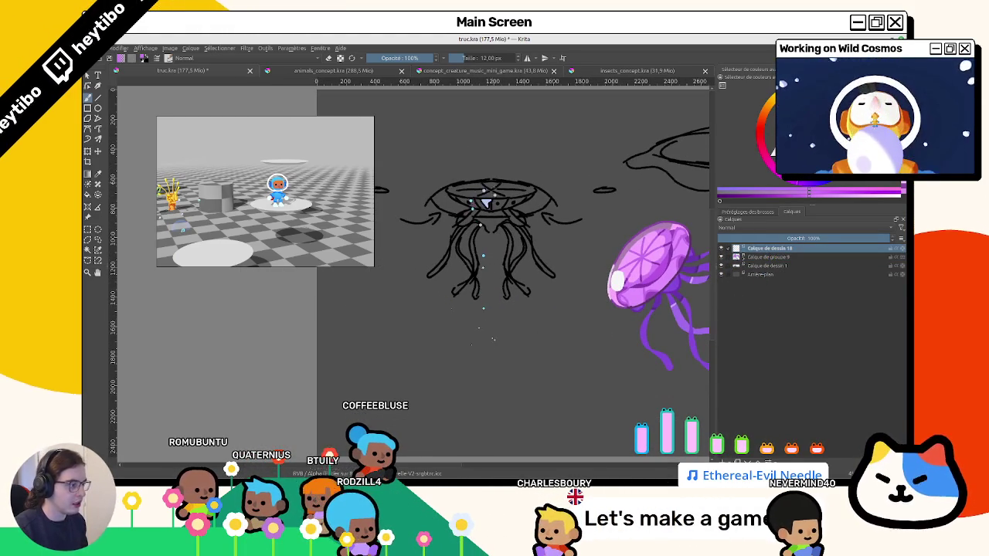
pyautogui.moveTo(479, 214); pyautogui.dragTo(459, 227)
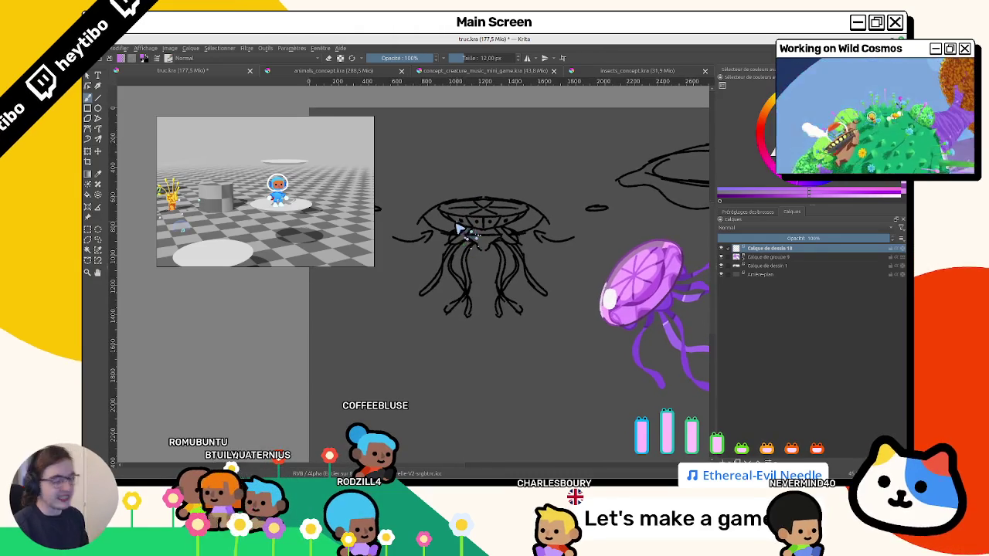
pyautogui.moveTo(446, 222); pyautogui.dragTo(439, 217)
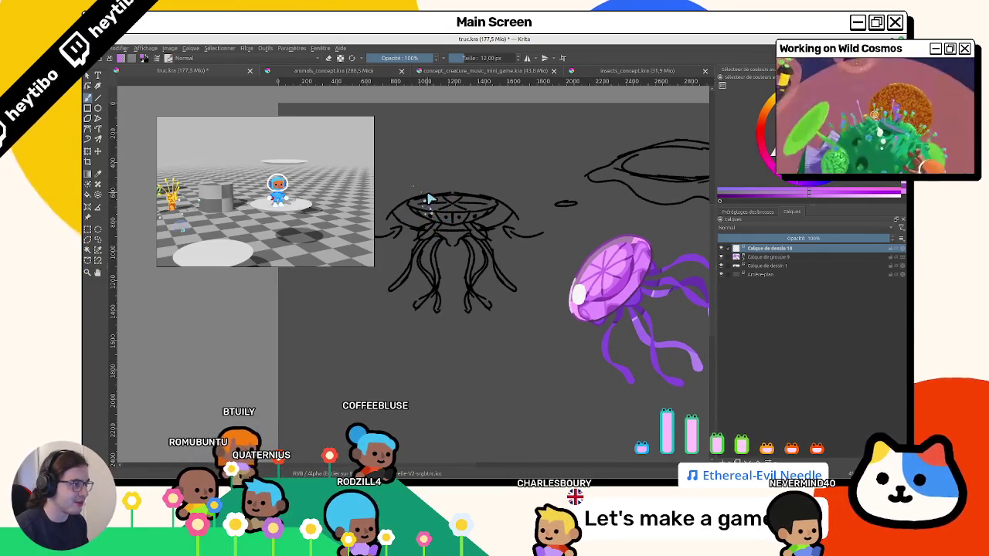
# Browse the other open documents, return to truc.kra, and sketch a purple curve below the sketch.
pyautogui.hotkey('ctrl', 'Tab')
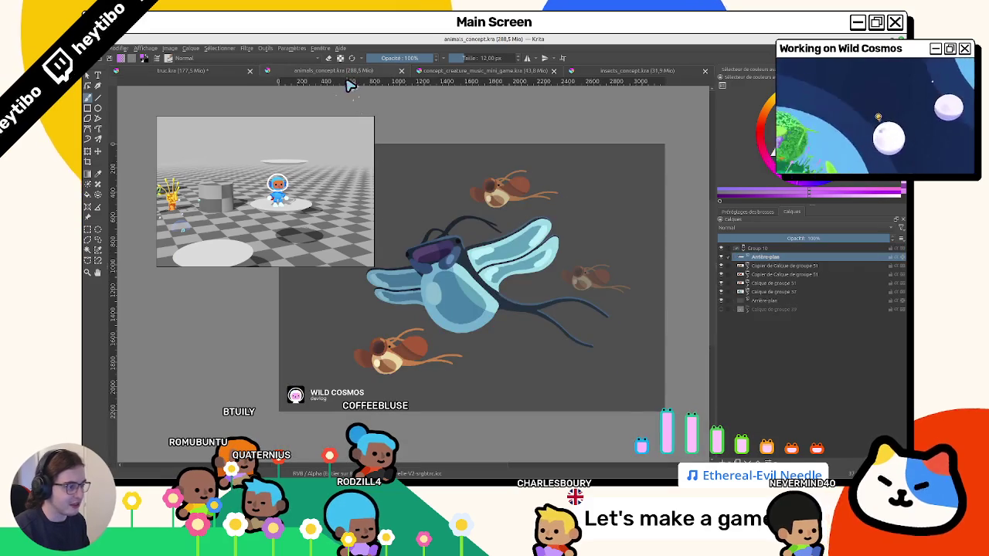
pyautogui.click(446, 78)
pyautogui.click(645, 74)
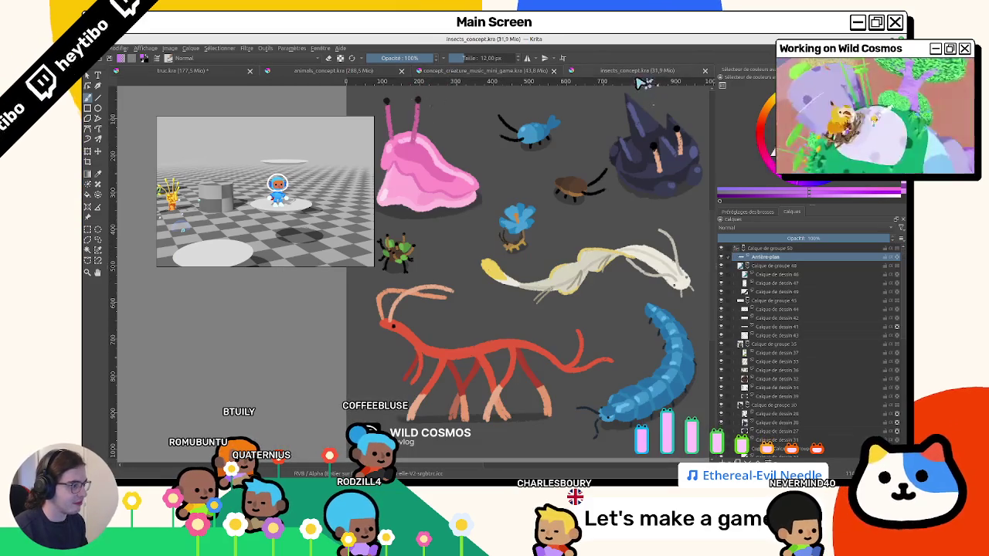
pyautogui.click(218, 74)
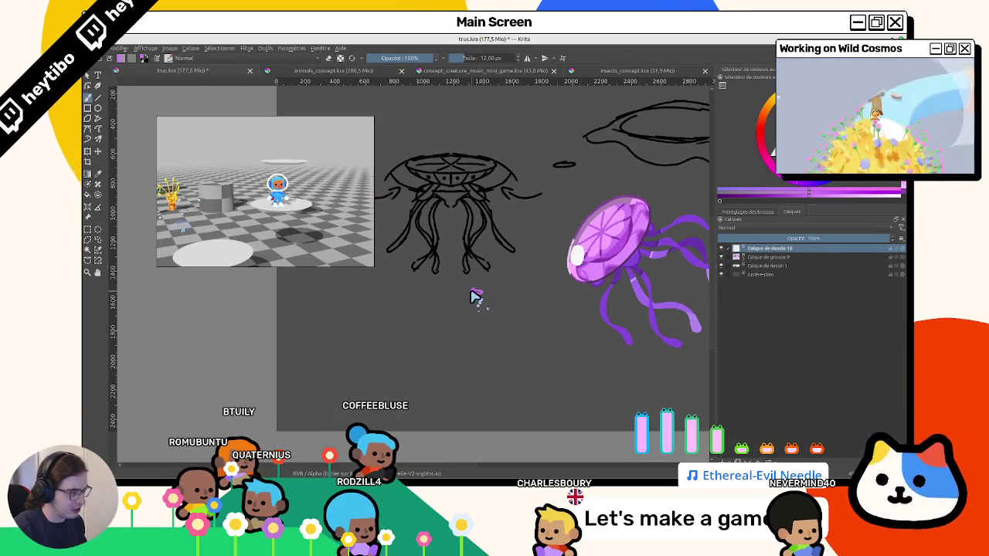
pyautogui.moveTo(430, 300)
pyautogui.mouseDown()
pyautogui.moveTo(427, 321)
pyautogui.moveTo(527, 325)
pyautogui.moveTo(506, 313)
pyautogui.mouseUp()
pyautogui.hotkey('ctrl', 'z')
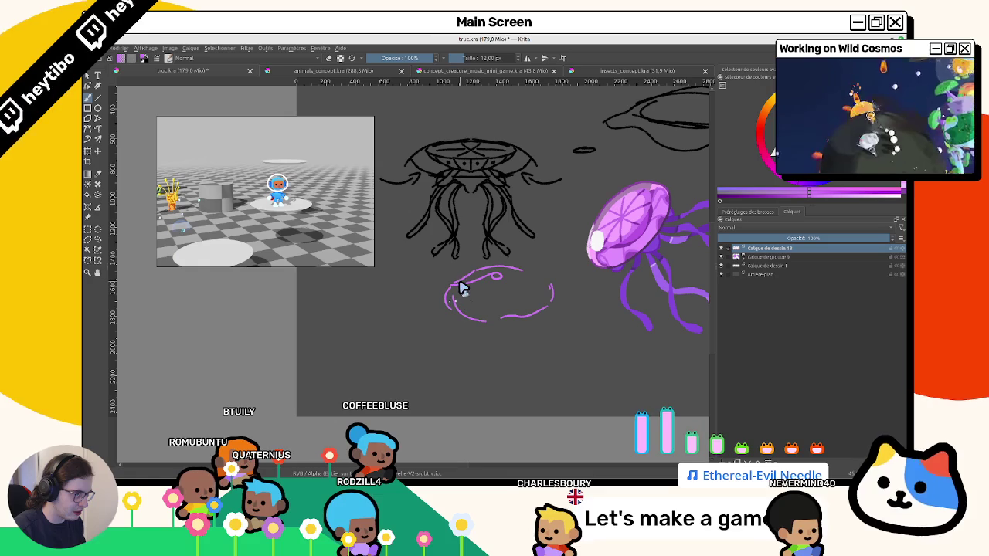
# Undo the earlier purple strokes and draw a loose purple ellipse beneath the black sketch.
pyautogui.hotkey('ctrl', 'z')
pyautogui.hotkey('ctrl', 'z')
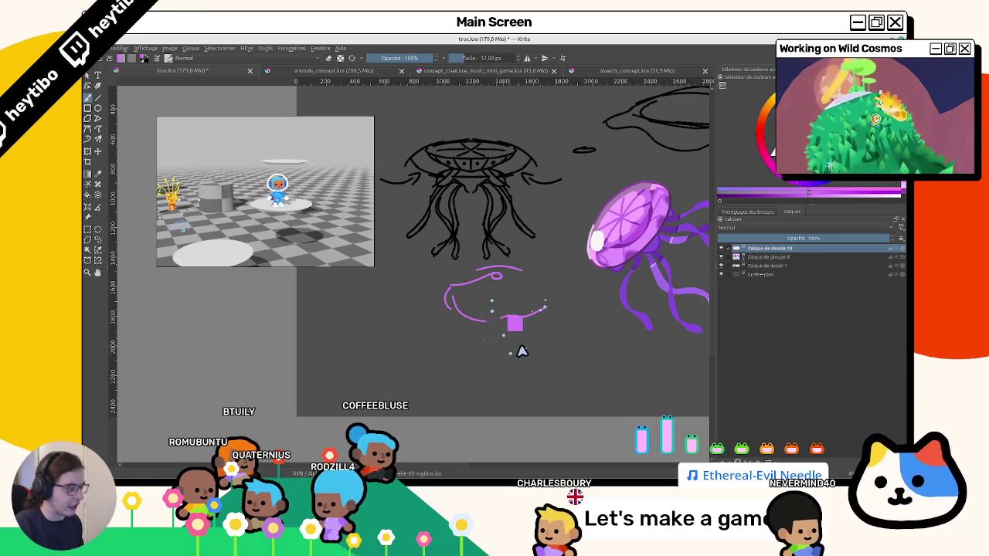
pyautogui.hotkey('ctrl', 'z')
pyautogui.moveTo(518, 348); pyautogui.dragTo(620, 254)
pyautogui.press('5')
pyautogui.hotkey('ctrl', 'z')
pyautogui.moveTo(494, 275)
pyautogui.mouseDown()
pyautogui.moveTo(499, 309)
pyautogui.moveTo(512, 284)
pyautogui.moveTo(535, 279)
pyautogui.moveTo(524, 246)
pyautogui.mouseUp()
pyautogui.hotkey('ctrl', 'z')
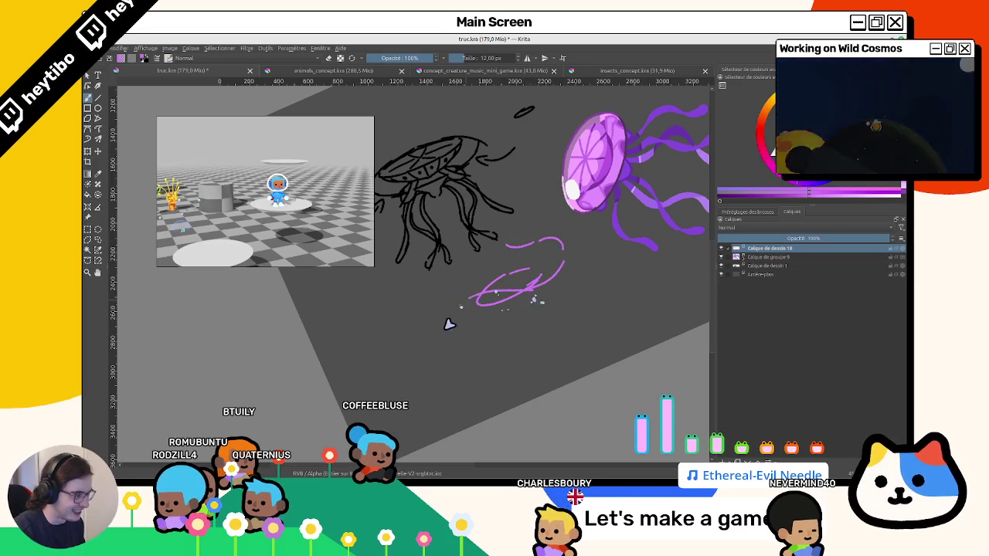
# Add a curved stroke to the purple bell and recentre the sketch in view.
pyautogui.moveTo(455, 272)
pyautogui.mouseDown()
pyautogui.moveTo(458, 300)
pyautogui.moveTo(497, 251)
pyautogui.mouseUp()
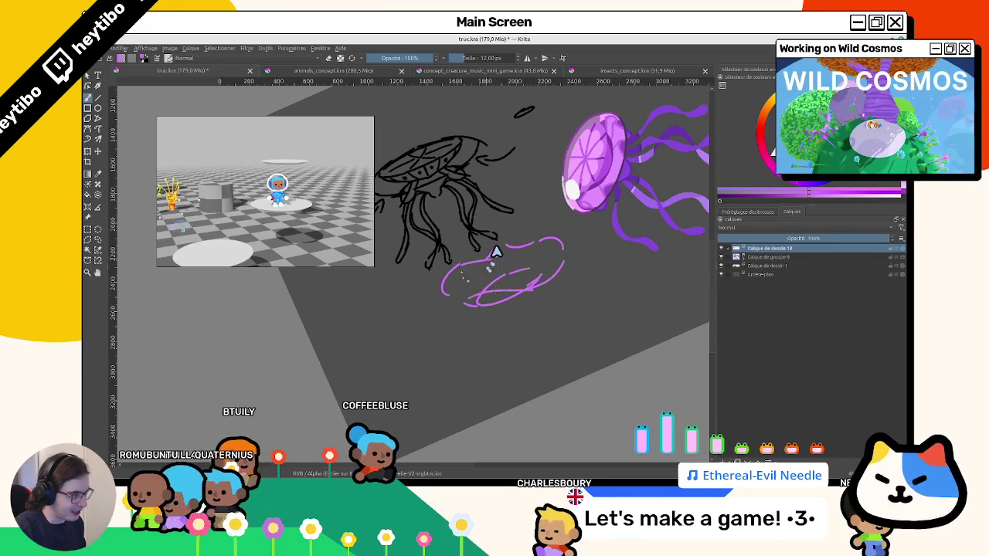
pyautogui.scroll(1, 537, 244)
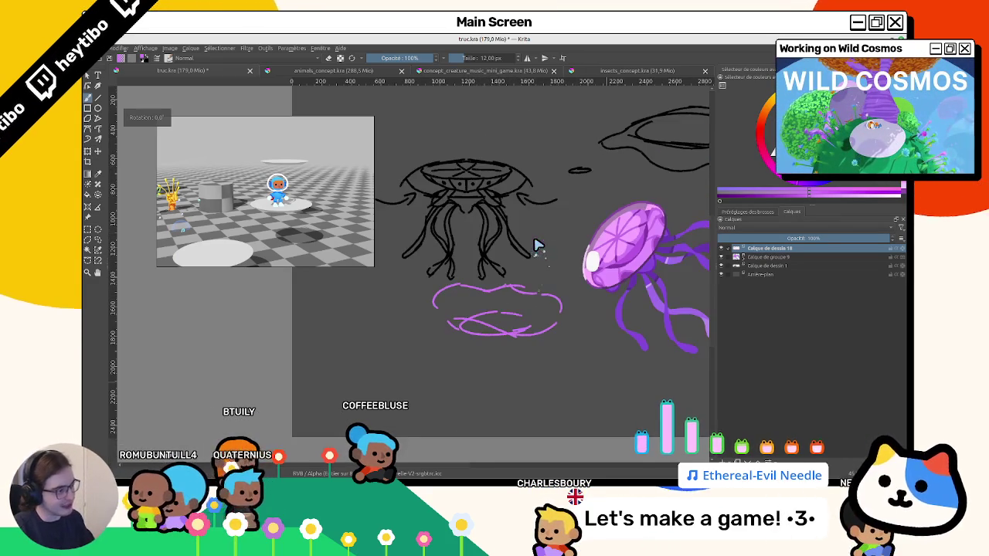
pyautogui.scroll(3, 483, 357)
pyautogui.moveTo(645, 230); pyautogui.dragTo(426, 287)
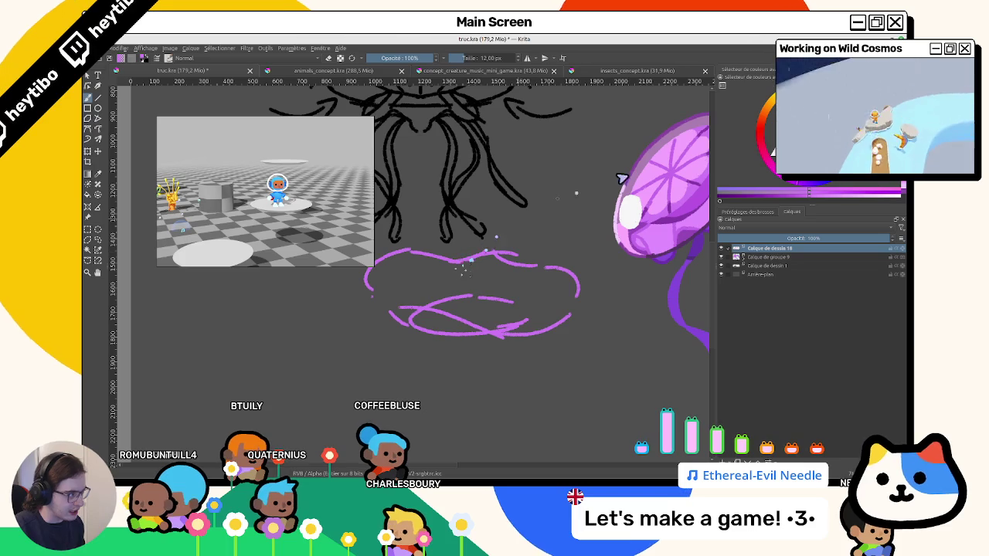
pyautogui.moveTo(587, 144); pyautogui.dragTo(429, 307)
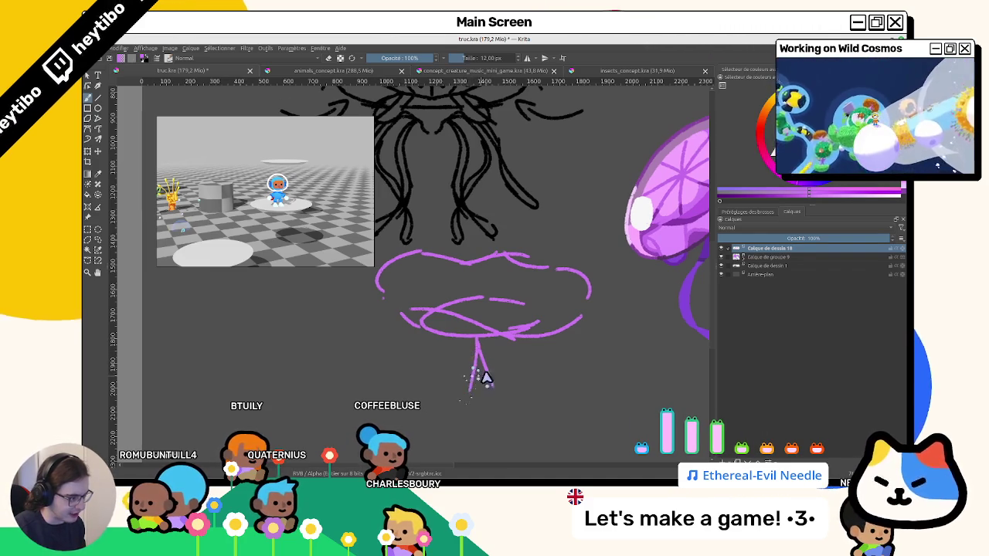
# Try a short stroke below the purple bell while zooming in and out.
pyautogui.scroll(-1, 431, 319)
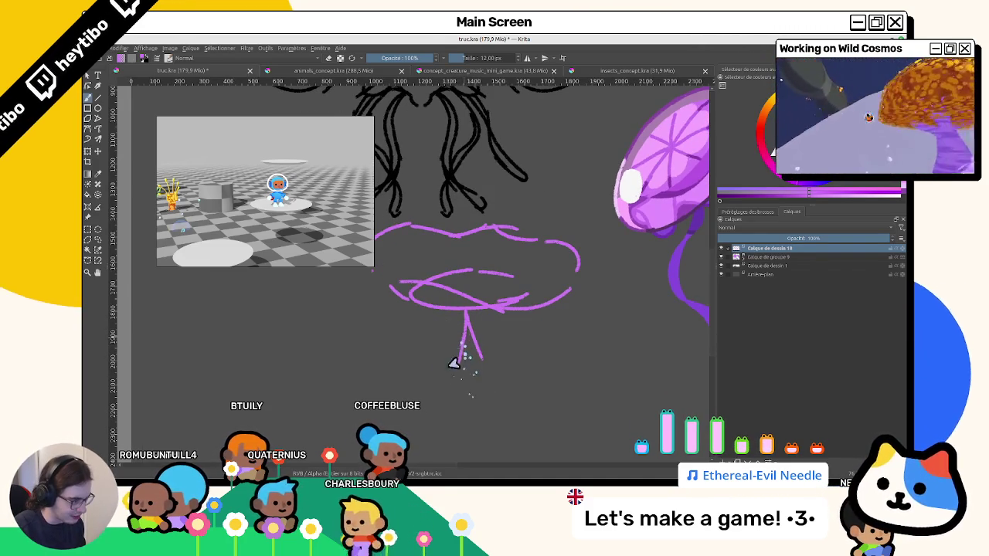
pyautogui.moveTo(454, 362); pyautogui.dragTo(467, 325)
pyautogui.scroll(2, 477, 345)
pyautogui.scroll(-3, 494, 369)
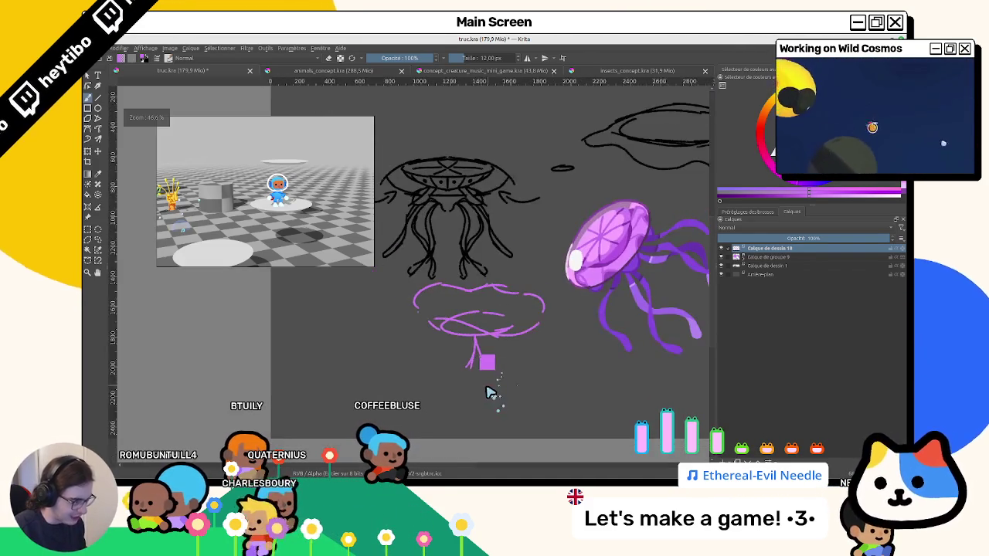
pyautogui.scroll(4, 495, 368)
pyautogui.scroll(-3, 494, 348)
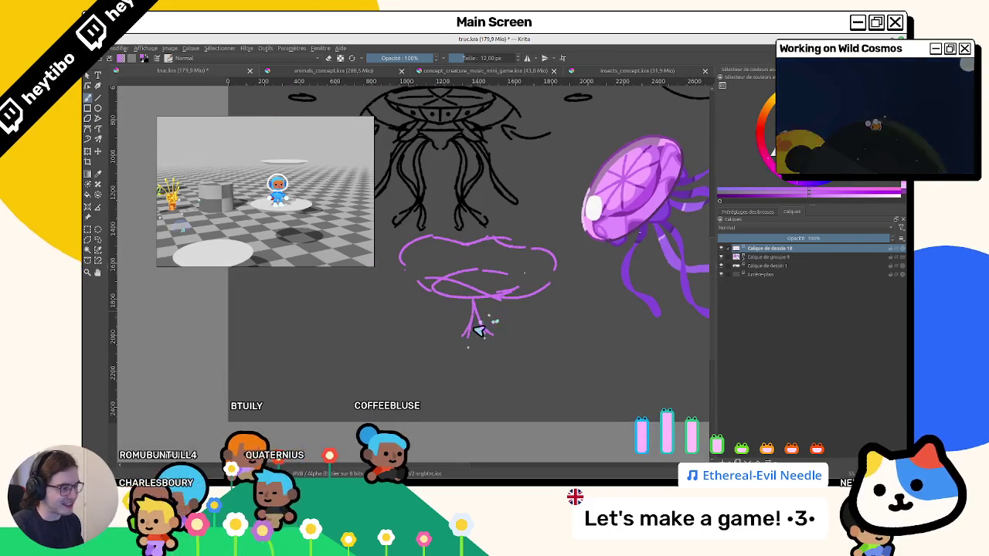
pyautogui.scroll(2, 477, 324)
# Undo the stem strokes, then draw a smaller inner ellipse and a hanging tentacle line.
pyautogui.hotkey('ctrl', 'z')
pyautogui.moveTo(479, 335); pyautogui.dragTo(474, 316)
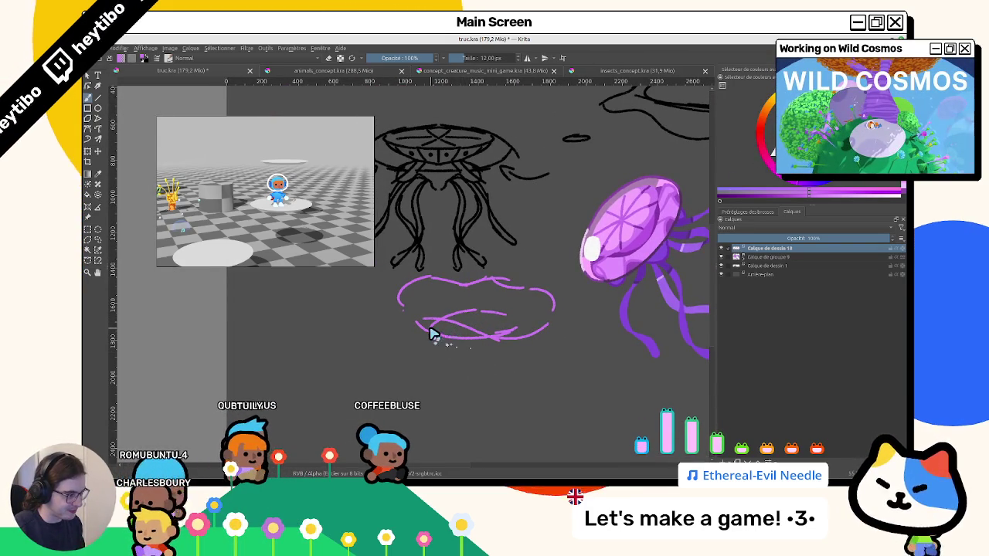
pyautogui.moveTo(441, 342); pyautogui.dragTo(471, 384)
pyautogui.moveTo(439, 347)
pyautogui.mouseDown()
pyautogui.moveTo(470, 376)
pyautogui.moveTo(503, 337)
pyautogui.moveTo(525, 236)
pyautogui.mouseUp()
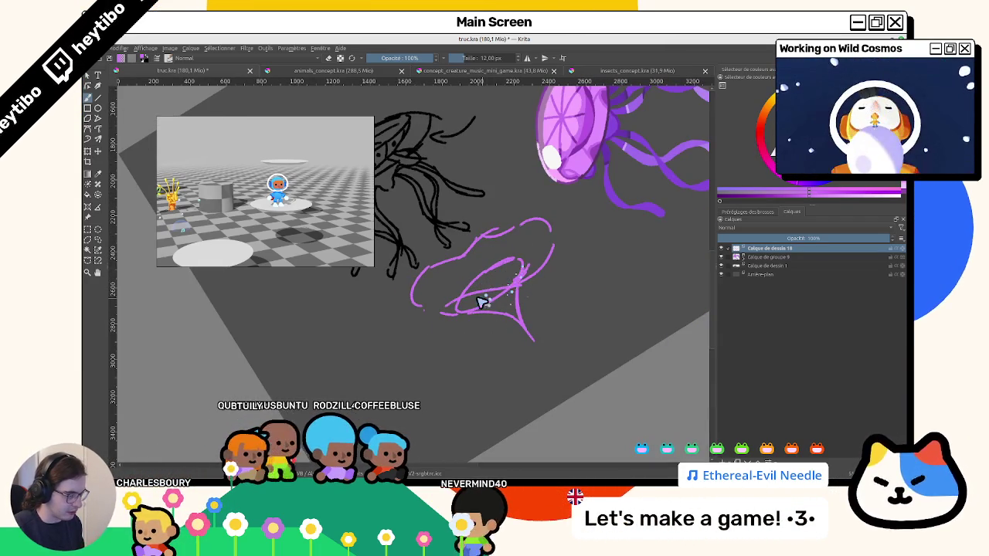
# Transform the purple stroke, then add an arc stroke across the purple bell.
pyautogui.press('5')
pyautogui.click(88, 151)
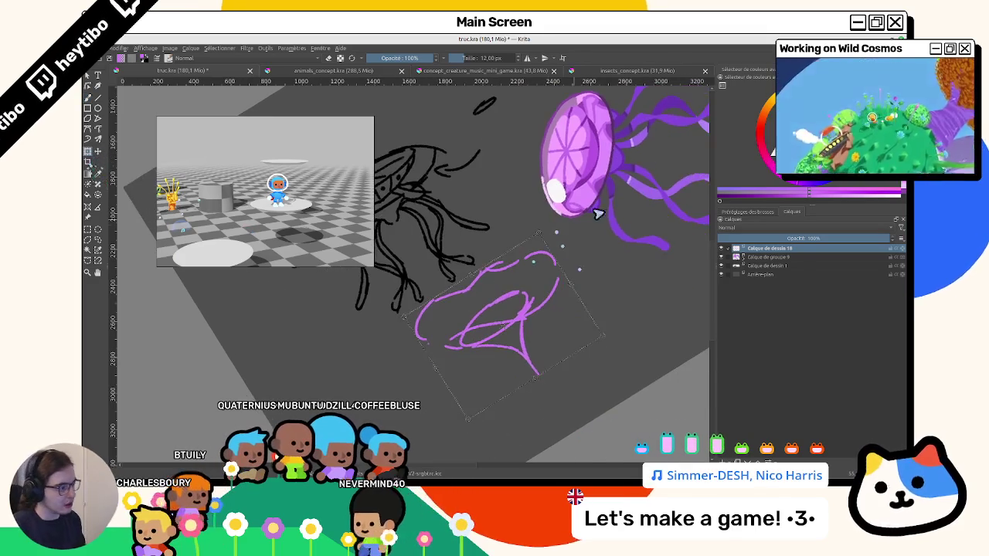
pyautogui.press('b')
pyautogui.scroll(2, 513, 304)
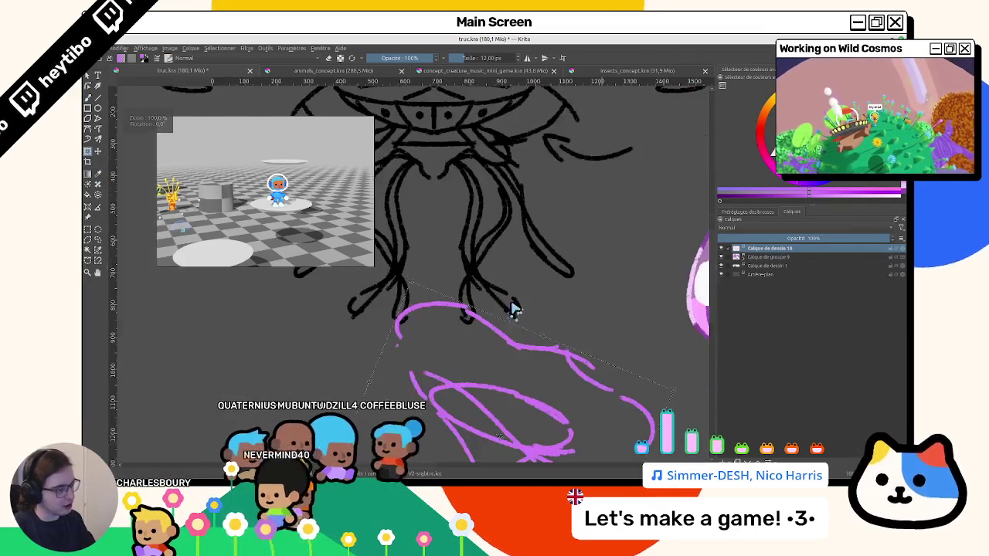
pyautogui.scroll(1, 409, 275)
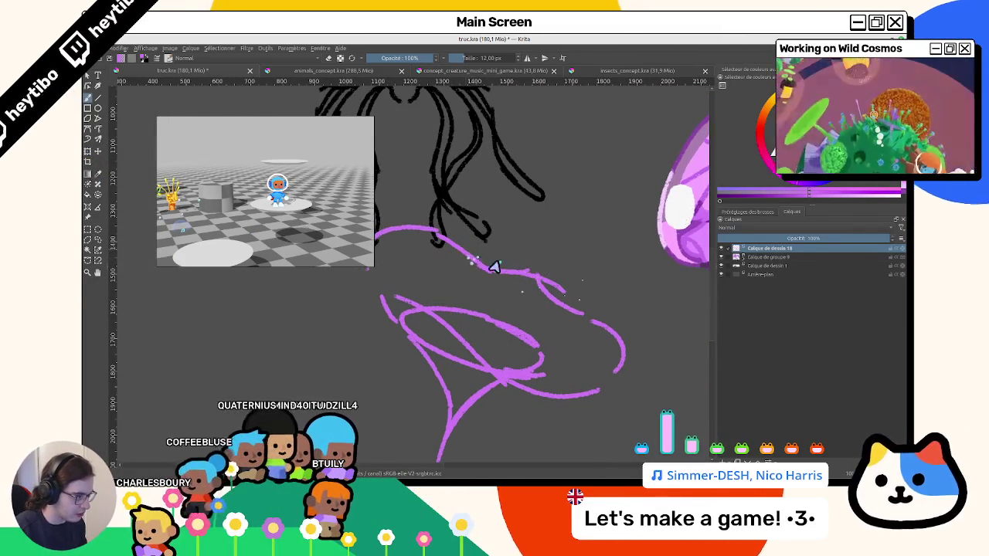
pyautogui.moveTo(503, 268)
pyautogui.mouseDown()
pyautogui.moveTo(521, 254)
pyautogui.moveTo(572, 292)
pyautogui.mouseUp()
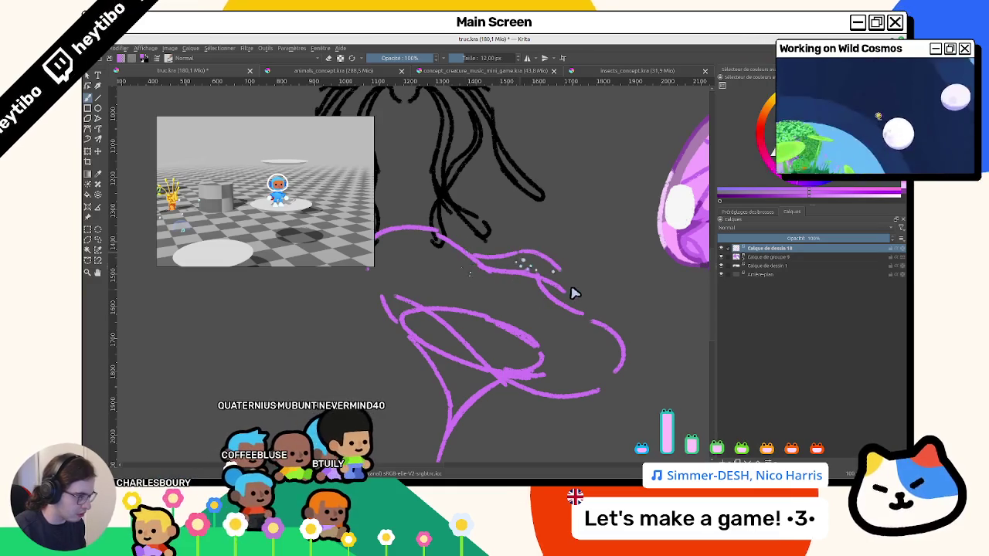
pyautogui.scroll(-3, 602, 338)
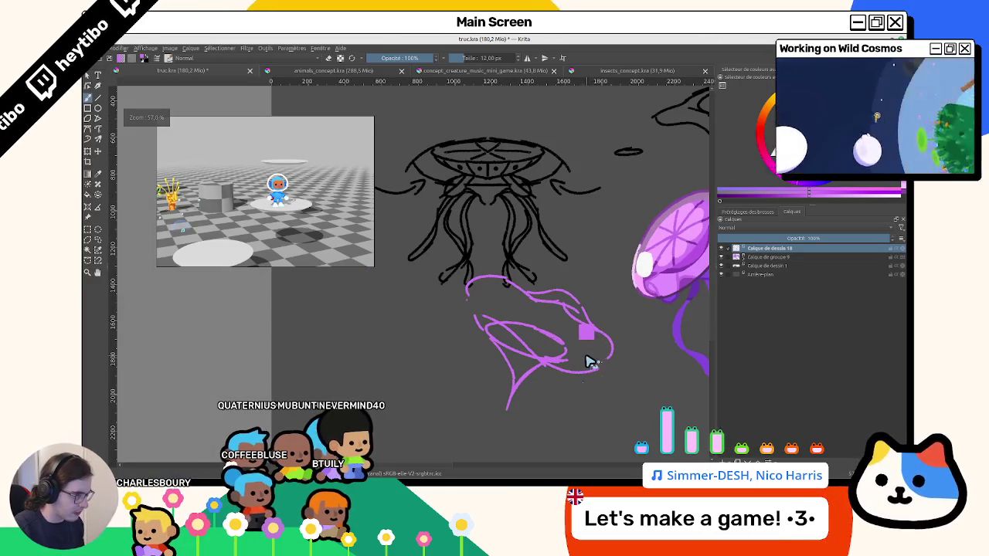
pyautogui.scroll(3, 584, 363)
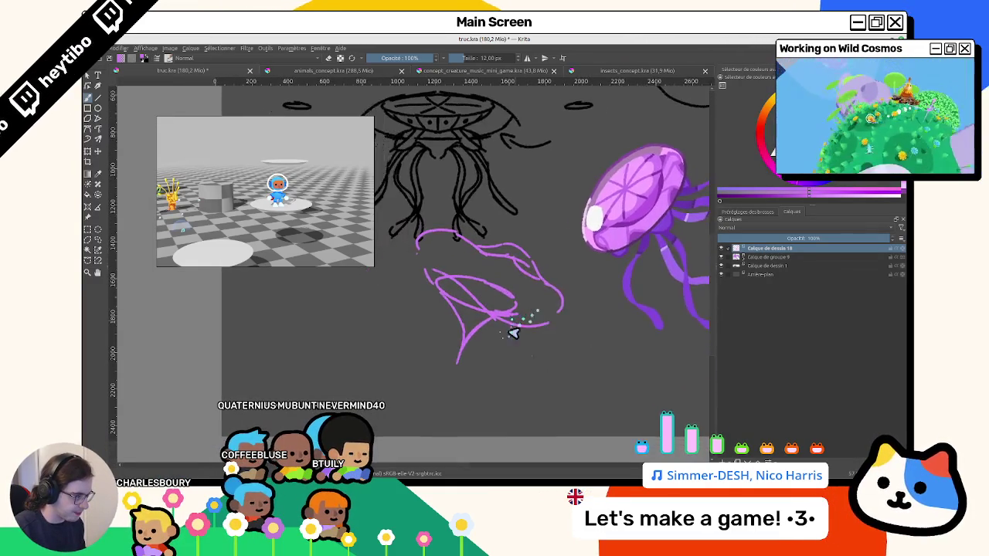
pyautogui.hscroll(-2, 463, 303)
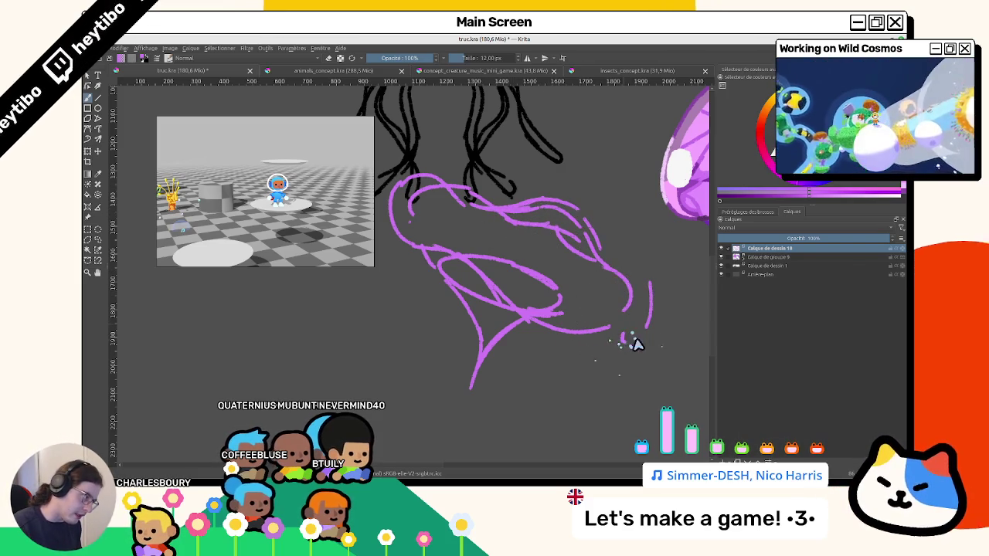
pyautogui.moveTo(543, 292); pyautogui.dragTo(556, 327)
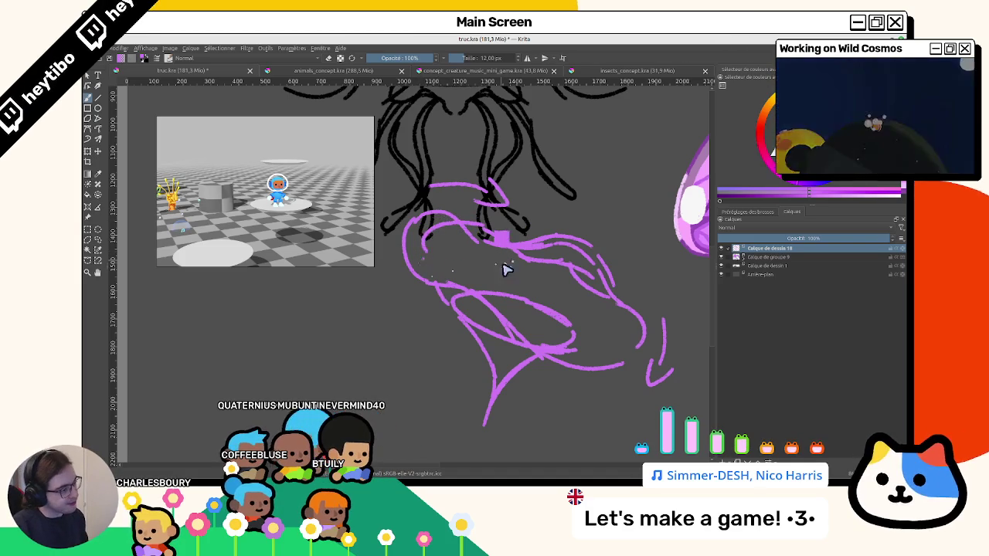
# Try a curved stroke left of the purple sketch, then undo it.
pyautogui.scroll(-3, 502, 269)
pyautogui.scroll(3, 508, 298)
pyautogui.scroll(-3, 497, 335)
pyautogui.scroll(-1, 497, 378)
pyautogui.scroll(3, 495, 376)
pyautogui.scroll(-1, 510, 337)
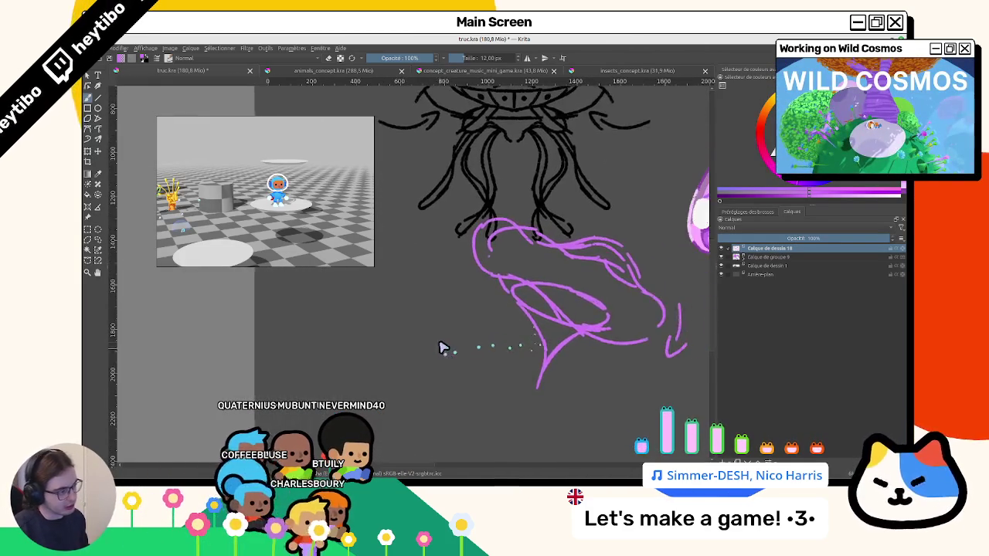
pyautogui.scroll(1, 442, 348)
pyautogui.scroll(-1, 429, 347)
pyautogui.moveTo(381, 387)
pyautogui.mouseDown()
pyautogui.moveTo(402, 324)
pyautogui.moveTo(473, 355)
pyautogui.mouseUp()
pyautogui.hotkey('ctrl', 'z')
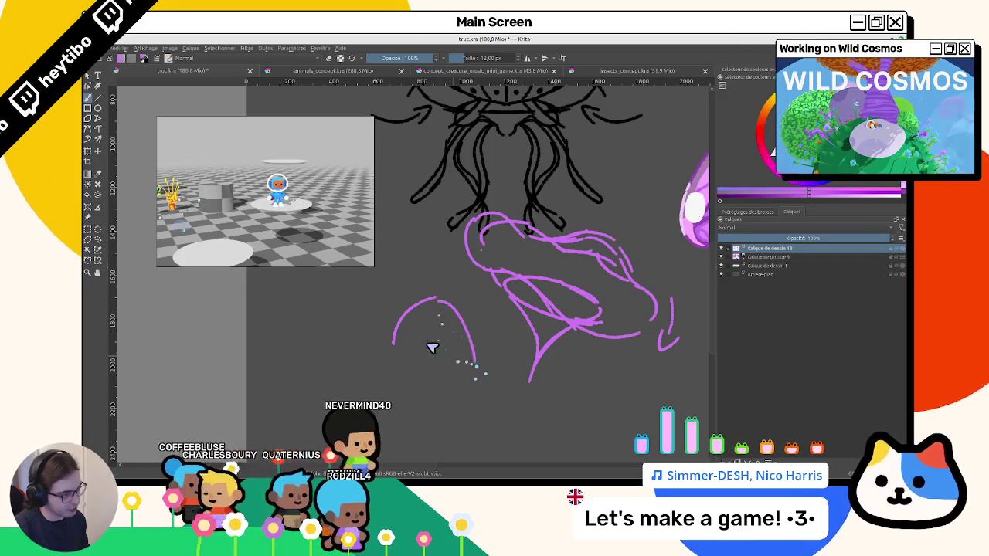
# Draw a small arched figure left of the main bell with a curve running down from its top.
pyautogui.hotkey('ctrl', 'z')
pyautogui.moveTo(386, 372); pyautogui.dragTo(462, 402)
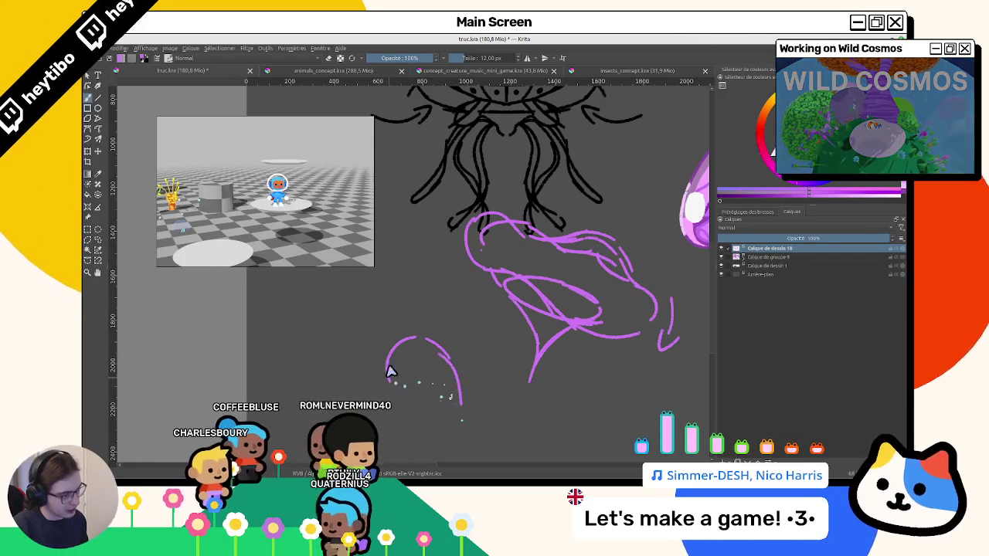
pyautogui.hotkey('ctrl', 'z')
pyautogui.moveTo(386, 385); pyautogui.dragTo(450, 357)
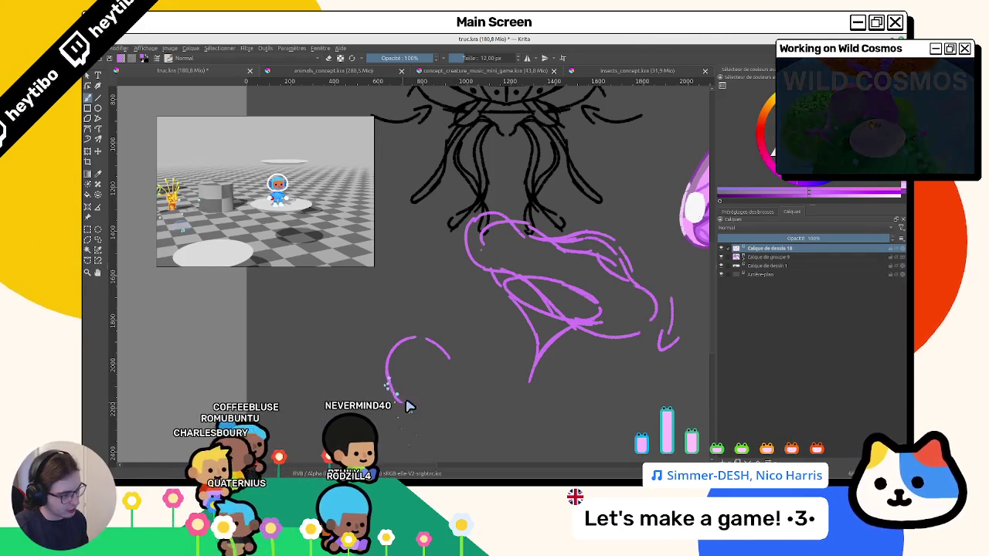
pyautogui.moveTo(387, 383); pyautogui.dragTo(450, 386)
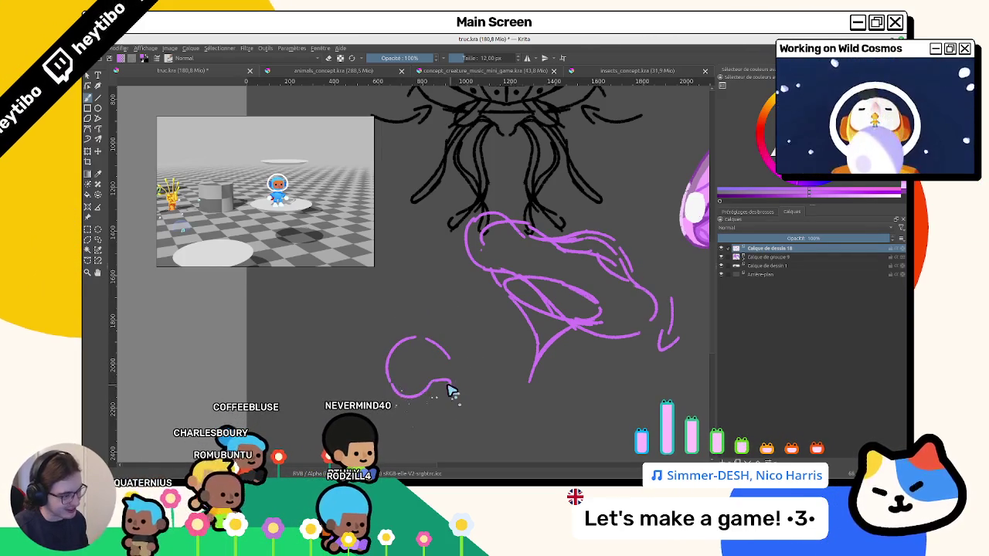
pyautogui.hotkey('ctrl', 'z')
pyautogui.hotkey('ctrl', 'z')
pyautogui.moveTo(417, 337); pyautogui.dragTo(421, 431)
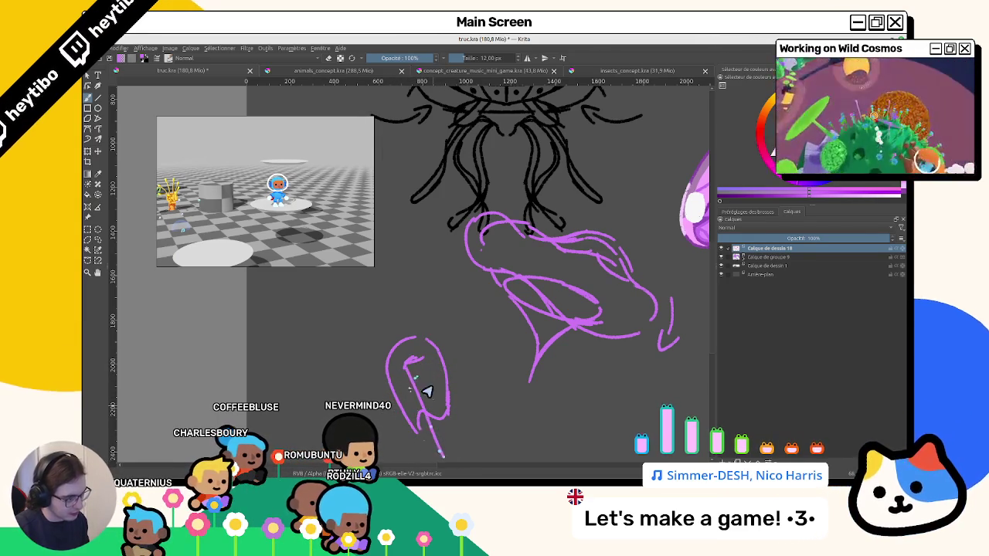
# Rotate and zoom out the view, then rectangle-select the small purple figure.
pyautogui.moveTo(486, 371); pyautogui.dragTo(478, 305)
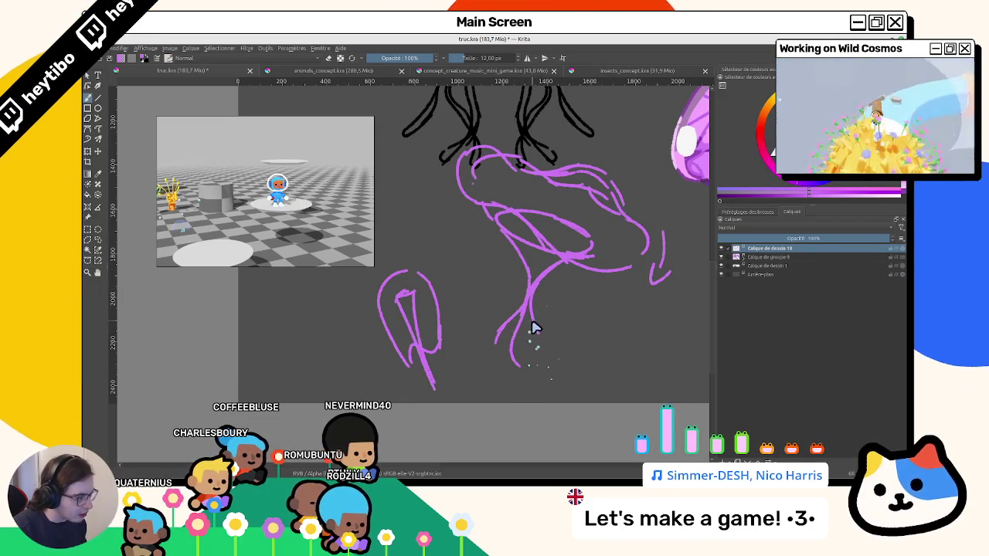
pyautogui.moveTo(503, 395)
pyautogui.mouseDown()
pyautogui.moveTo(556, 247)
pyautogui.moveTo(492, 208)
pyautogui.mouseUp()
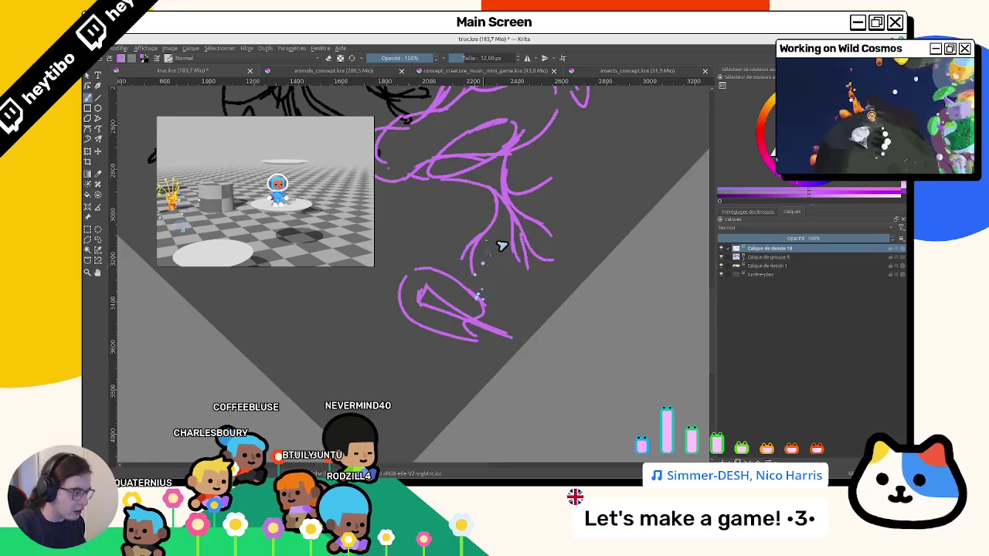
pyautogui.moveTo(501, 246); pyautogui.dragTo(543, 359)
pyautogui.moveTo(547, 323)
pyautogui.mouseDown()
pyautogui.moveTo(541, 371)
pyautogui.moveTo(627, 280)
pyautogui.moveTo(541, 213)
pyautogui.moveTo(126, 244)
pyautogui.mouseUp()
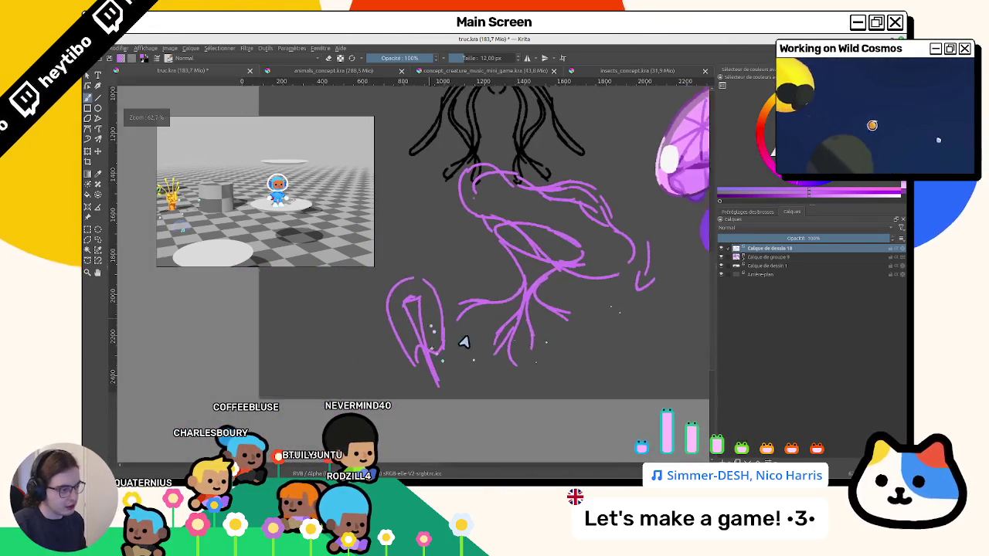
pyautogui.moveTo(408, 272); pyautogui.dragTo(512, 375)
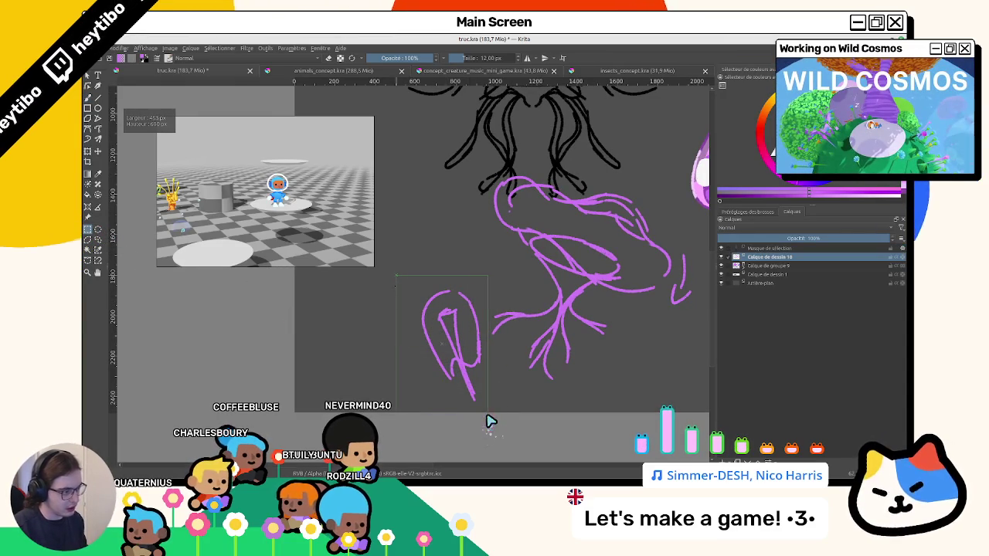
# Clear the selection around the small figure and extend its purple tentacle stroke downward.
pyautogui.moveTo(409, 339); pyautogui.dragTo(487, 265)
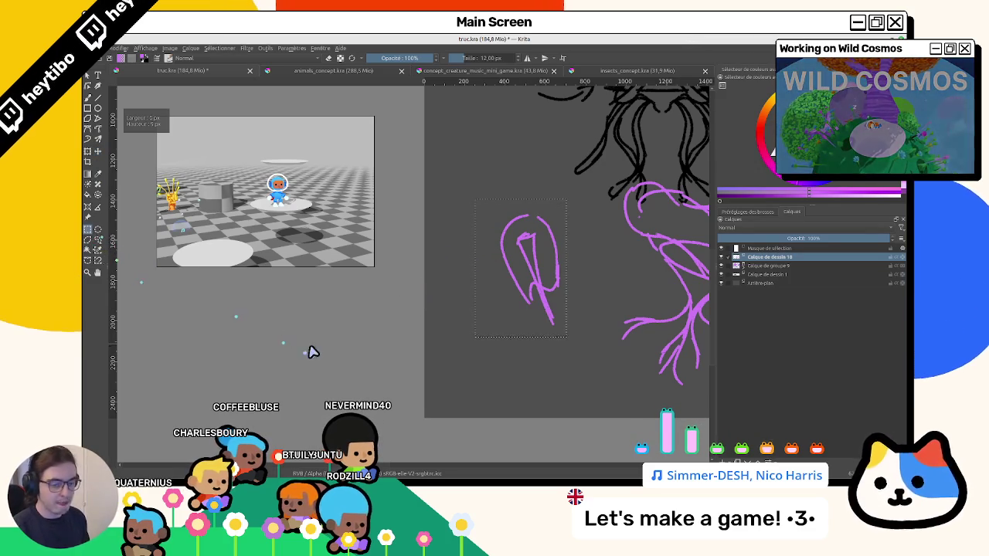
pyautogui.press('b')
pyautogui.hotkey('ctrl', 'shift', 'a')
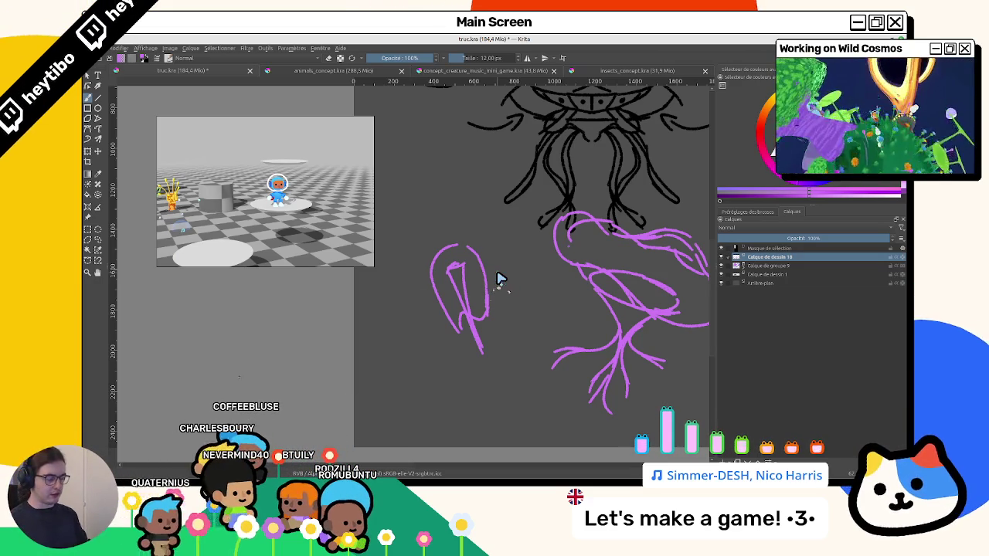
pyautogui.moveTo(412, 270); pyautogui.dragTo(507, 270)
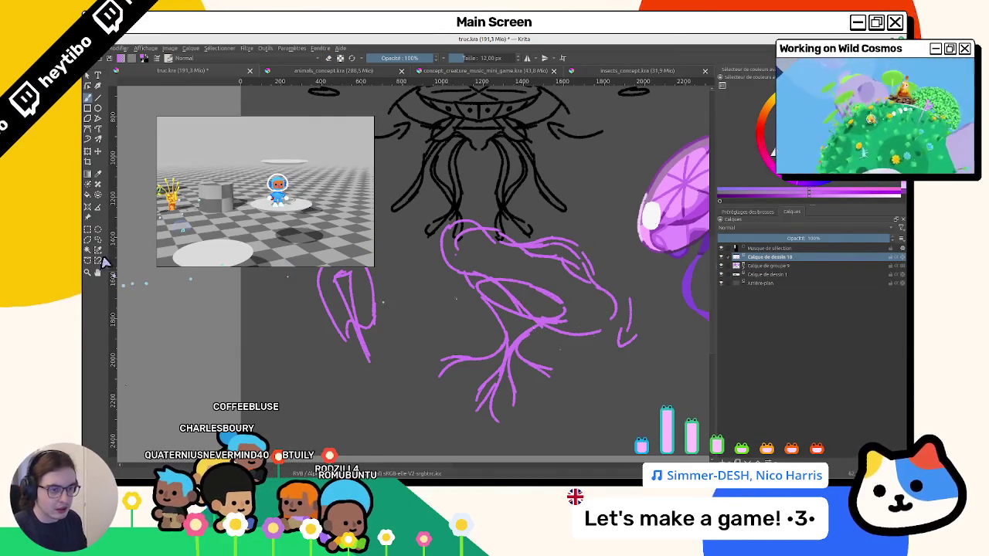
pyautogui.click(198, 335)
pyautogui.press('b')
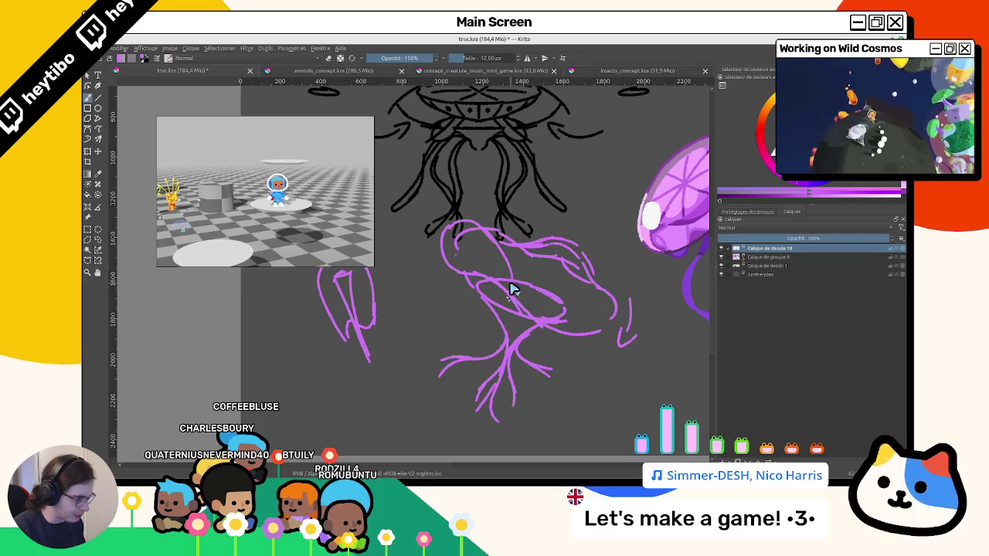
pyautogui.moveTo(510, 288); pyautogui.dragTo(374, 325)
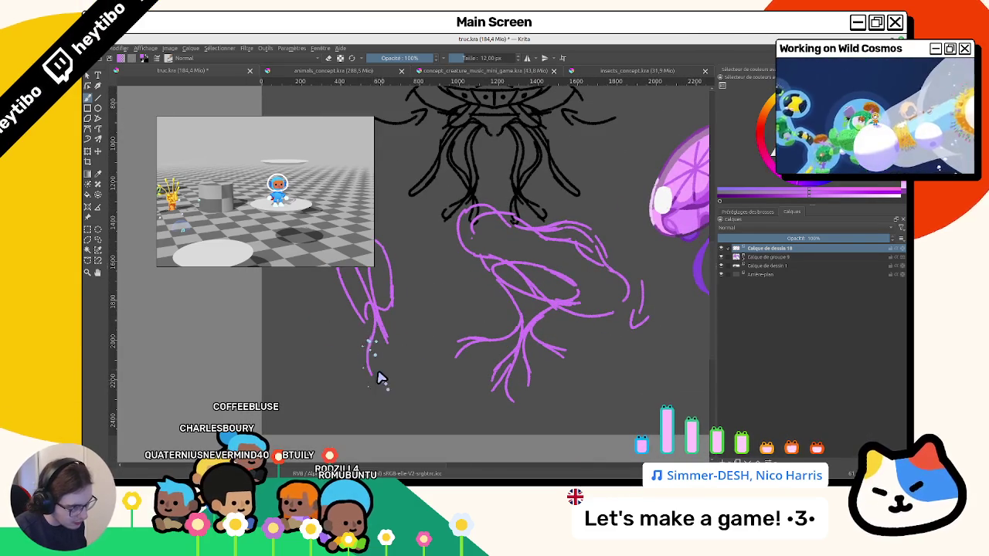
pyautogui.moveTo(377, 317); pyautogui.dragTo(386, 379)
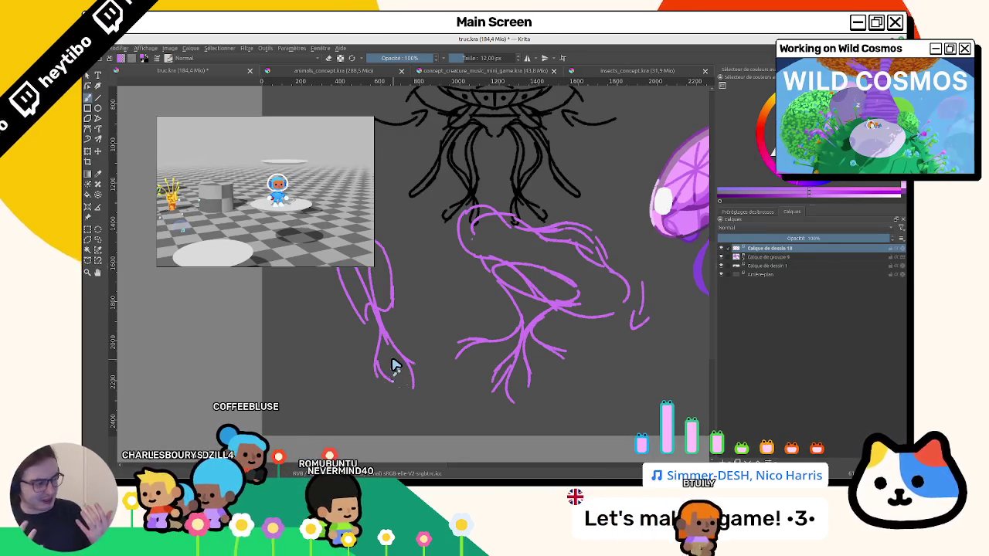
pyautogui.moveTo(581, 232); pyautogui.dragTo(463, 294)
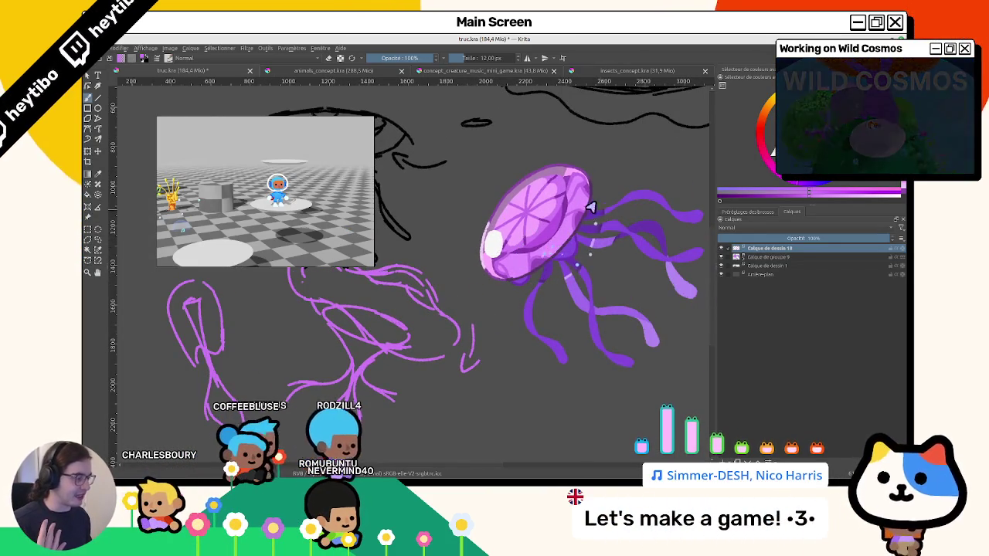
# Compare against the finished jellyfish, then add another purple stroke to the tentacle sketch.
pyautogui.scroll(1, 576, 247)
pyautogui.scroll(1, 575, 247)
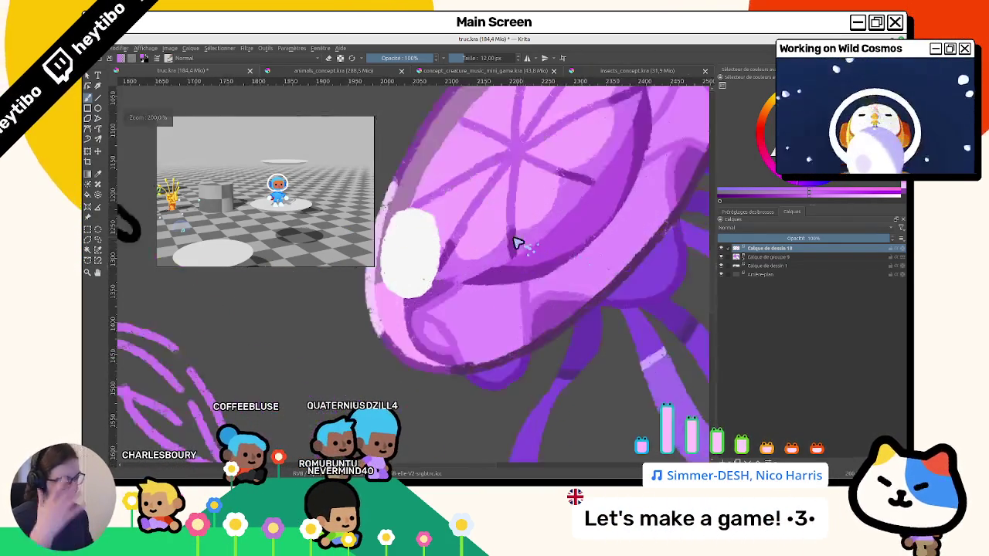
pyautogui.scroll(-4, 514, 244)
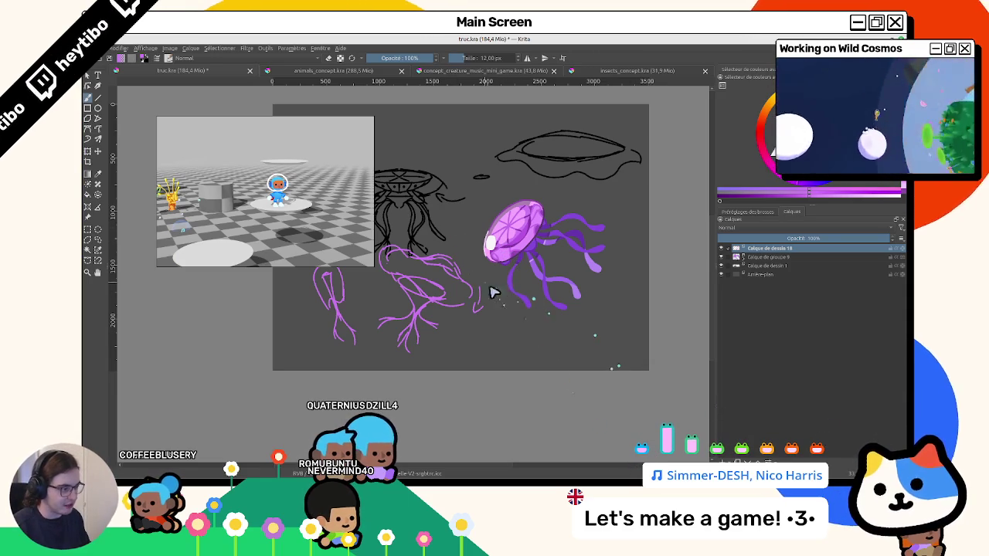
pyautogui.moveTo(492, 292); pyautogui.dragTo(540, 319)
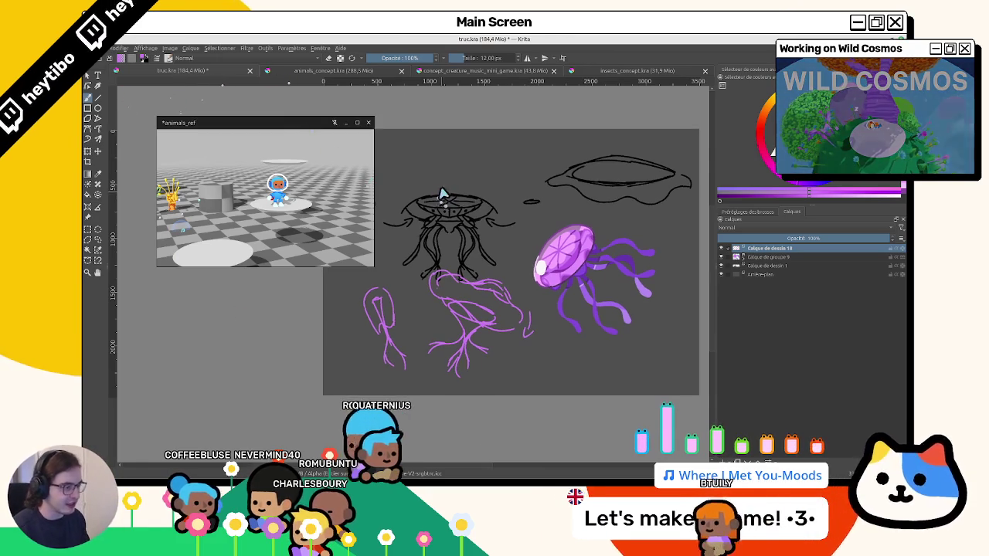
pyautogui.scroll(5, 437, 192)
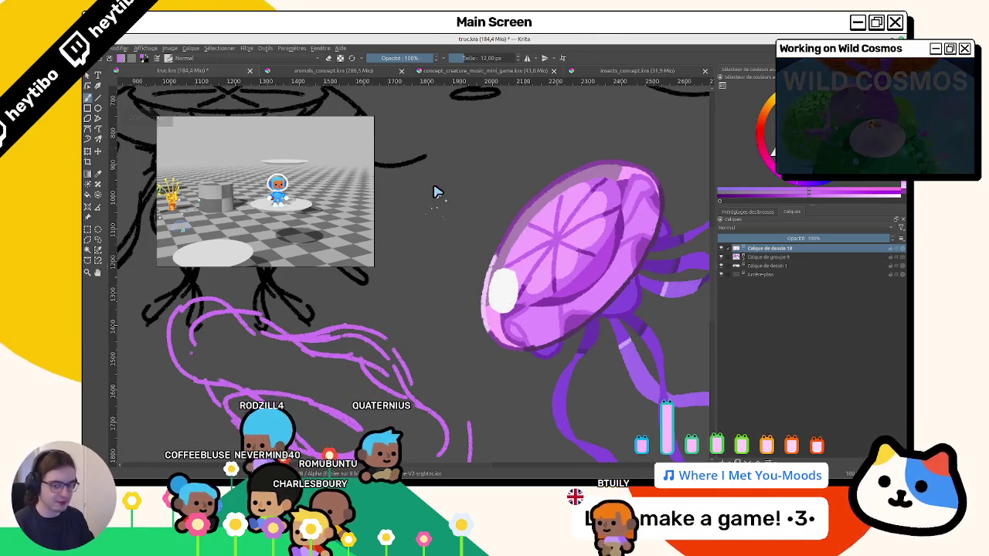
pyautogui.scroll(-4, 438, 192)
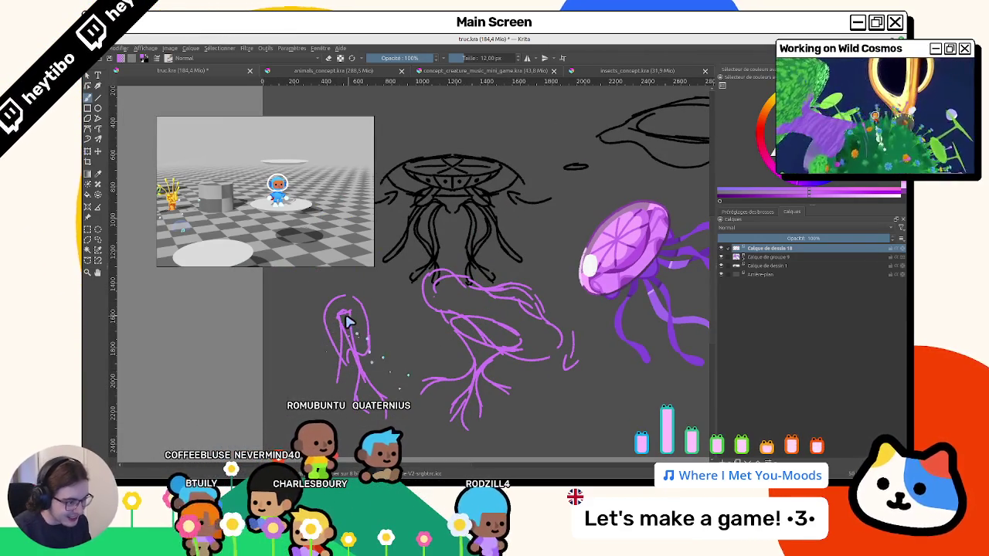
pyautogui.moveTo(360, 344); pyautogui.dragTo(400, 369)
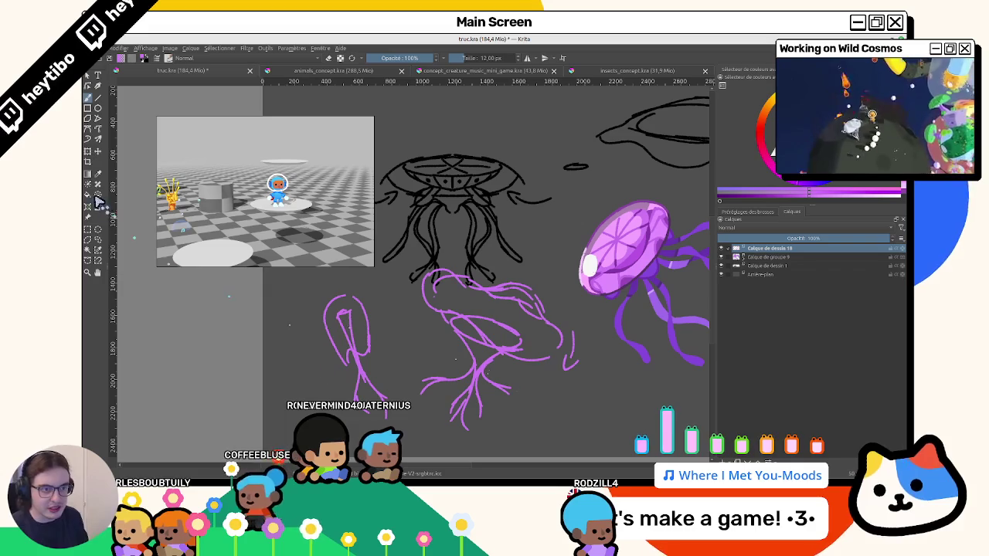
# Move the purple tentacle sketches up and right onto the black oval.
pyautogui.press('t')
pyautogui.moveTo(533, 265)
pyautogui.mouseDown()
pyautogui.moveTo(542, 152)
pyautogui.moveTo(521, 102)
pyautogui.mouseUp()
pyautogui.scroll(3, 463, 232)
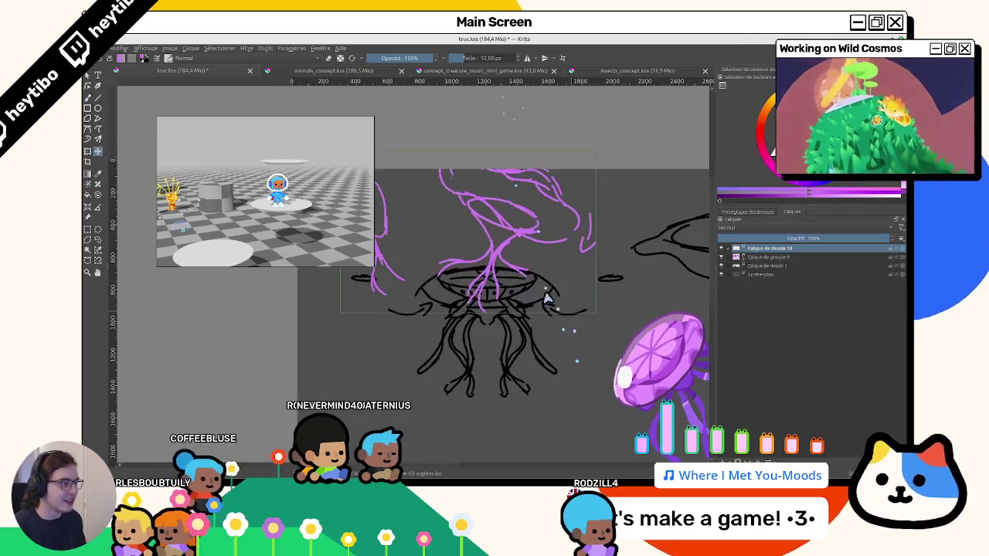
pyautogui.hscroll(4, 418, 268)
pyautogui.moveTo(417, 268); pyautogui.dragTo(611, 293)
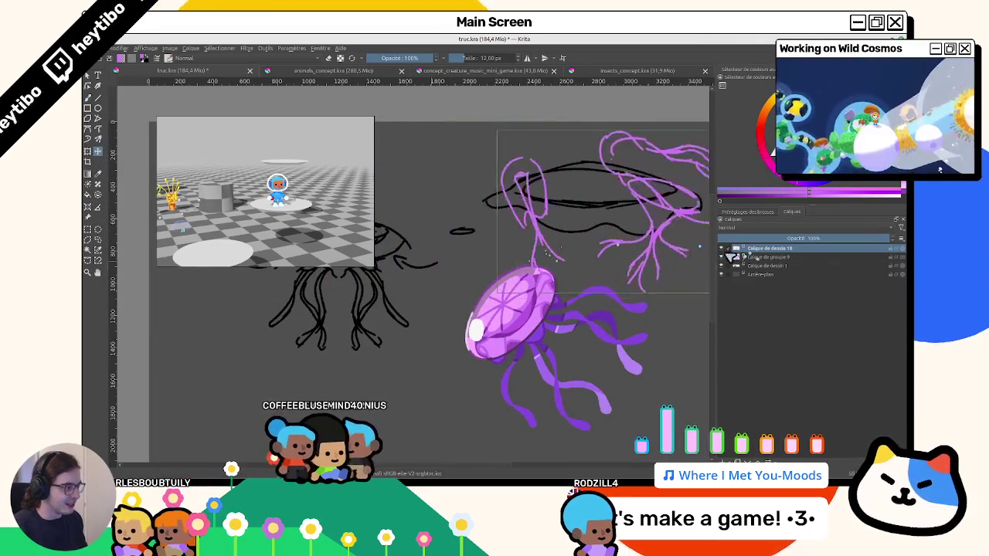
pyautogui.scroll(2, 587, 302)
pyautogui.hscroll(3, 587, 301)
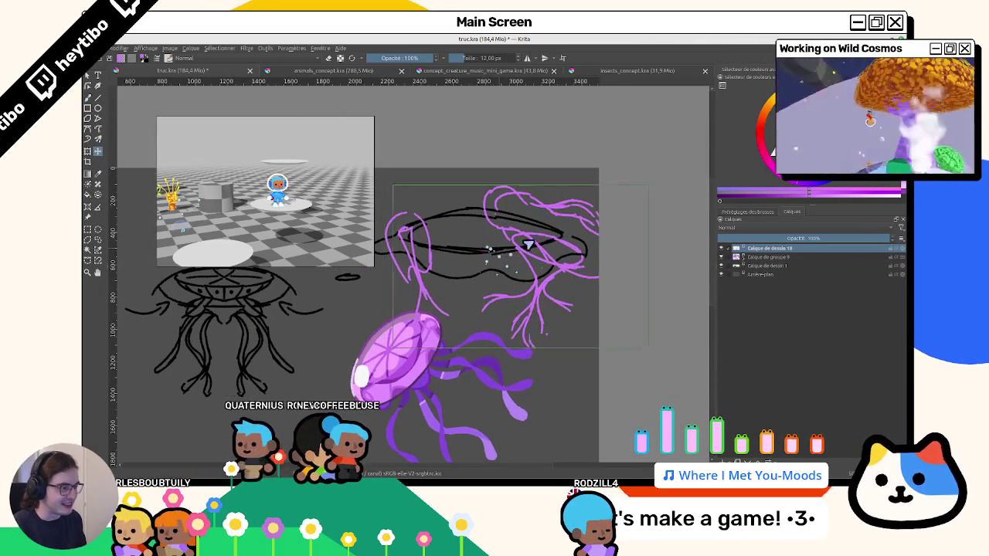
pyautogui.hscroll(-3, 525, 247)
# Rectangle-select the black oval on Calque de dessin 1 and delete it.
pyautogui.hotkey('ctrl', 'r')
pyautogui.moveTo(397, 232); pyautogui.dragTo(708, 286)
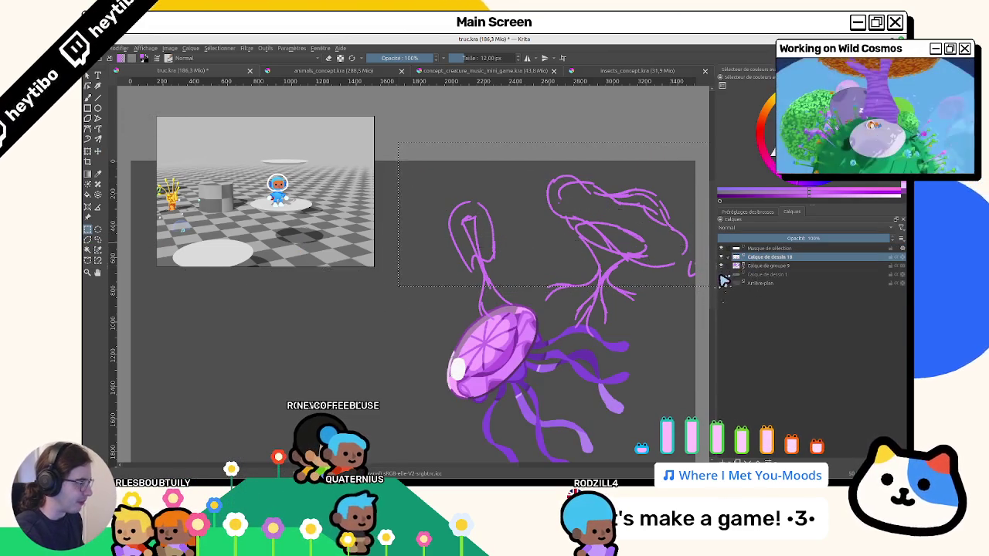
pyautogui.press('Delete')
pyautogui.click(765, 265)
pyautogui.click(629, 363)
pyautogui.moveTo(630, 363); pyautogui.dragTo(697, 283)
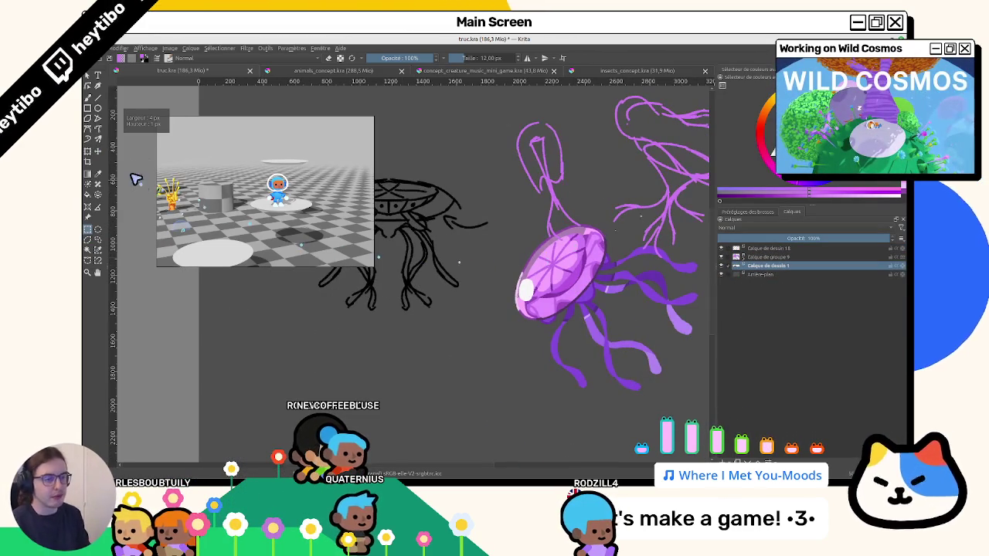
# Select Calque de groupe 9 and try moving the purple jellyfish, undoing the attempts.
pyautogui.click(765, 256)
pyautogui.moveTo(545, 327); pyautogui.dragTo(503, 393)
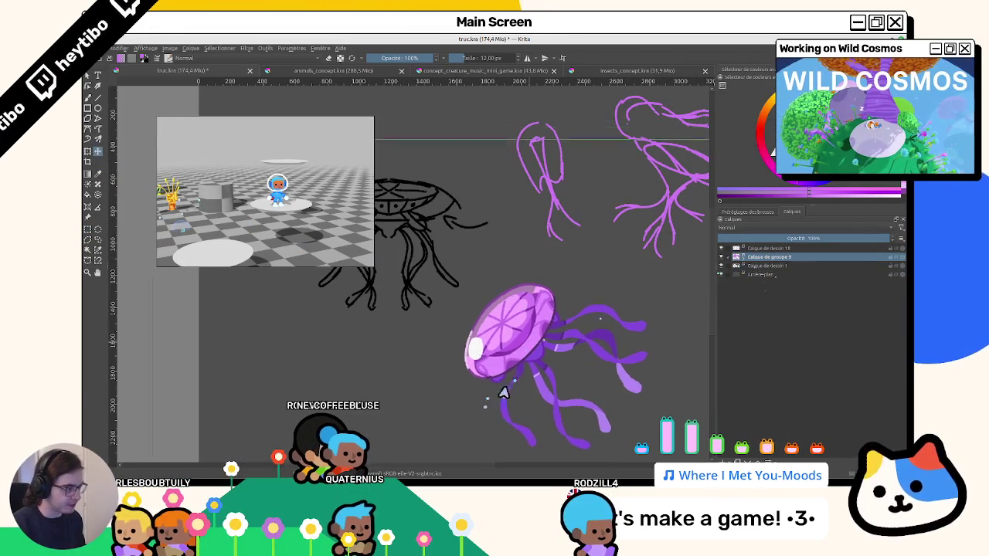
pyautogui.scroll(-4, 525, 329)
pyautogui.hotkey('ctrl', 'z')
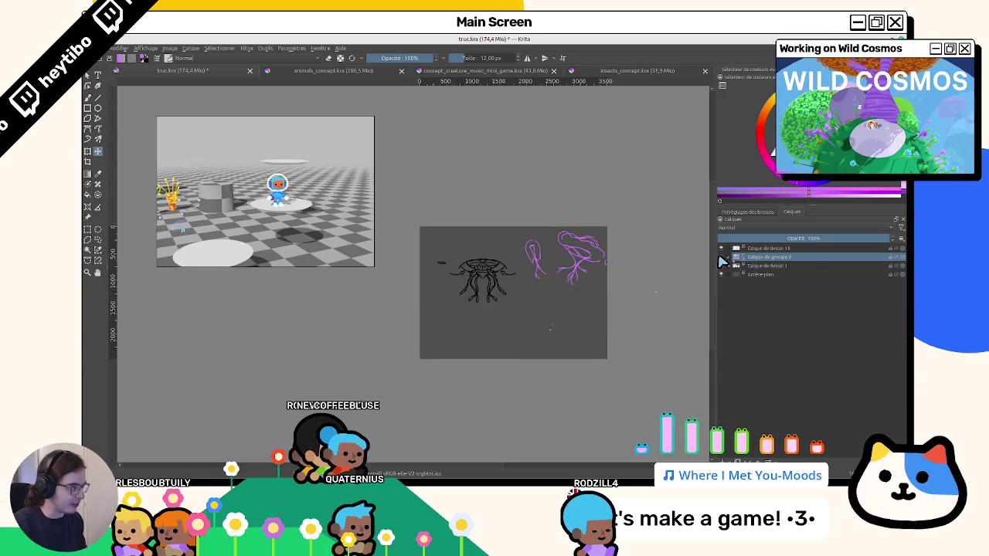
pyautogui.click(729, 256)
pyautogui.click(761, 274)
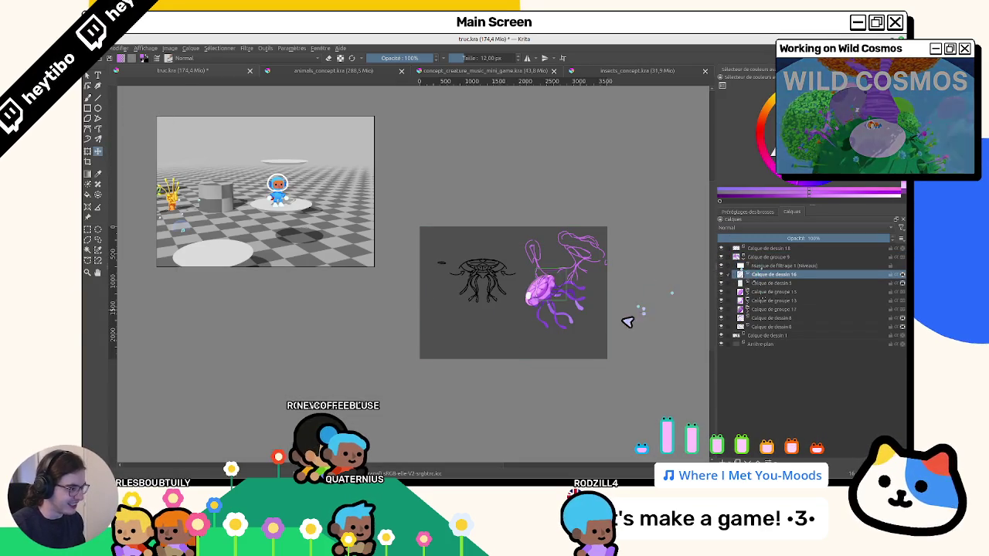
pyautogui.click(753, 256)
pyautogui.click(729, 257)
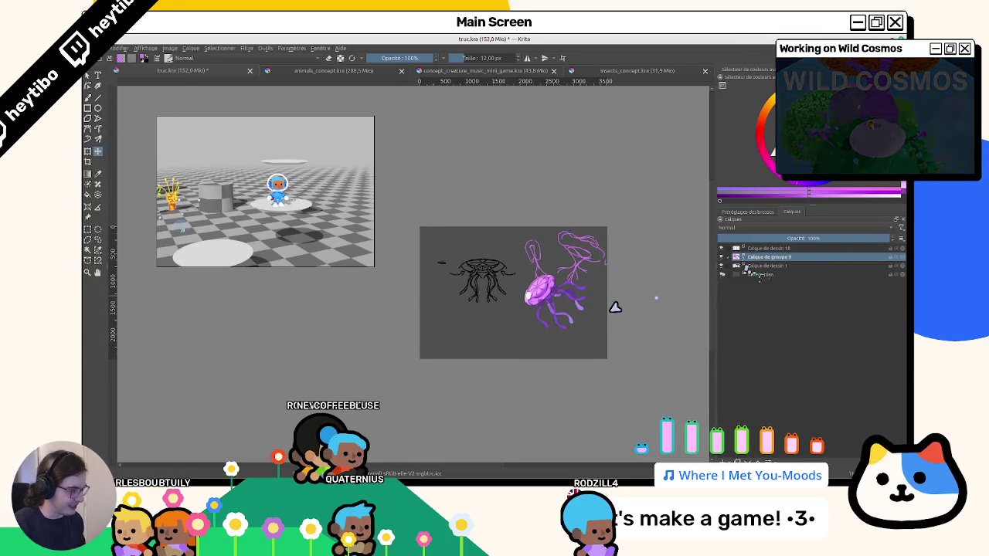
pyautogui.moveTo(568, 311); pyautogui.dragTo(522, 308)
pyautogui.hotkey('ctrl', 'z')
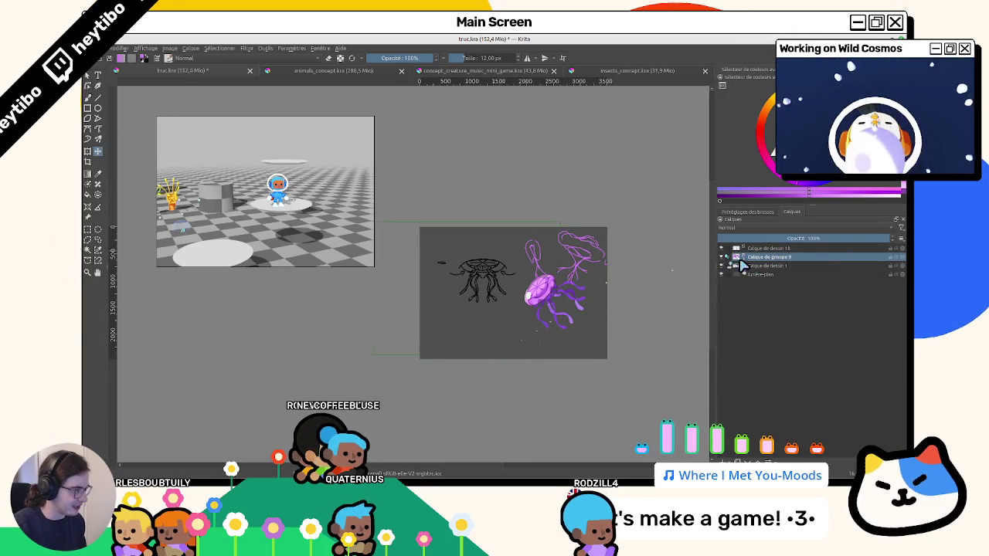
# Move the purple jellyfish group down beneath the rough sketches.
pyautogui.click(729, 257)
pyautogui.click(756, 265)
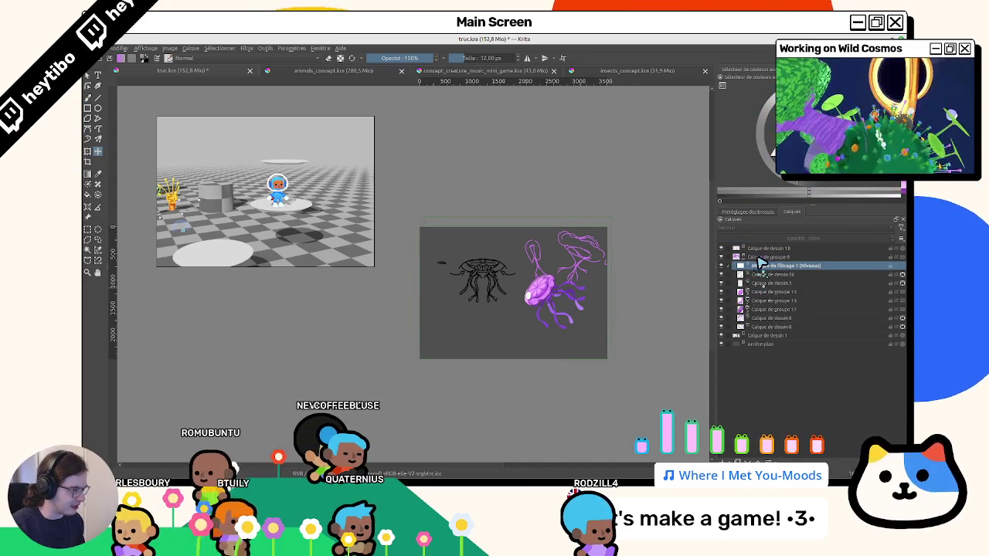
pyautogui.click(765, 257)
pyautogui.click(729, 256)
pyautogui.moveTo(610, 318)
pyautogui.mouseDown()
pyautogui.moveTo(506, 340)
pyautogui.moveTo(577, 314)
pyautogui.moveTo(603, 336)
pyautogui.mouseUp()
pyautogui.press('b')
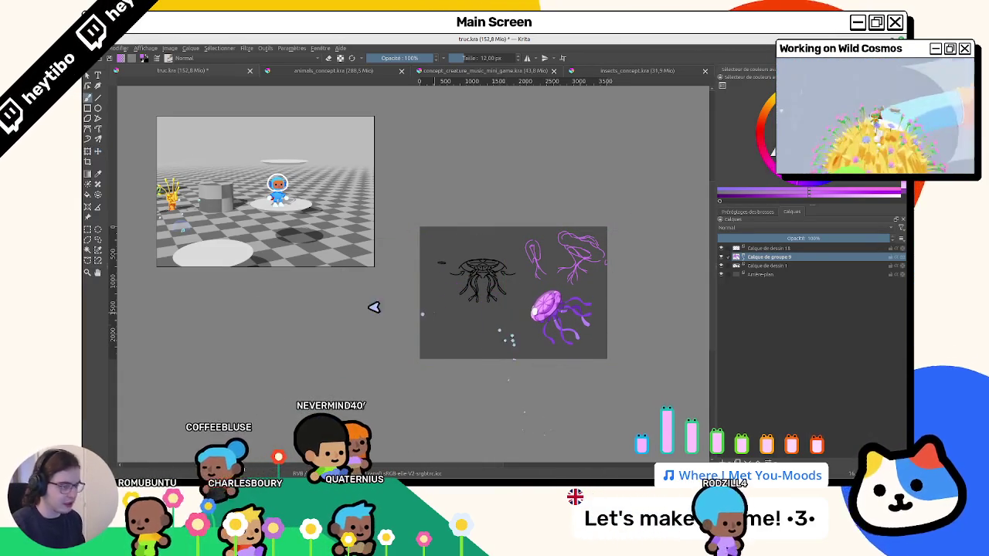
pyautogui.press('t')
pyautogui.click(765, 265)
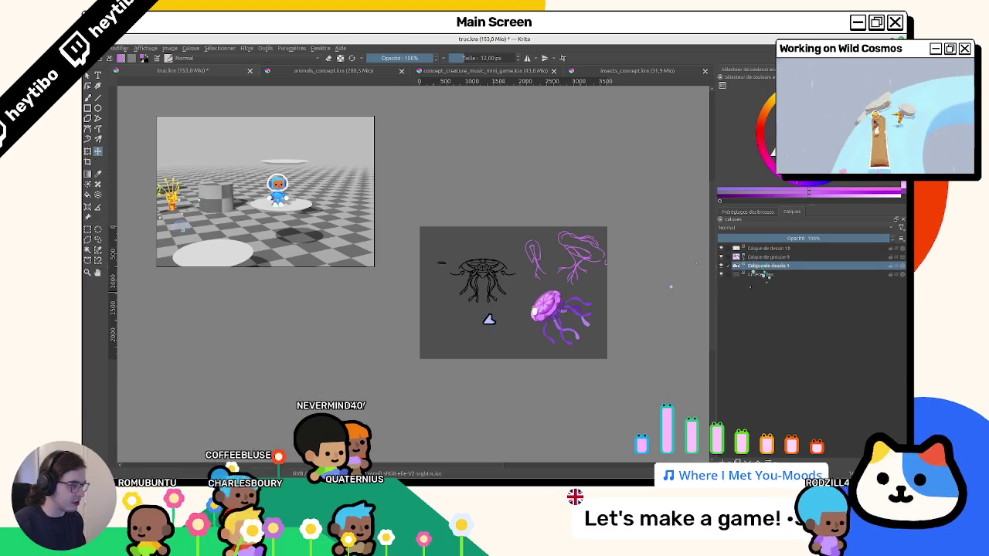
# Reposition the black sketch and purple tentacle sketches, then add strokes to the middle tentacle.
pyautogui.moveTo(489, 319); pyautogui.dragTo(561, 296)
pyautogui.press('pageup')
pyautogui.press('pageup')
pyautogui.moveTo(510, 275)
pyautogui.mouseDown()
pyautogui.moveTo(448, 335)
pyautogui.moveTo(458, 346)
pyautogui.mouseUp()
pyautogui.scroll(3, 460, 286)
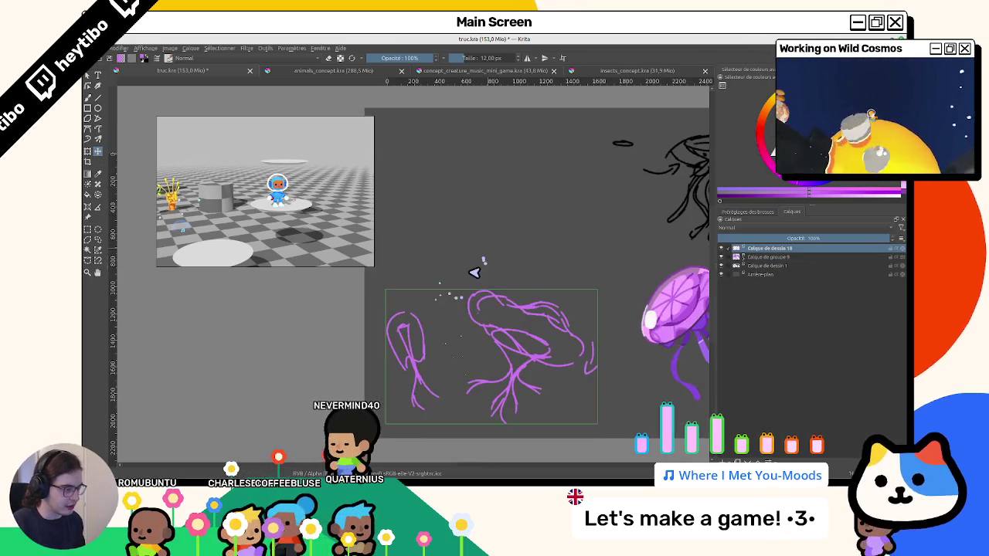
pyautogui.scroll(1, 448, 316)
pyautogui.scroll(1, 464, 331)
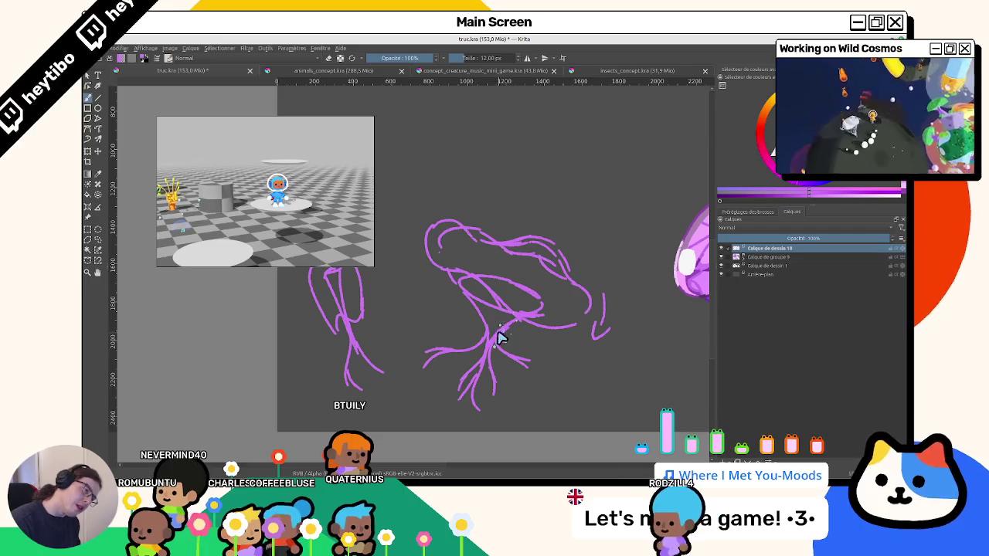
pyautogui.moveTo(516, 309); pyautogui.dragTo(533, 354)
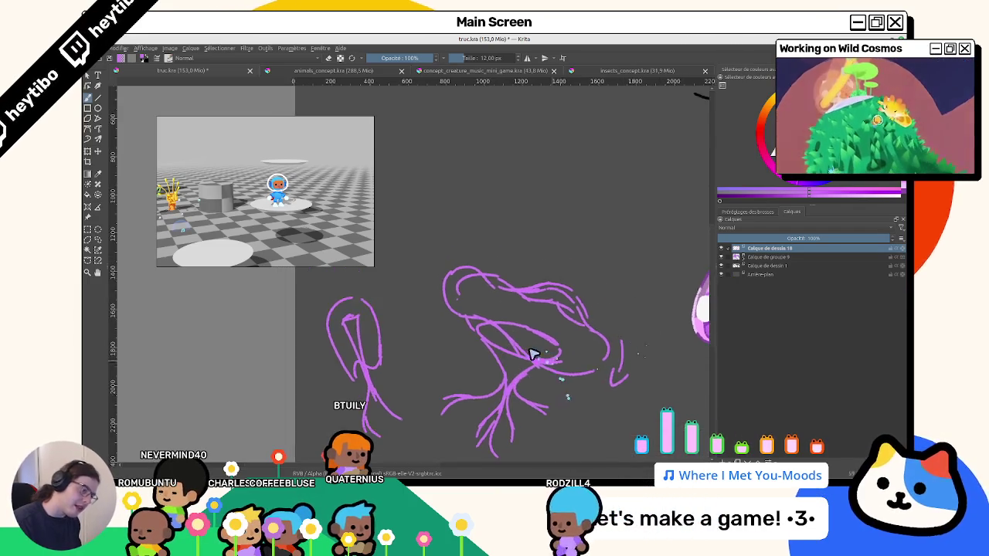
pyautogui.scroll(-2, 533, 354)
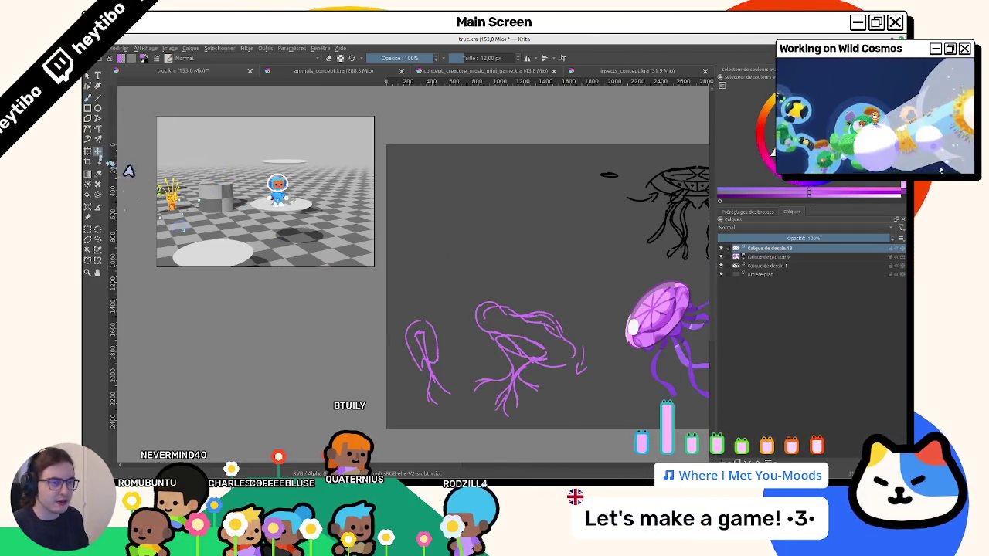
pyautogui.moveTo(409, 214); pyautogui.dragTo(595, 331)
pyautogui.moveTo(479, 265)
pyautogui.mouseDown()
pyautogui.moveTo(498, 301)
pyautogui.moveTo(518, 307)
pyautogui.mouseUp()
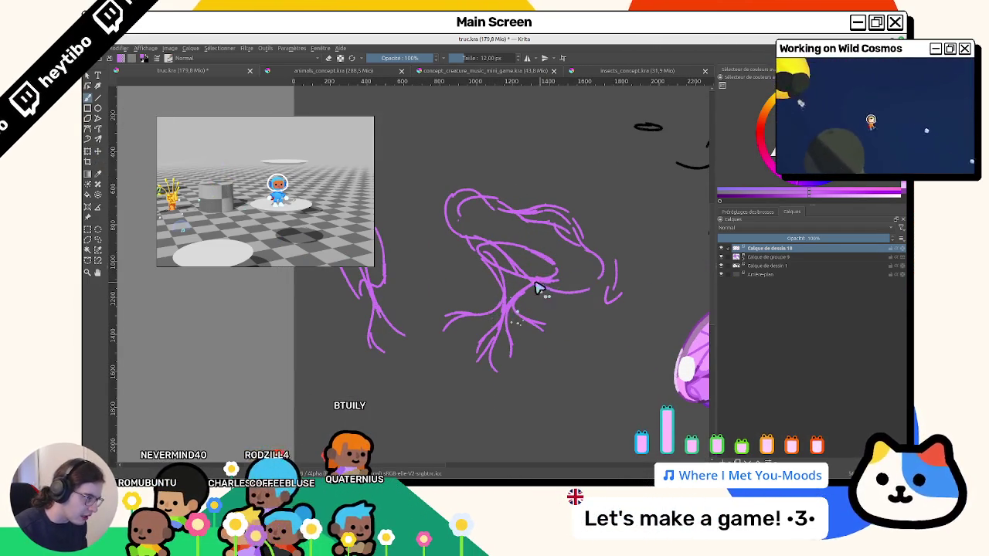
# Fade the sketch layer, add Calque de dessin 19, and sketch a scalloped umbrella bell with ribs.
pyautogui.moveTo(777, 248); pyautogui.dragTo(771, 257)
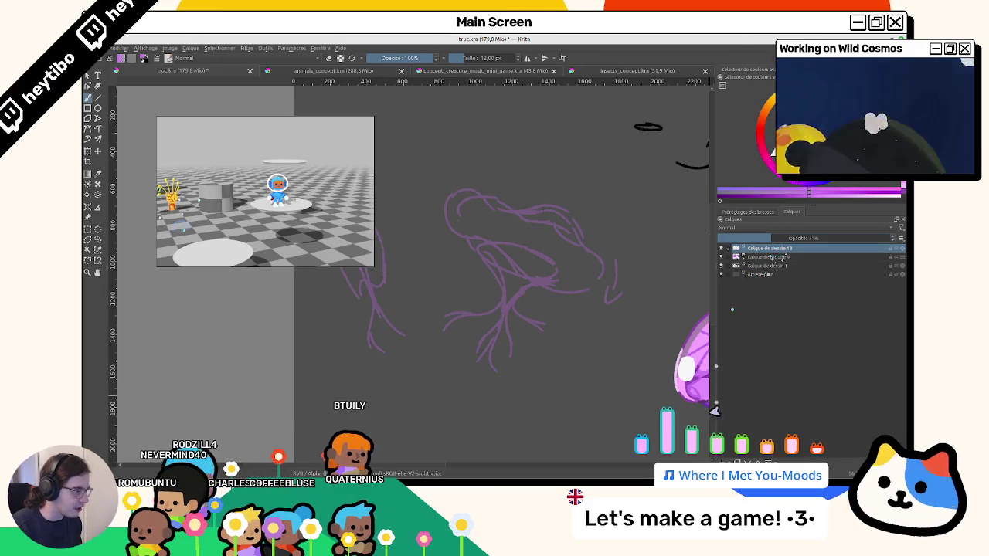
pyautogui.press('Insert')
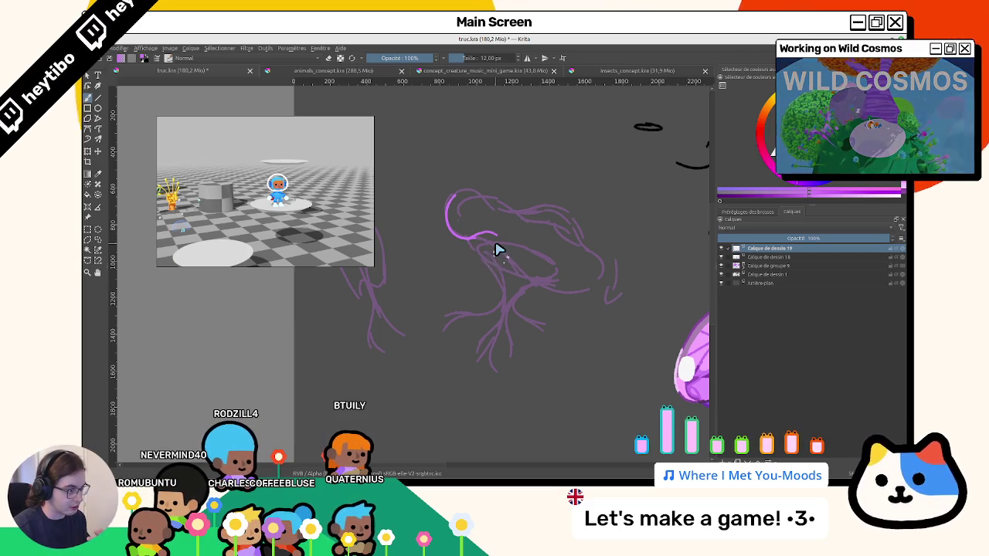
pyautogui.scroll(2, 498, 274)
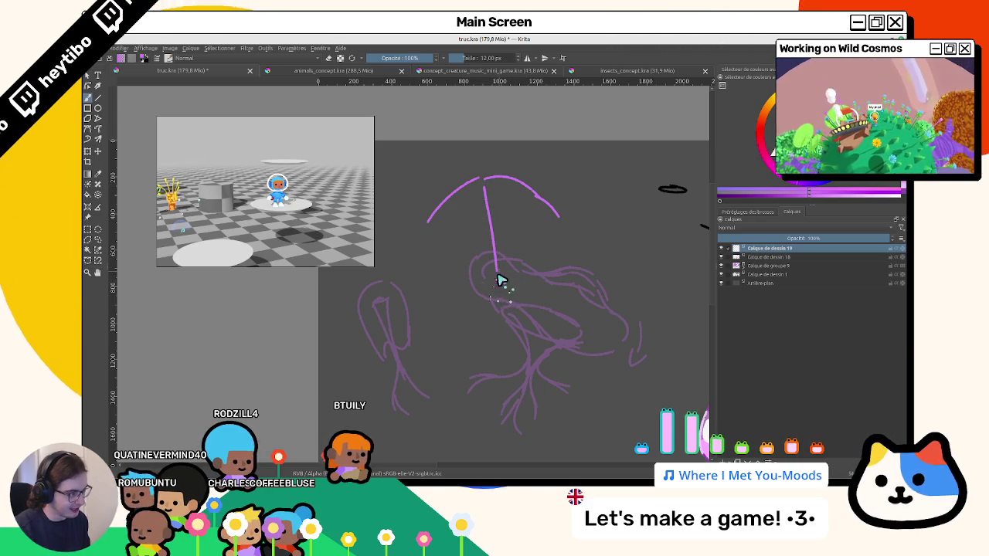
pyautogui.moveTo(508, 276)
pyautogui.mouseDown()
pyautogui.moveTo(551, 276)
pyautogui.moveTo(437, 244)
pyautogui.mouseUp()
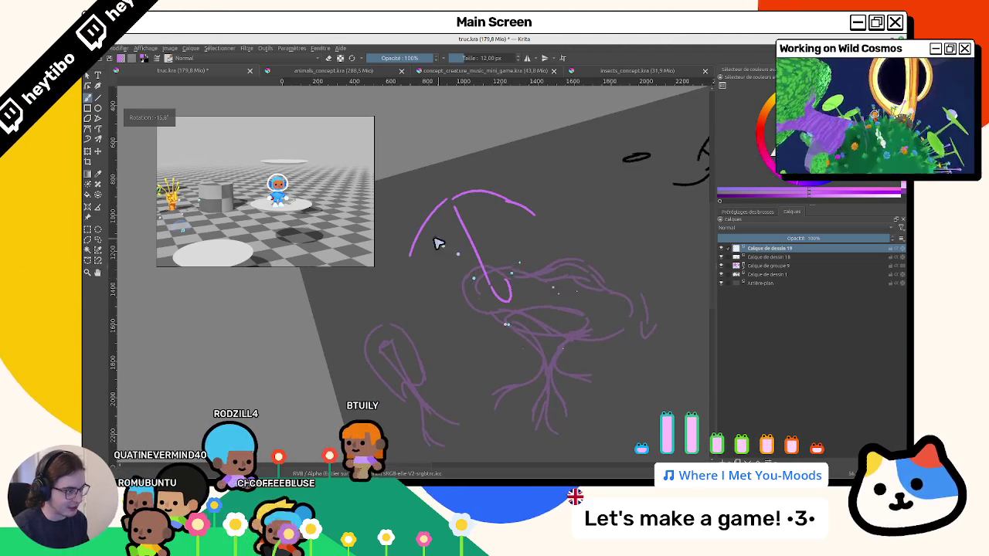
pyautogui.moveTo(530, 221); pyautogui.dragTo(410, 261)
pyautogui.moveTo(438, 221); pyautogui.dragTo(448, 225)
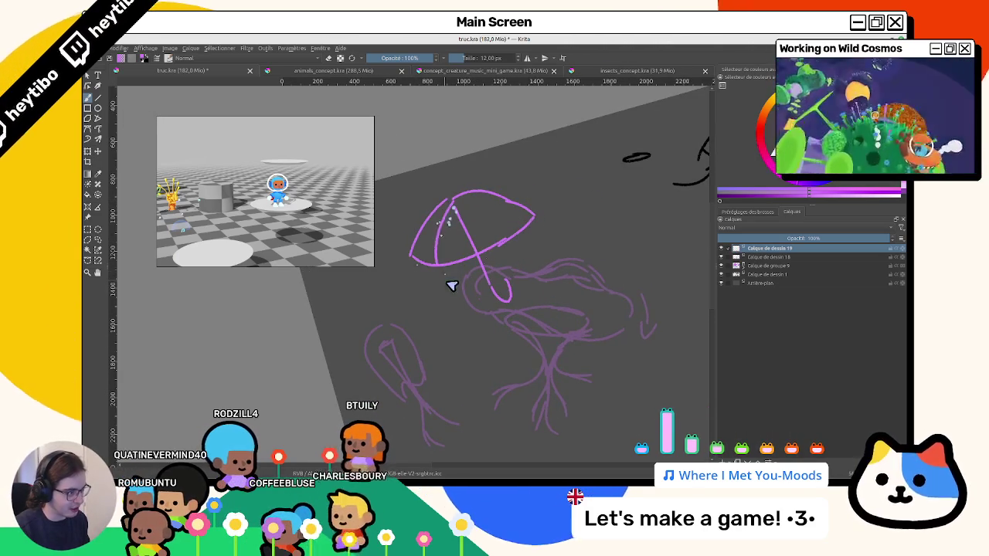
pyautogui.moveTo(439, 267); pyautogui.dragTo(455, 205)
pyautogui.moveTo(530, 245)
pyautogui.mouseDown()
pyautogui.moveTo(501, 201)
pyautogui.moveTo(518, 267)
pyautogui.mouseUp()
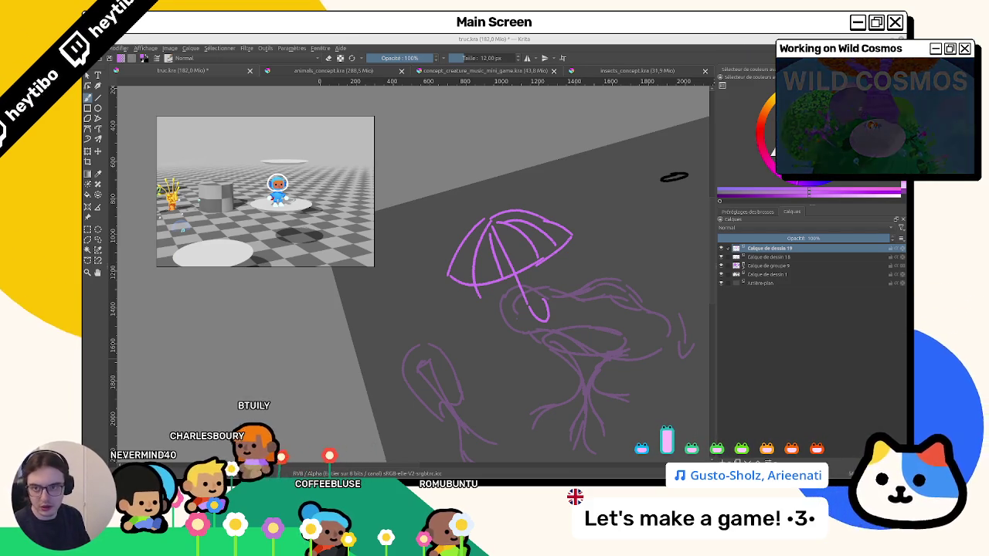
pyautogui.moveTo(511, 321); pyautogui.dragTo(521, 315)
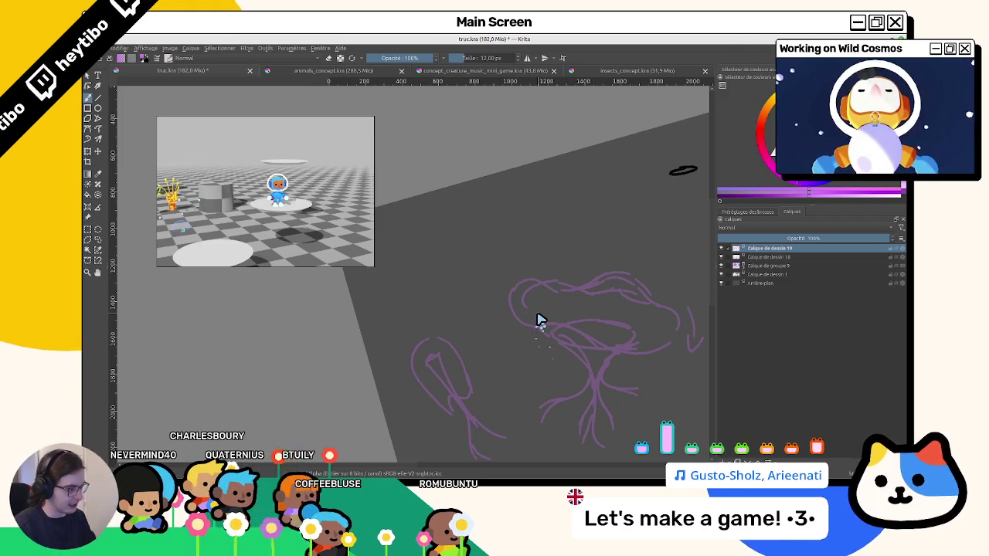
# Undo the umbrella doodle and bring the whole rough purple sketch into view.
pyautogui.hotkey('ctrl', 'z')
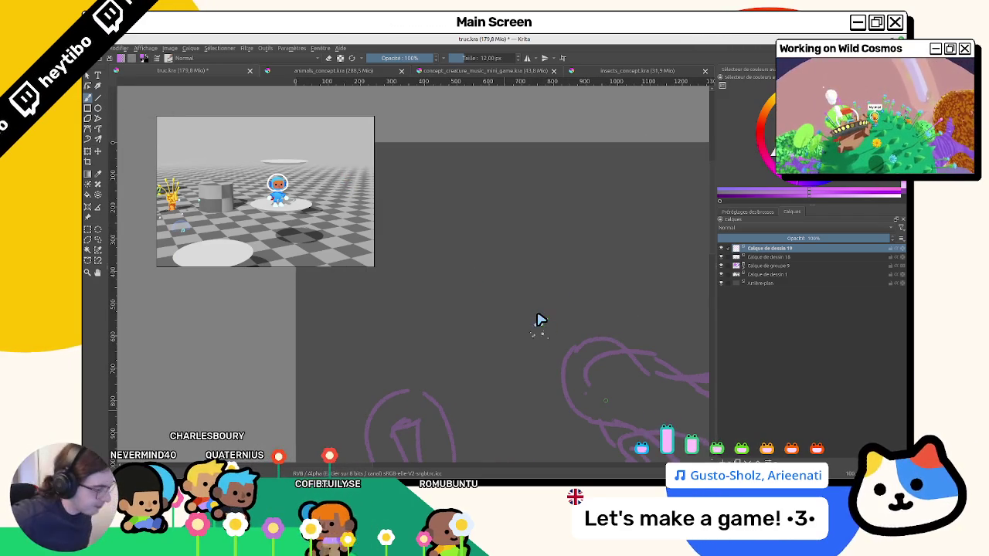
pyautogui.moveTo(397, 260); pyautogui.dragTo(410, 187)
pyautogui.scroll(-5, 434, 243)
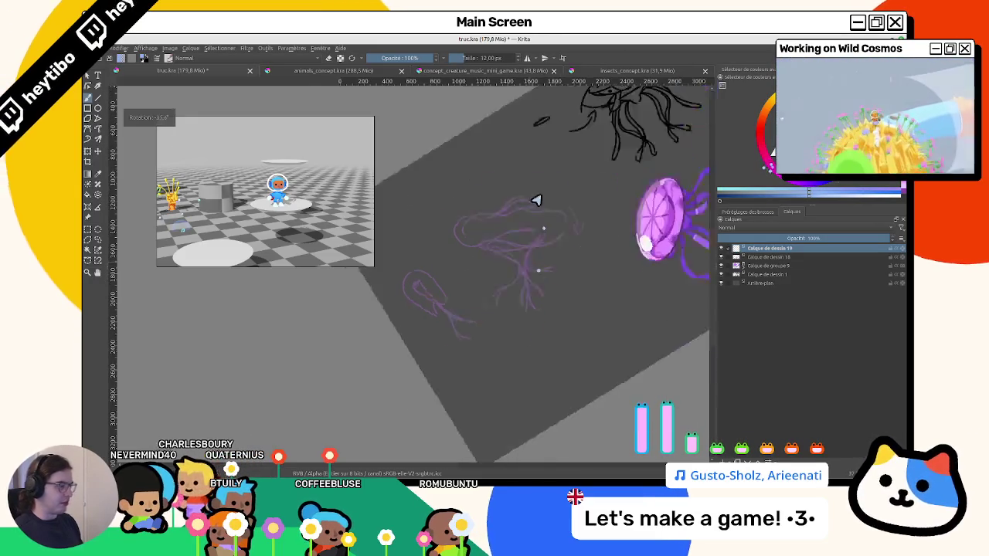
pyautogui.scroll(3, 533, 200)
pyautogui.scroll(2, 521, 283)
# Trace the bell's top edge in light blue, hooking it and connecting down to the curl.
pyautogui.moveTo(448, 291); pyautogui.dragTo(510, 219)
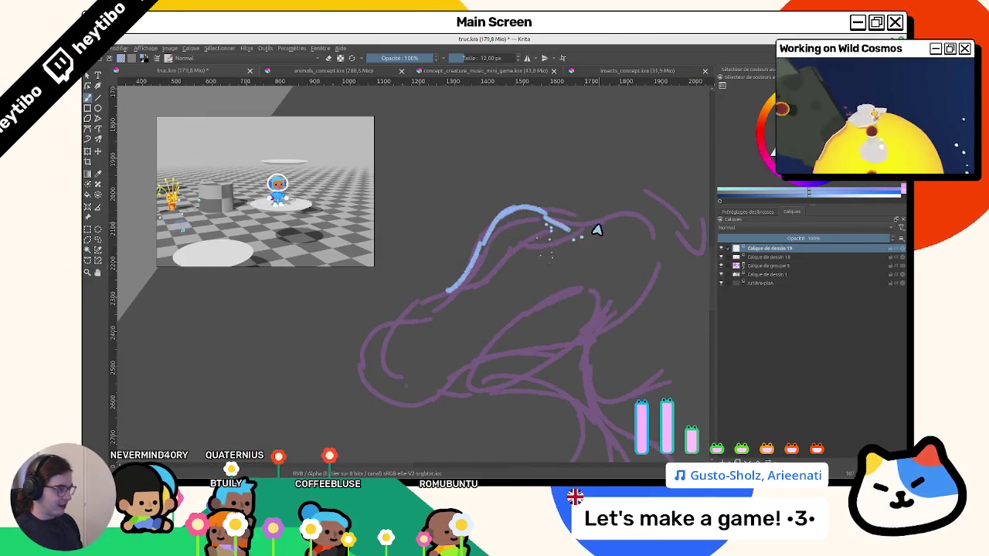
pyautogui.moveTo(581, 252)
pyautogui.mouseDown()
pyautogui.moveTo(452, 260)
pyautogui.moveTo(503, 228)
pyautogui.moveTo(543, 308)
pyautogui.moveTo(530, 296)
pyautogui.moveTo(654, 371)
pyautogui.moveTo(575, 368)
pyautogui.mouseUp()
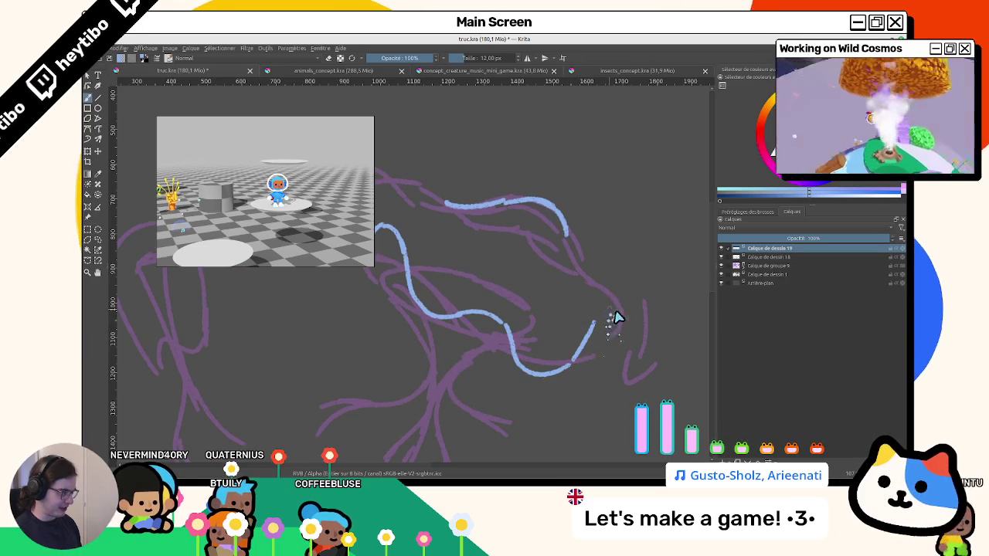
pyautogui.moveTo(593, 323)
pyautogui.mouseDown()
pyautogui.moveTo(616, 325)
pyautogui.moveTo(600, 332)
pyautogui.moveTo(611, 315)
pyautogui.moveTo(600, 327)
pyautogui.mouseUp()
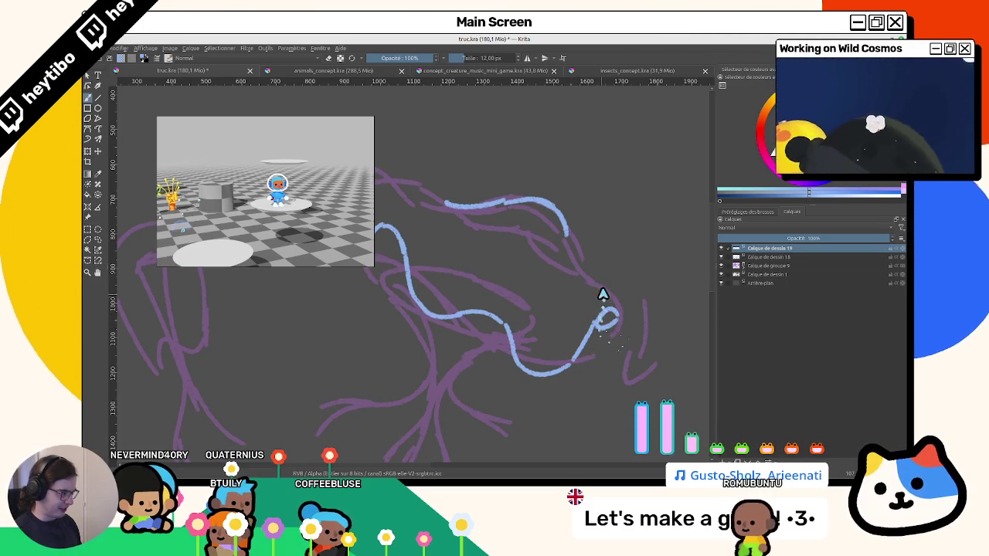
pyautogui.moveTo(569, 239)
pyautogui.mouseDown()
pyautogui.moveTo(574, 270)
pyautogui.moveTo(614, 319)
pyautogui.moveTo(469, 258)
pyautogui.moveTo(502, 402)
pyautogui.moveTo(448, 404)
pyautogui.moveTo(474, 316)
pyautogui.moveTo(454, 296)
pyautogui.moveTo(471, 404)
pyautogui.moveTo(461, 397)
pyautogui.moveTo(474, 410)
pyautogui.moveTo(379, 410)
pyautogui.moveTo(435, 345)
pyautogui.moveTo(436, 366)
pyautogui.moveTo(380, 352)
pyautogui.mouseUp()
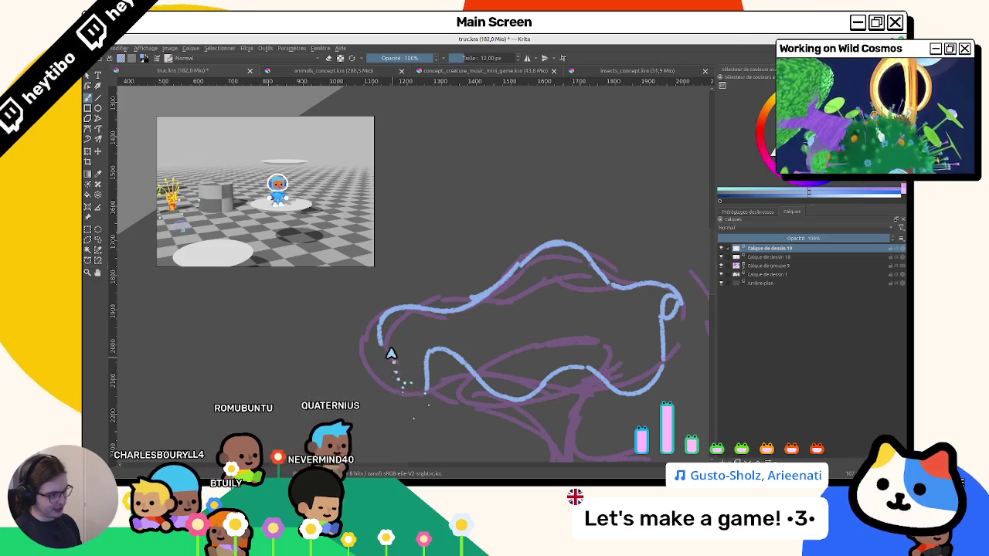
# Follow the long tentacle in light blue, rotating the view along it.
pyautogui.press('5')
pyautogui.moveTo(355, 317)
pyautogui.mouseDown()
pyautogui.moveTo(420, 336)
pyautogui.moveTo(458, 220)
pyautogui.mouseUp()
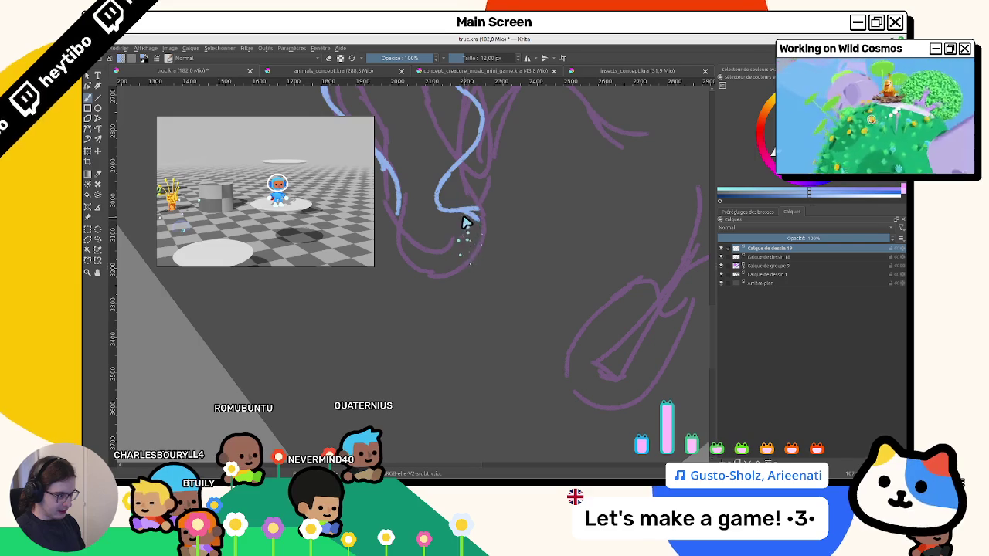
pyautogui.moveTo(450, 270)
pyautogui.mouseDown()
pyautogui.moveTo(426, 183)
pyautogui.moveTo(502, 299)
pyautogui.mouseUp()
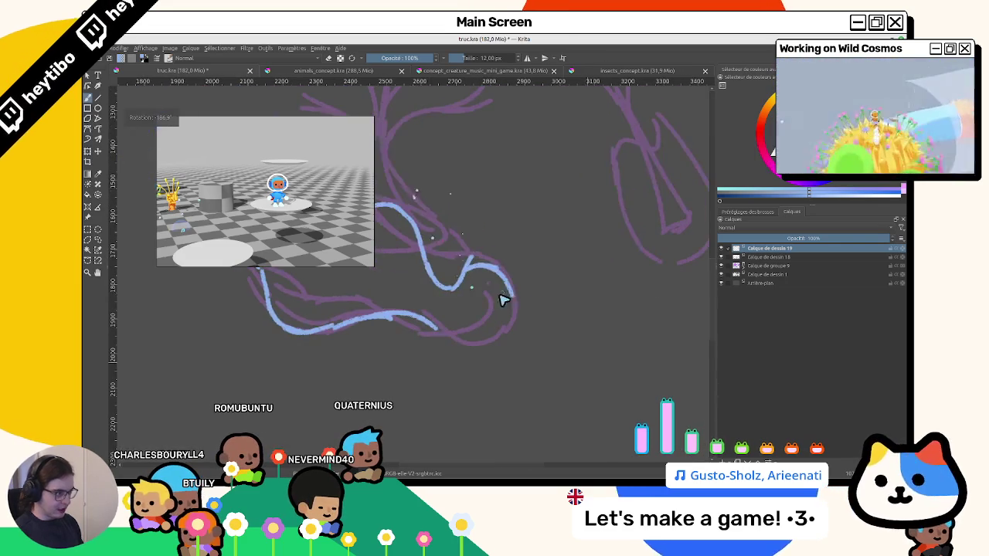
pyautogui.moveTo(470, 259)
pyautogui.mouseDown()
pyautogui.moveTo(514, 327)
pyautogui.moveTo(442, 213)
pyautogui.mouseUp()
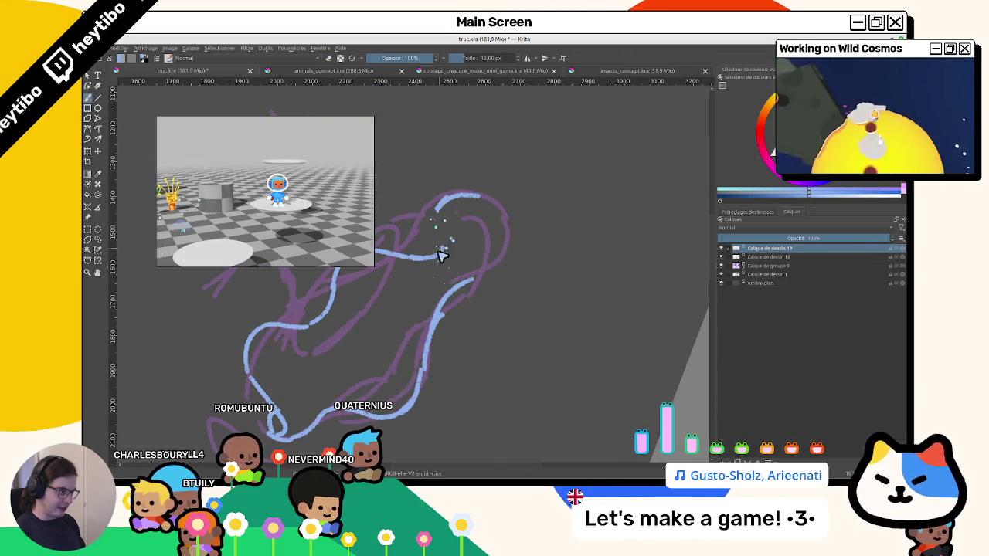
pyautogui.moveTo(444, 218)
pyautogui.mouseDown()
pyautogui.moveTo(468, 214)
pyautogui.moveTo(441, 223)
pyautogui.moveTo(432, 206)
pyautogui.mouseUp()
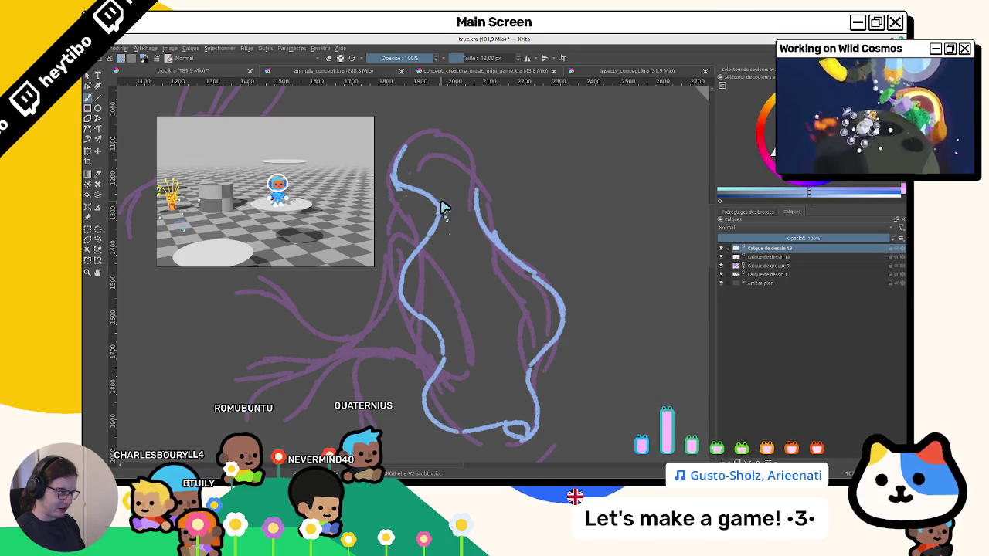
pyautogui.moveTo(404, 290)
pyautogui.mouseDown()
pyautogui.moveTo(457, 206)
pyautogui.moveTo(478, 391)
pyautogui.moveTo(391, 285)
pyautogui.mouseUp()
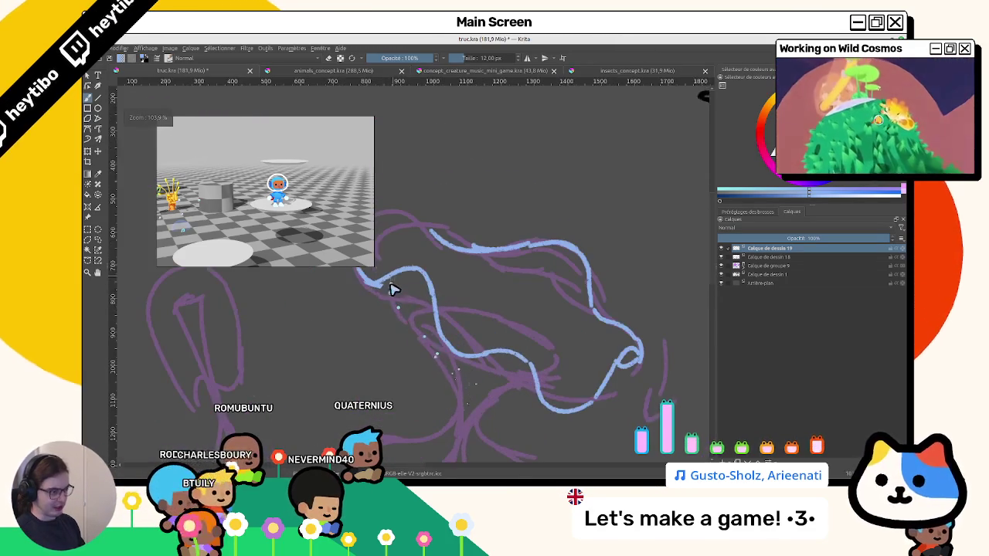
pyautogui.moveTo(425, 353)
pyautogui.mouseDown()
pyautogui.moveTo(404, 309)
pyautogui.moveTo(468, 275)
pyautogui.mouseUp()
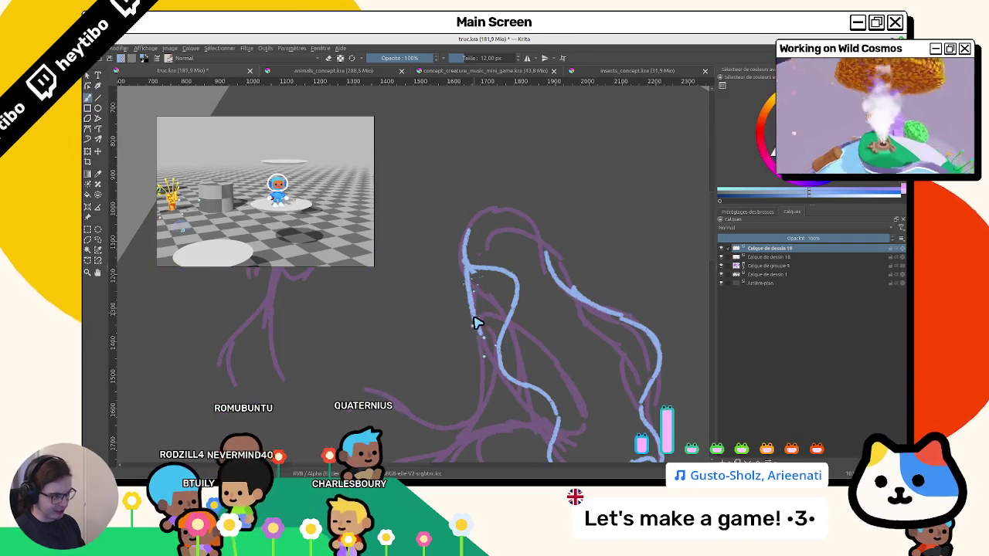
pyautogui.moveTo(474, 322); pyautogui.dragTo(543, 306)
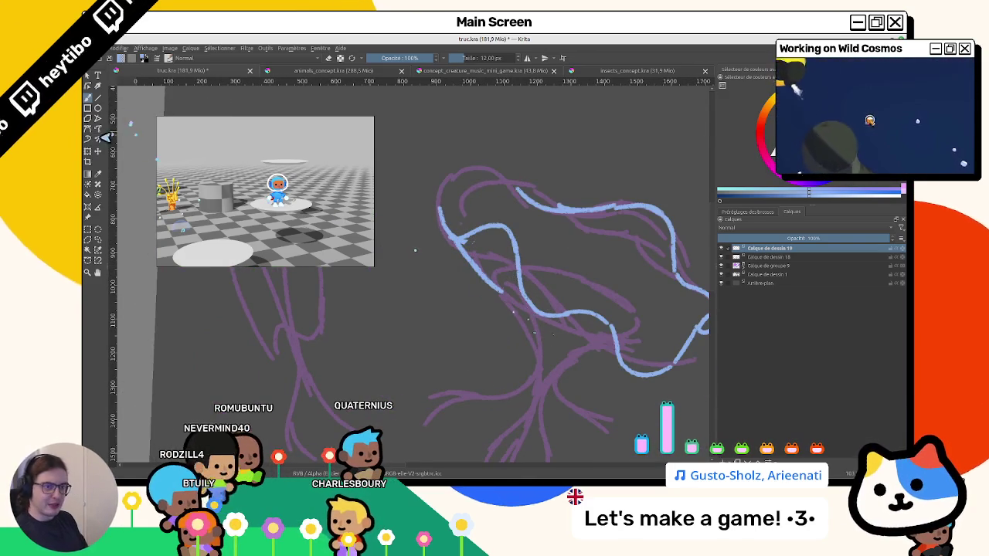
pyautogui.hotkey('ctrl', 't')
# Switch the transform to Liquify and add a short blue line along the tentacle's left edge.
pyautogui.rightClick(525, 312)
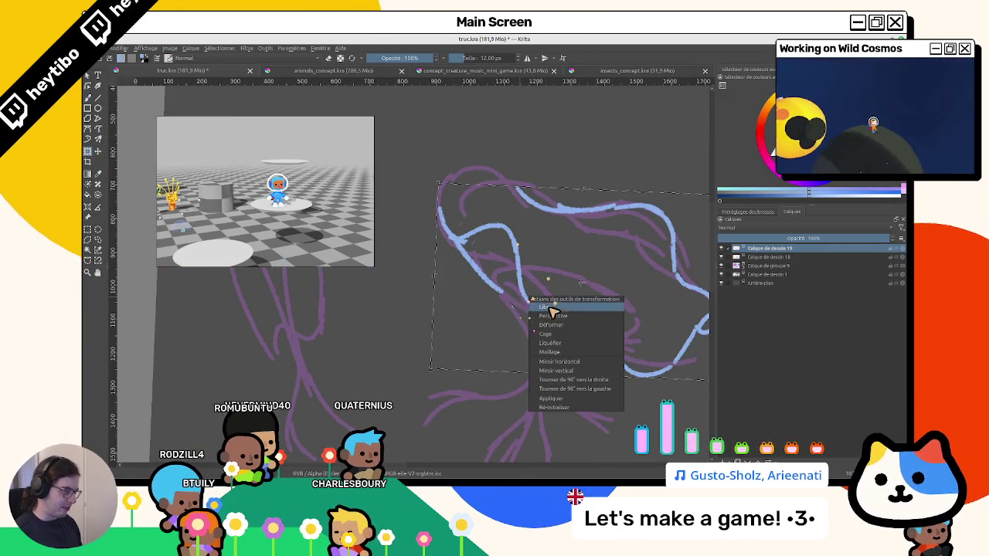
pyautogui.click(550, 347)
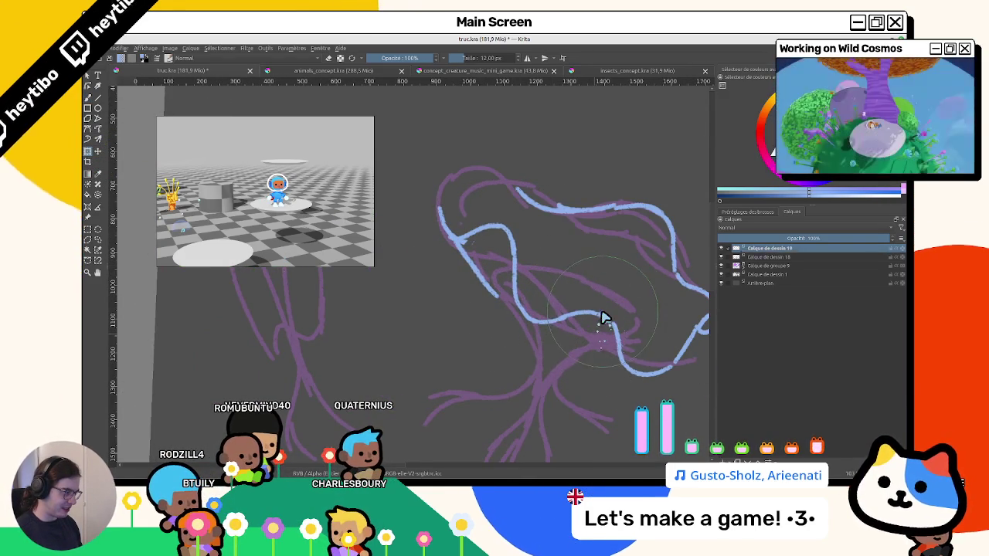
pyautogui.moveTo(596, 320)
pyautogui.mouseDown()
pyautogui.moveTo(485, 245)
pyautogui.moveTo(474, 225)
pyautogui.mouseUp()
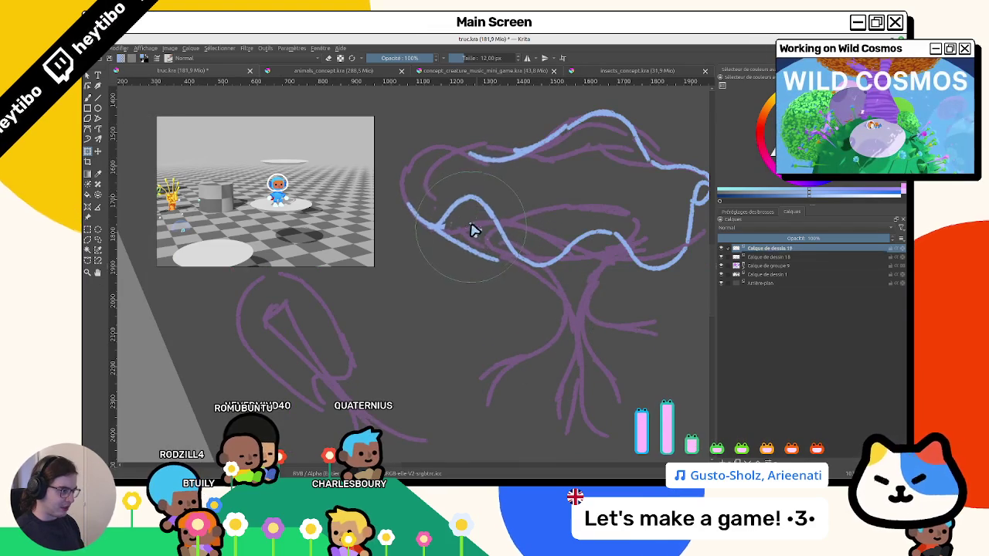
pyautogui.moveTo(550, 276); pyautogui.dragTo(547, 326)
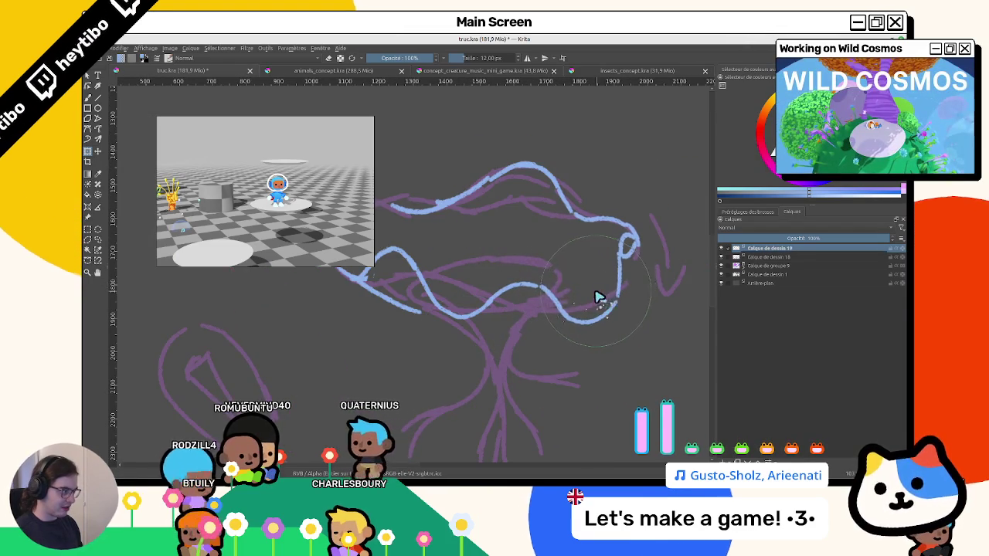
pyautogui.moveTo(564, 335)
pyautogui.mouseDown()
pyautogui.moveTo(610, 267)
pyautogui.moveTo(455, 336)
pyautogui.moveTo(512, 280)
pyautogui.moveTo(429, 319)
pyautogui.mouseUp()
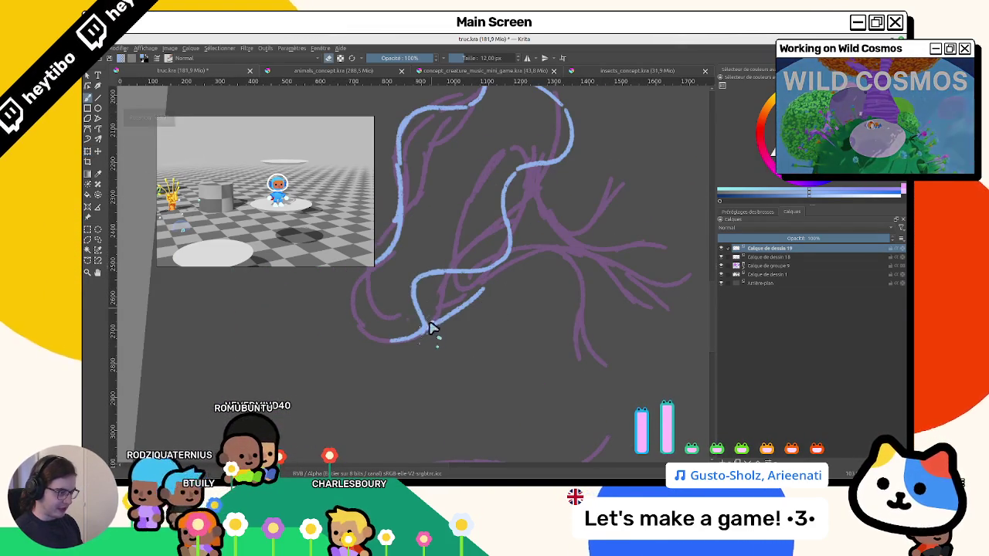
pyautogui.moveTo(452, 316)
pyautogui.mouseDown()
pyautogui.moveTo(489, 271)
pyautogui.moveTo(397, 302)
pyautogui.moveTo(409, 287)
pyautogui.mouseUp()
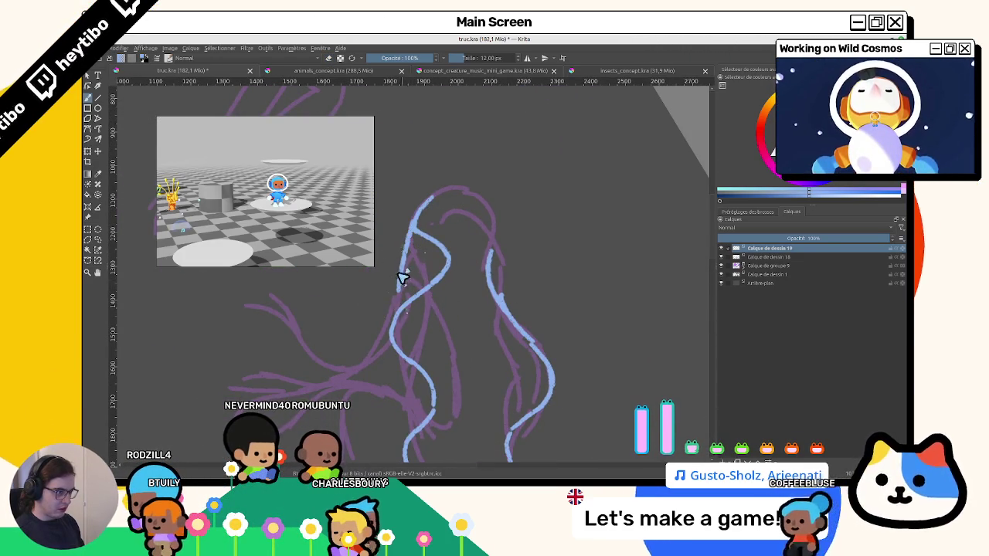
pyautogui.moveTo(397, 305); pyautogui.dragTo(393, 335)
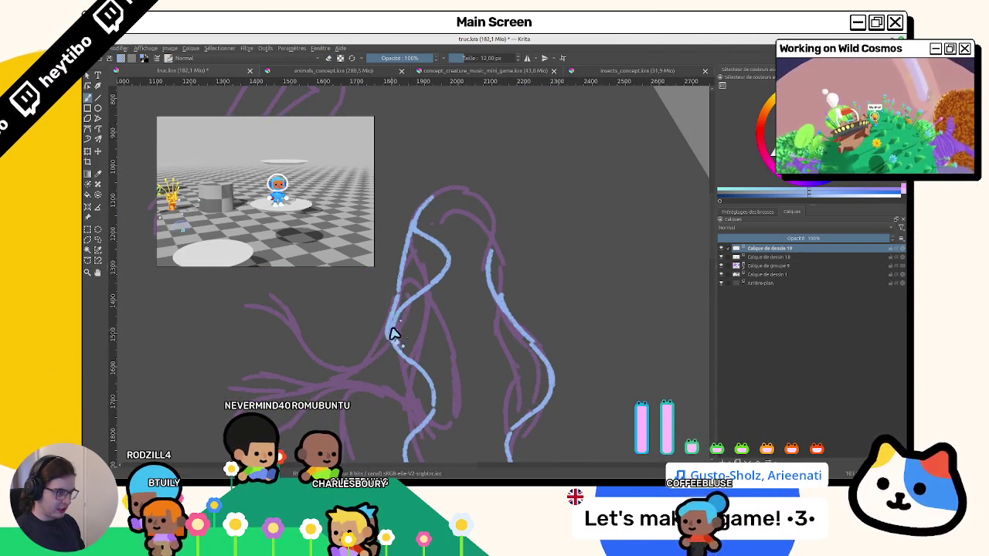
pyautogui.press('5')
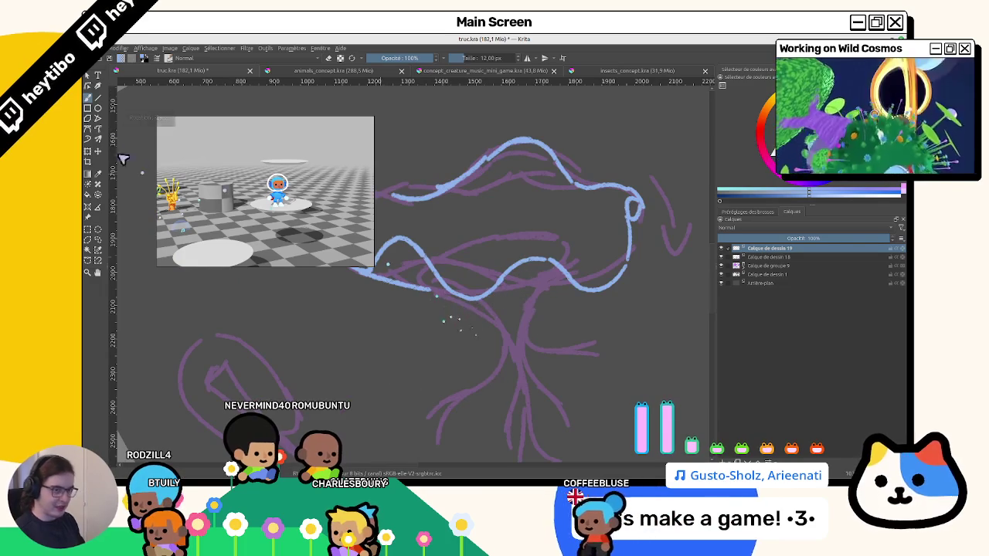
# Liquify-warp the lower blue bell edge upward, then close the outline's top-left edge.
pyautogui.rightClick(491, 280)
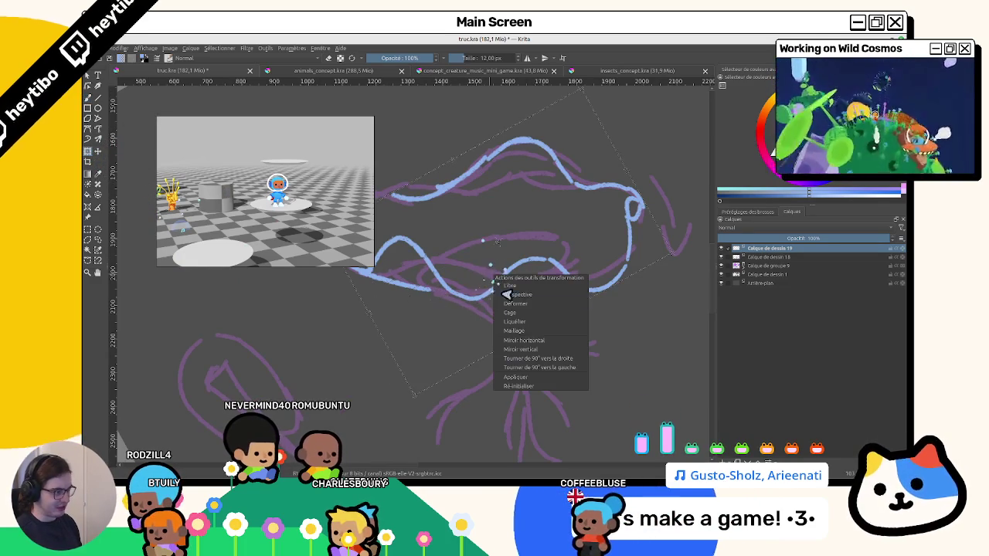
pyautogui.click(515, 323)
pyautogui.moveTo(491, 328); pyautogui.dragTo(467, 269)
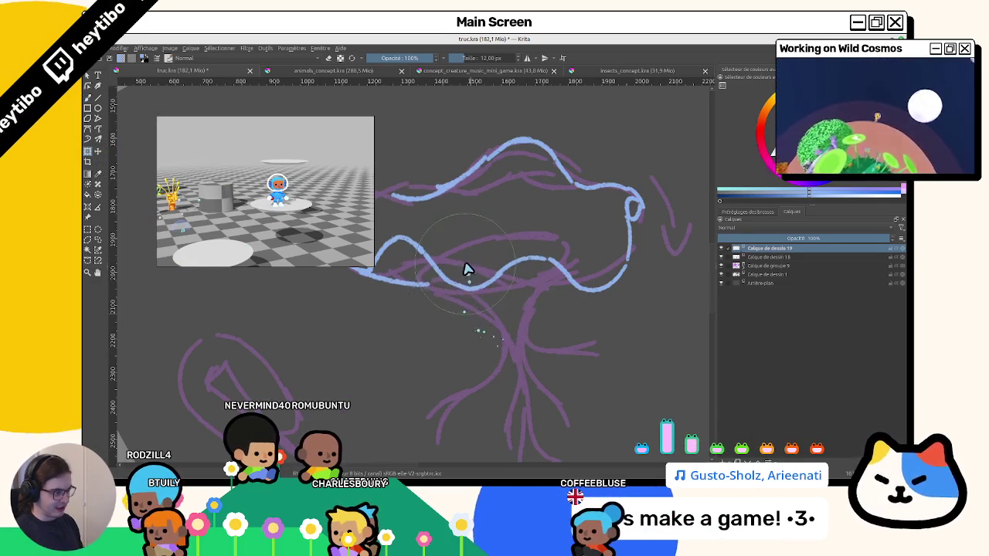
pyautogui.moveTo(477, 235); pyautogui.dragTo(477, 330)
pyautogui.scroll(-2, 473, 355)
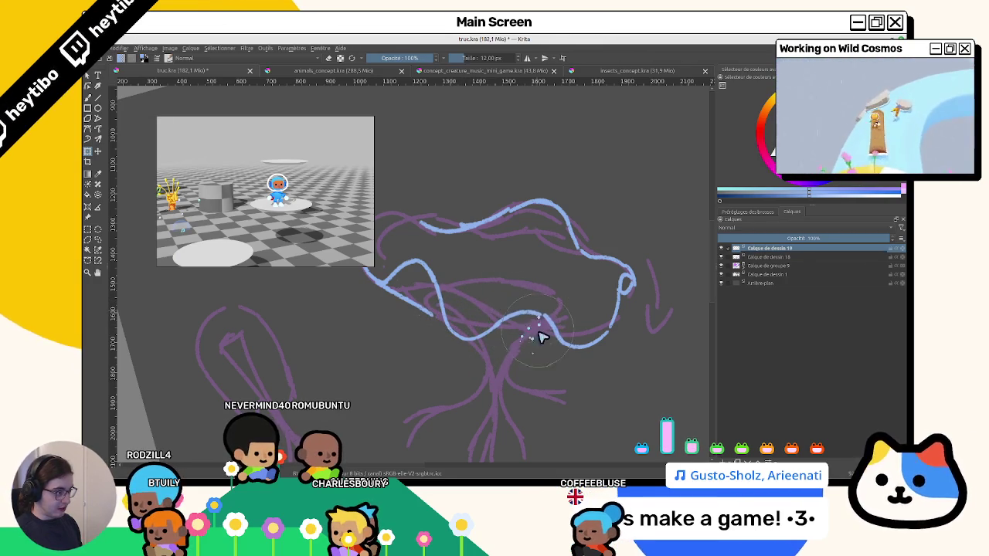
pyautogui.moveTo(611, 329); pyautogui.dragTo(657, 371)
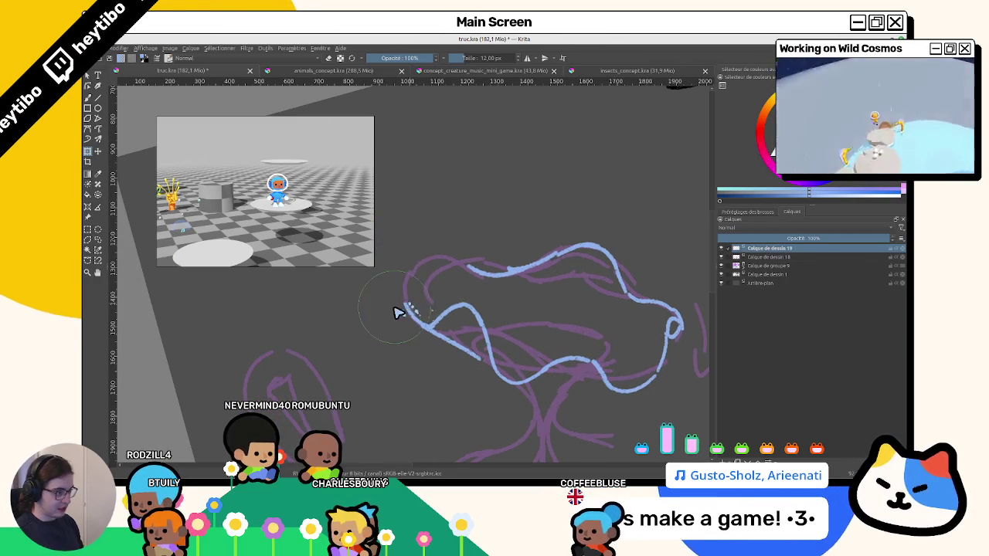
pyautogui.moveTo(406, 280)
pyautogui.mouseDown()
pyautogui.moveTo(468, 269)
pyautogui.moveTo(431, 255)
pyautogui.mouseUp()
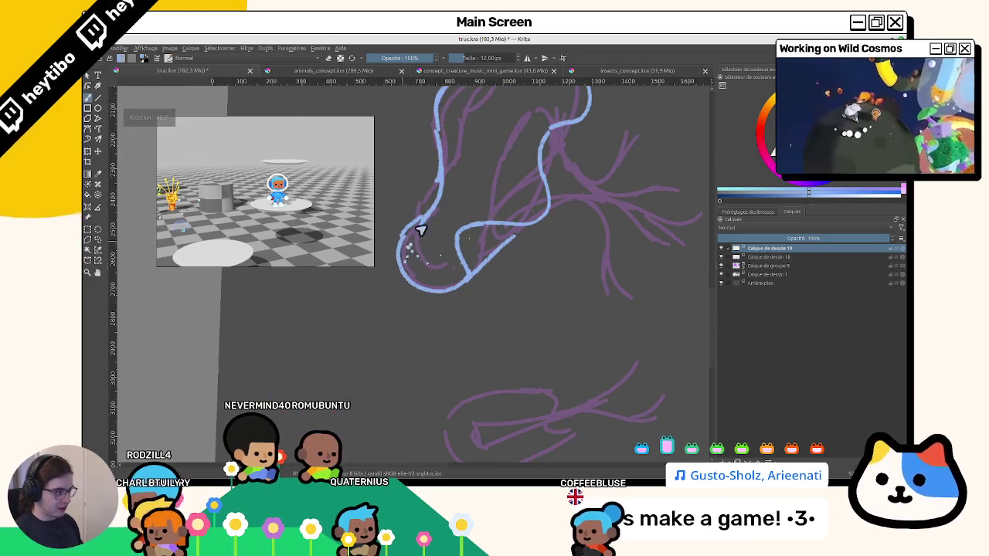
# Replace a long diagonal blue stroke with a short blue line inside the bell.
pyautogui.moveTo(490, 190)
pyautogui.mouseDown()
pyautogui.moveTo(471, 336)
pyautogui.moveTo(601, 284)
pyautogui.moveTo(551, 261)
pyautogui.mouseUp()
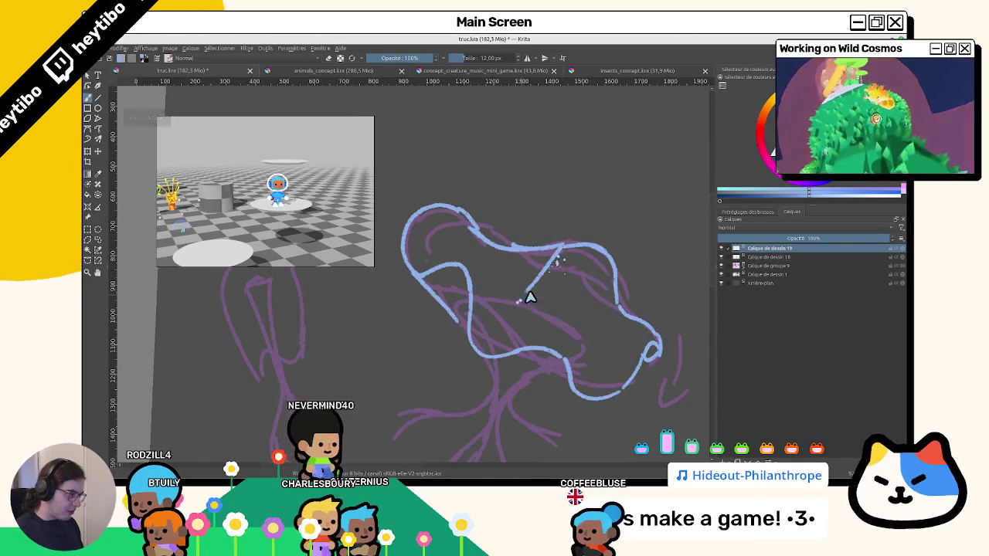
pyautogui.moveTo(528, 304); pyautogui.dragTo(582, 258)
pyautogui.hotkey('ctrl', 'z')
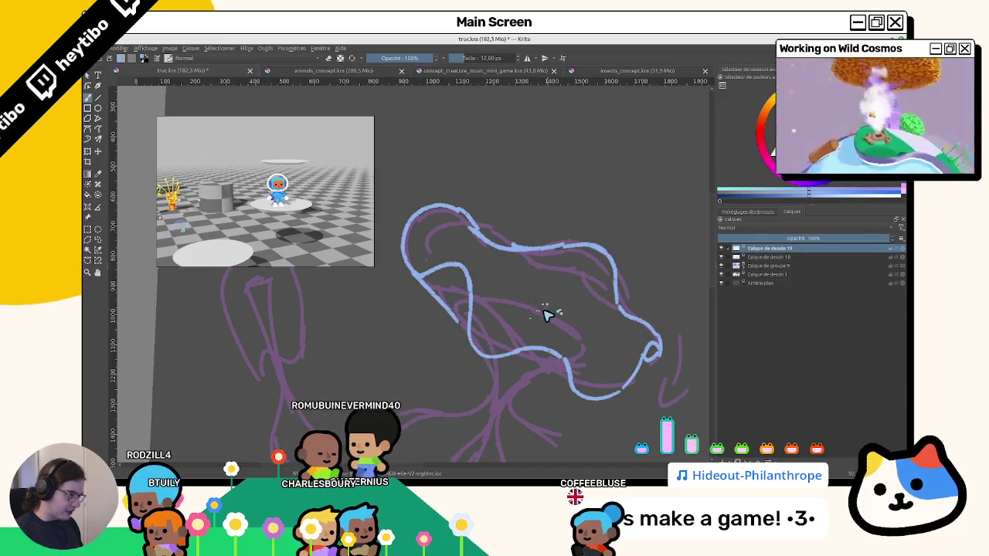
pyautogui.moveTo(546, 311); pyautogui.dragTo(556, 292)
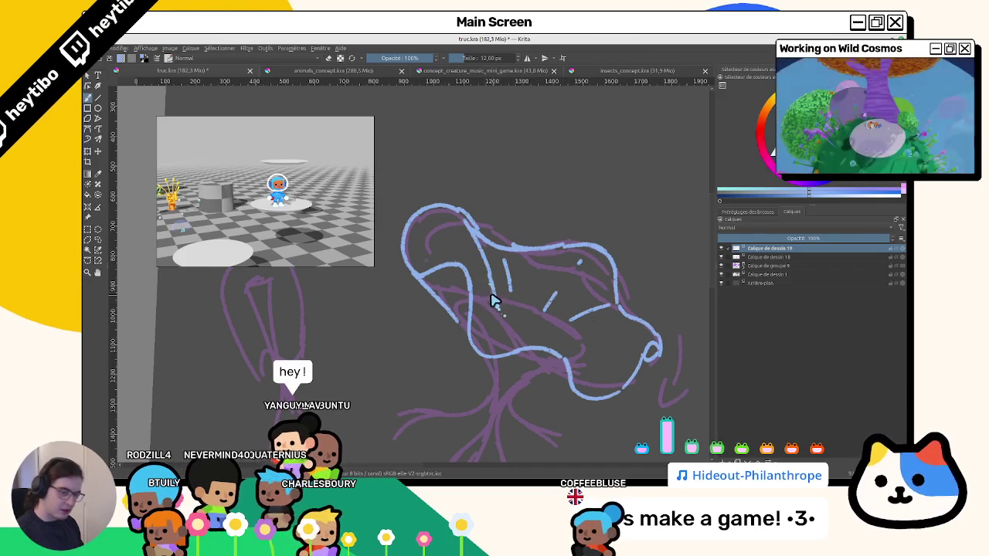
# Erase a stretch of the lower blue bell outline with the eraser.
pyautogui.moveTo(501, 287)
pyautogui.mouseDown()
pyautogui.moveTo(470, 269)
pyautogui.moveTo(473, 307)
pyautogui.moveTo(507, 347)
pyautogui.moveTo(588, 325)
pyautogui.mouseUp()
pyautogui.moveTo(498, 273); pyautogui.dragTo(564, 223)
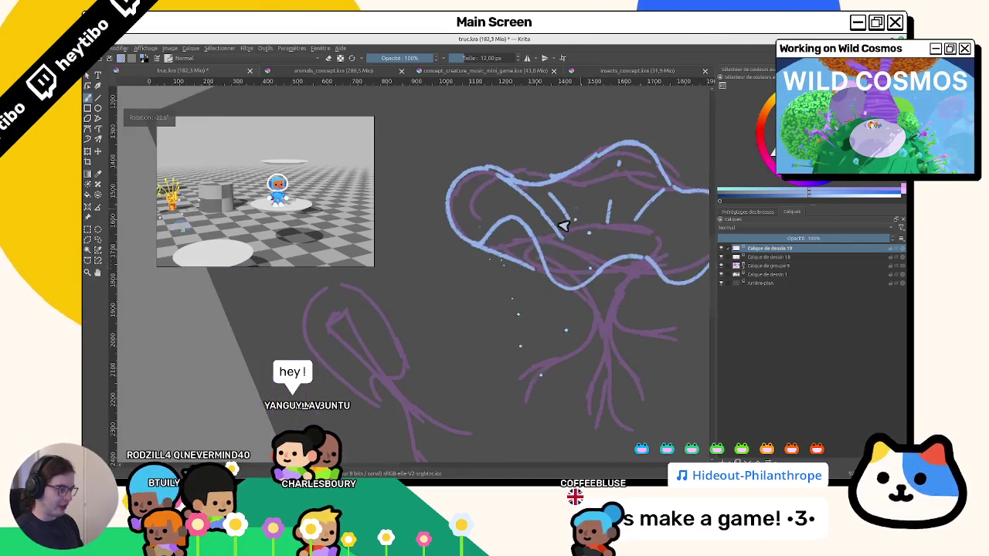
pyautogui.moveTo(548, 283)
pyautogui.mouseDown()
pyautogui.moveTo(512, 369)
pyautogui.moveTo(492, 235)
pyautogui.mouseUp()
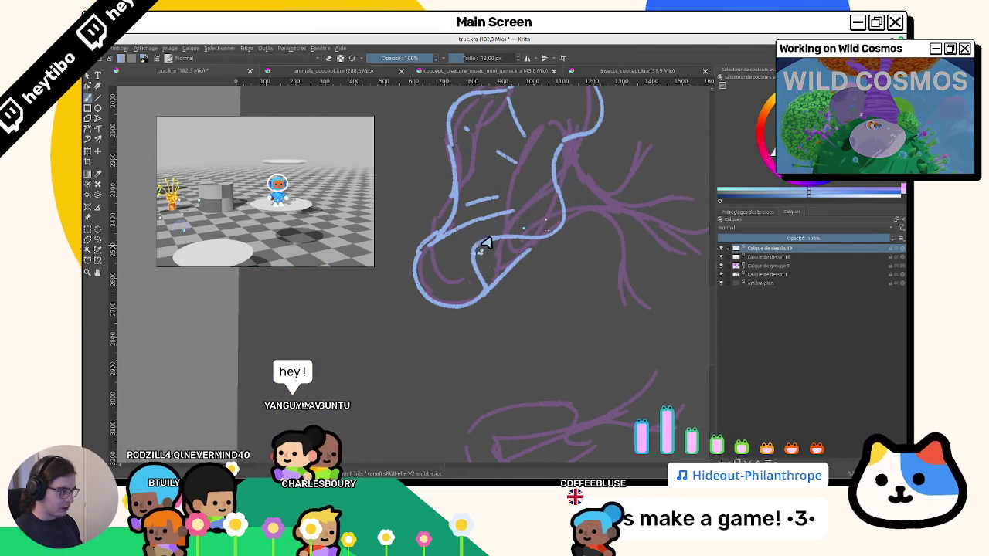
pyautogui.moveTo(553, 223)
pyautogui.mouseDown()
pyautogui.moveTo(513, 329)
pyautogui.moveTo(515, 296)
pyautogui.mouseUp()
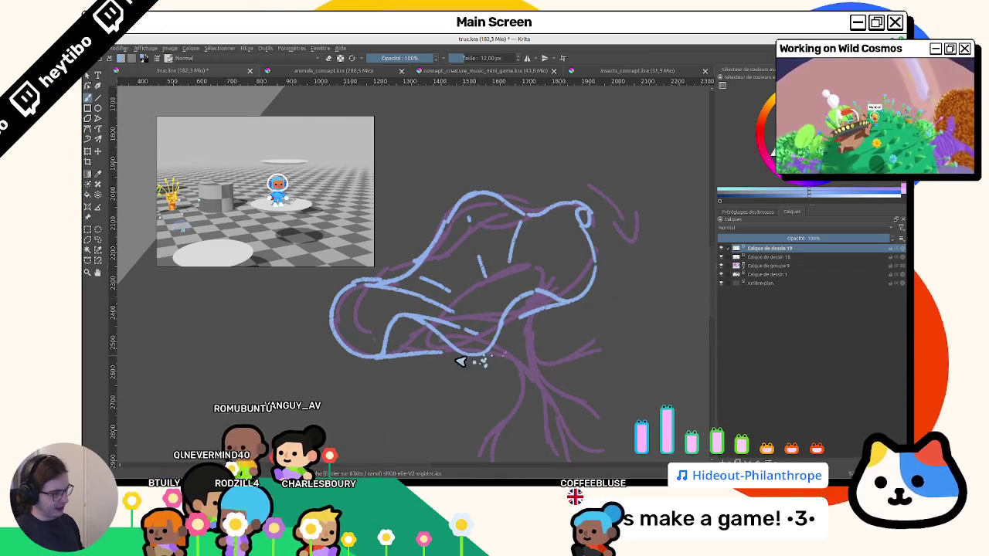
pyautogui.moveTo(446, 377); pyautogui.dragTo(489, 280)
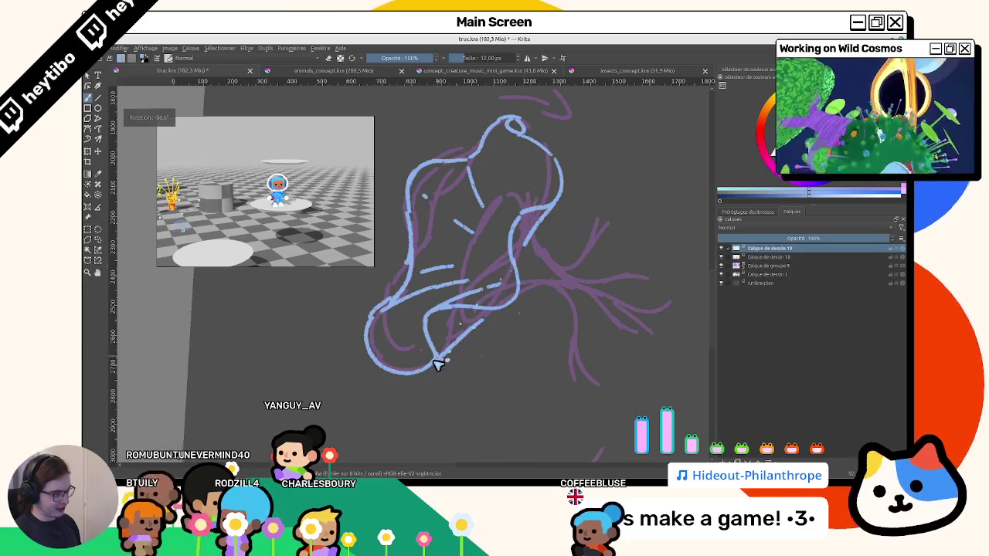
pyautogui.moveTo(464, 335); pyautogui.dragTo(447, 360)
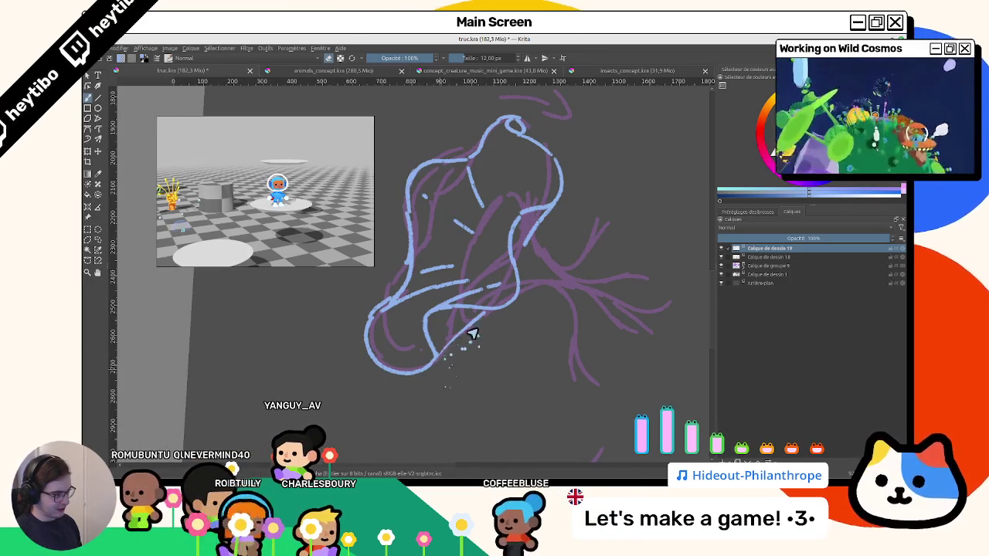
pyautogui.moveTo(482, 315)
pyautogui.mouseDown()
pyautogui.moveTo(446, 361)
pyautogui.moveTo(464, 349)
pyautogui.moveTo(489, 192)
pyautogui.moveTo(525, 307)
pyautogui.mouseUp()
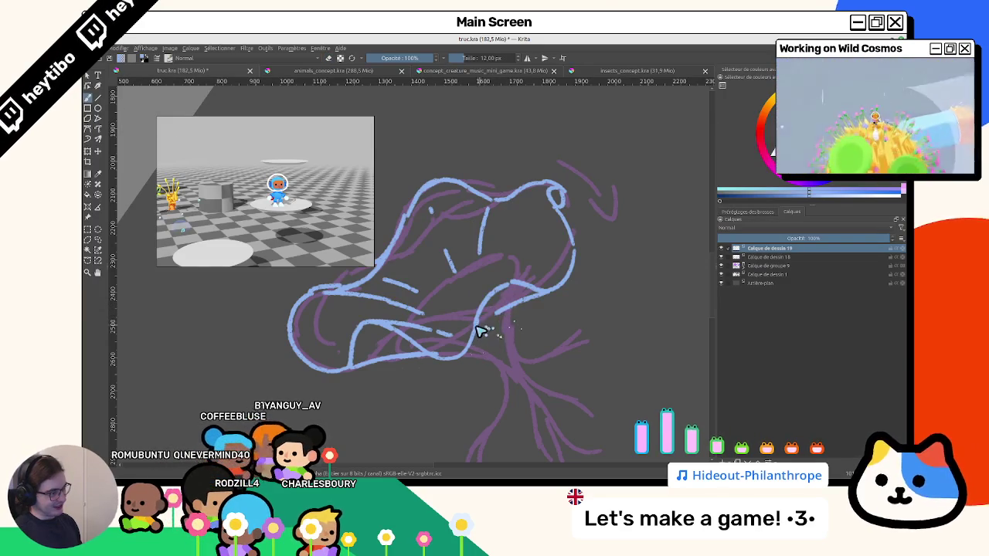
pyautogui.moveTo(515, 302)
pyautogui.mouseDown()
pyautogui.moveTo(508, 342)
pyautogui.moveTo(570, 261)
pyautogui.moveTo(579, 332)
pyautogui.moveTo(587, 275)
pyautogui.moveTo(526, 282)
pyautogui.mouseUp()
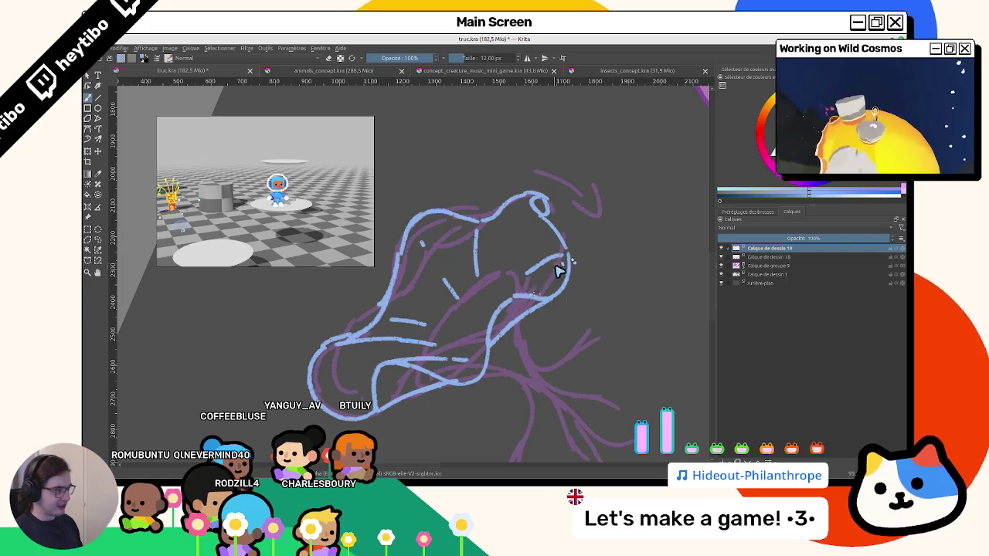
pyautogui.moveTo(514, 212); pyautogui.dragTo(536, 338)
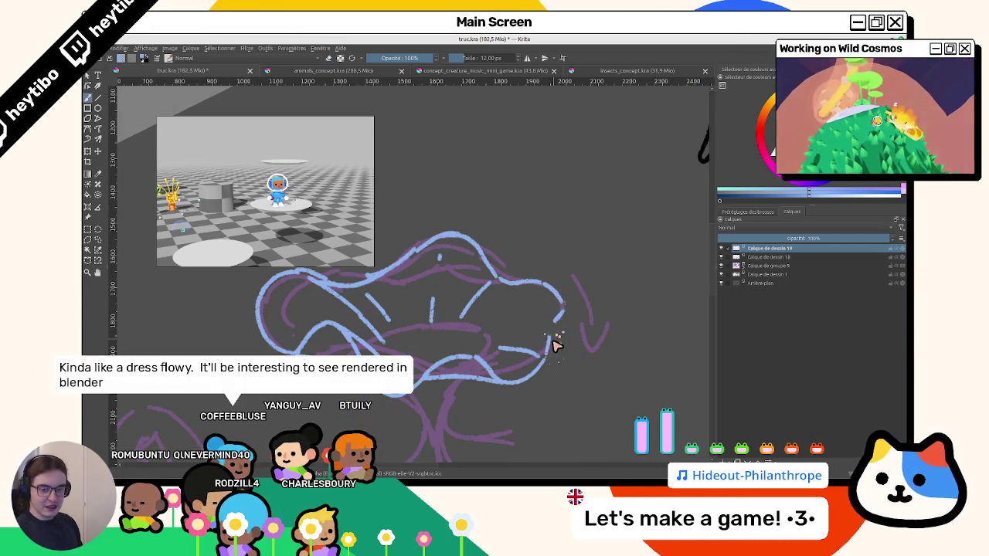
# Reset the canvas rotation to upright and adjust the zoom on the bell.
pyautogui.scroll(-1, 551, 344)
pyautogui.scroll(-2, 551, 346)
pyautogui.scroll(-1, 554, 348)
pyautogui.scroll(-2, 524, 306)
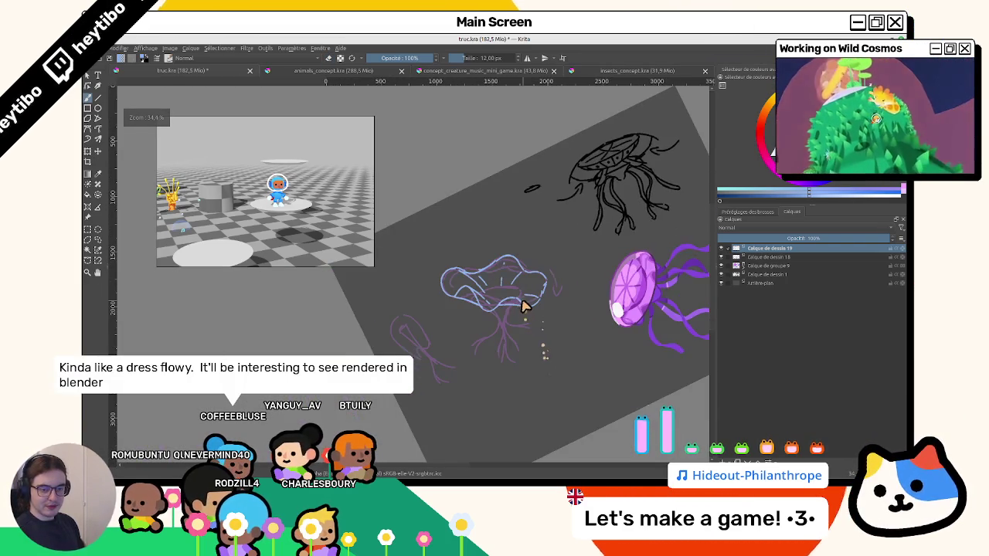
pyautogui.scroll(3, 524, 306)
pyautogui.press('5')
pyautogui.scroll(-2, 522, 301)
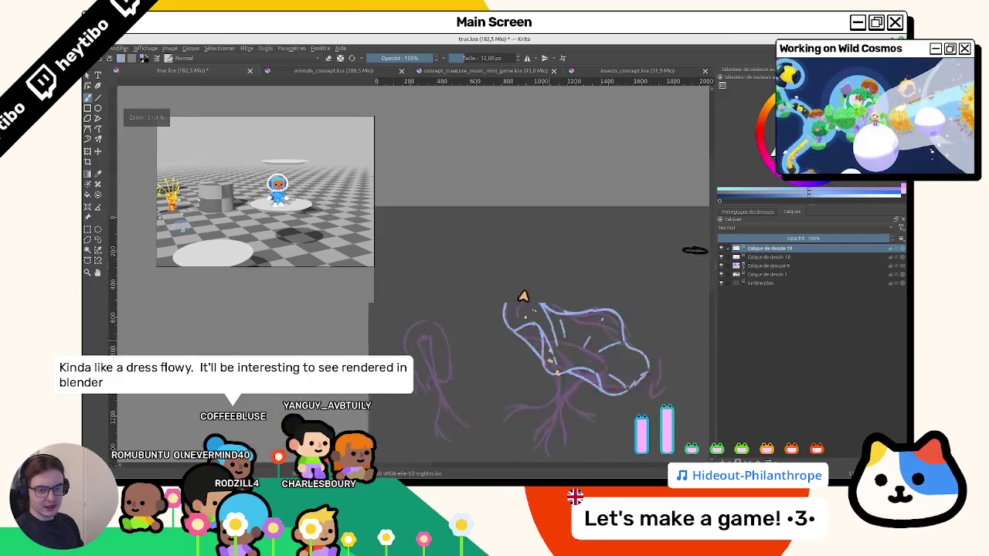
pyautogui.scroll(2, 541, 297)
pyautogui.scroll(-3, 470, 342)
pyautogui.scroll(-1, 479, 348)
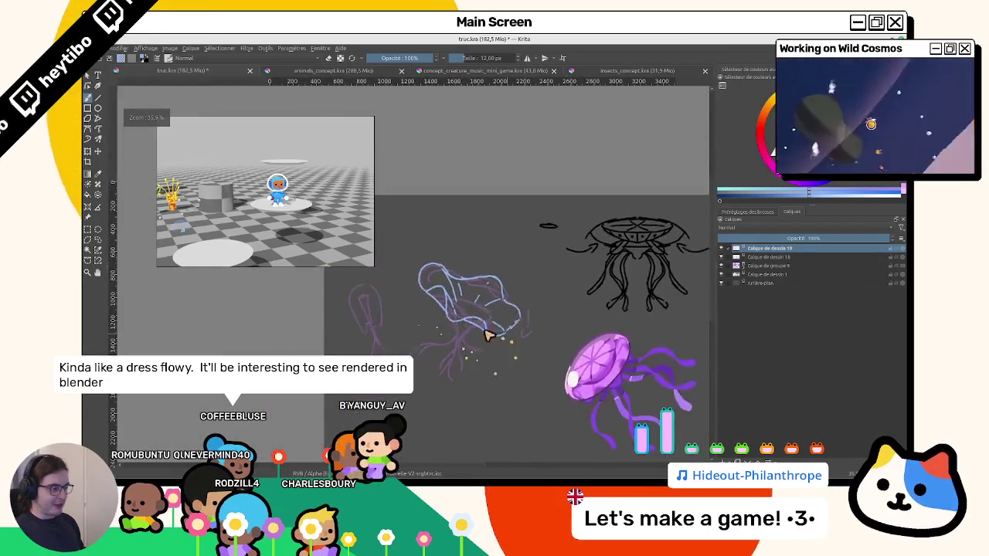
pyautogui.scroll(4, 240, 210)
# Liquify-warp the bell outline's right tip down and to the right.
pyautogui.hotkey('ctrl', 't')
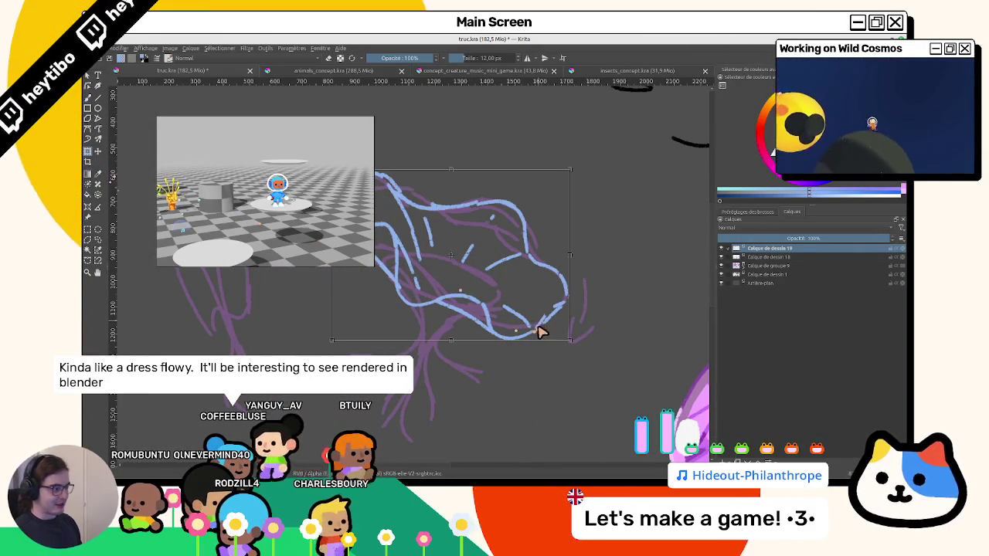
pyautogui.rightClick(540, 330)
pyautogui.click(554, 373)
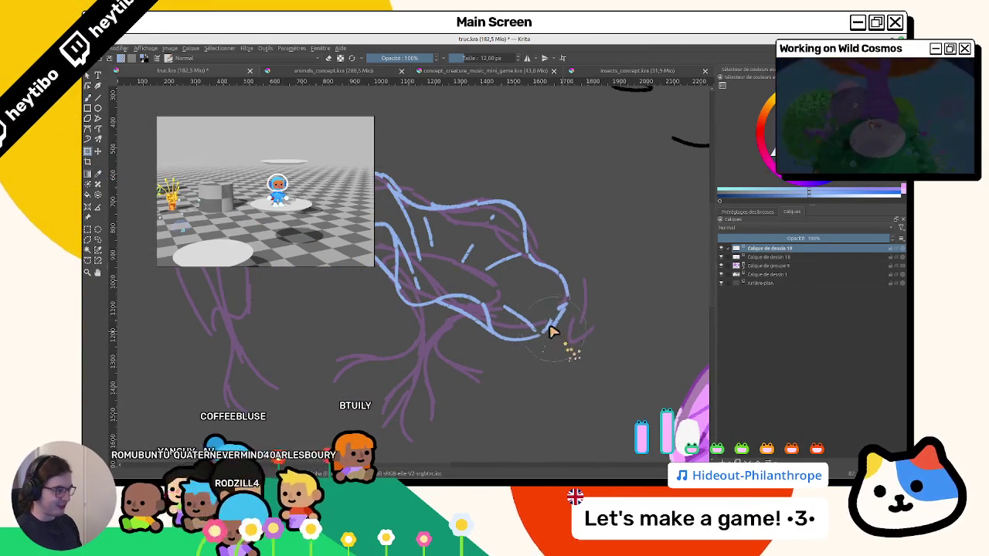
pyautogui.moveTo(551, 331); pyautogui.dragTo(574, 357)
pyautogui.scroll(-3, 574, 357)
pyautogui.scroll(-3, 605, 265)
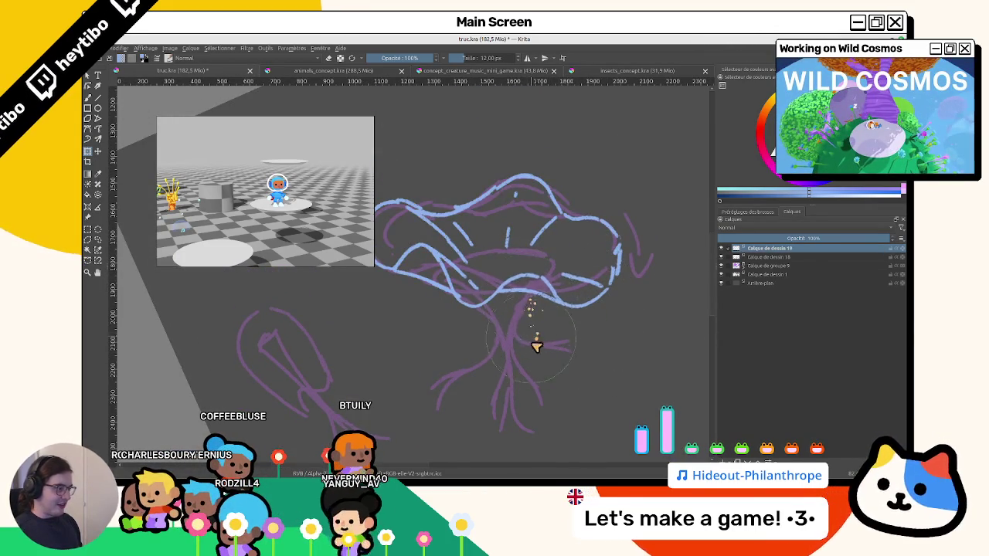
pyautogui.scroll(2, 536, 345)
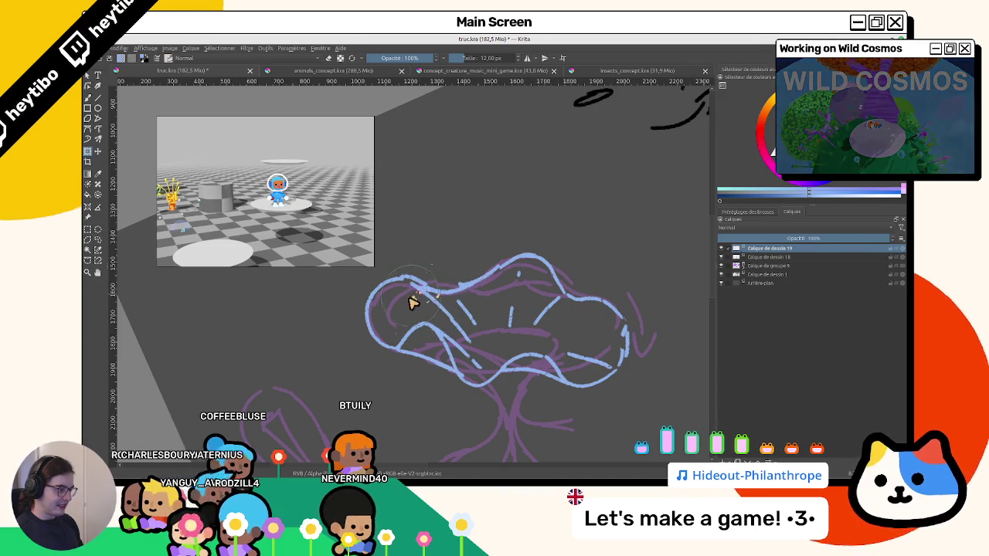
pyautogui.moveTo(404, 326)
pyautogui.mouseDown()
pyautogui.moveTo(547, 336)
pyautogui.moveTo(512, 265)
pyautogui.moveTo(496, 282)
pyautogui.mouseUp()
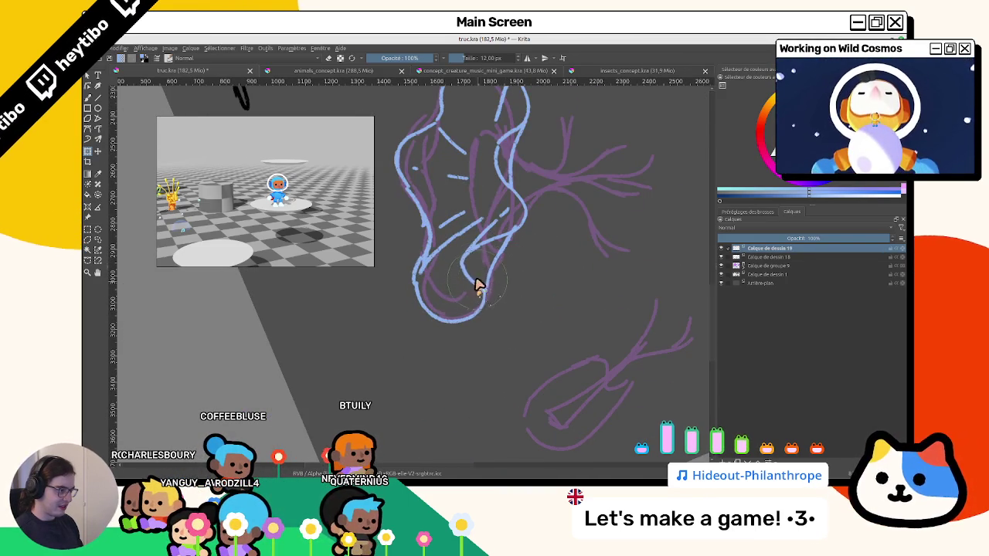
pyautogui.moveTo(489, 298)
pyautogui.mouseDown()
pyautogui.moveTo(485, 257)
pyautogui.moveTo(508, 286)
pyautogui.moveTo(484, 278)
pyautogui.moveTo(400, 334)
pyautogui.mouseUp()
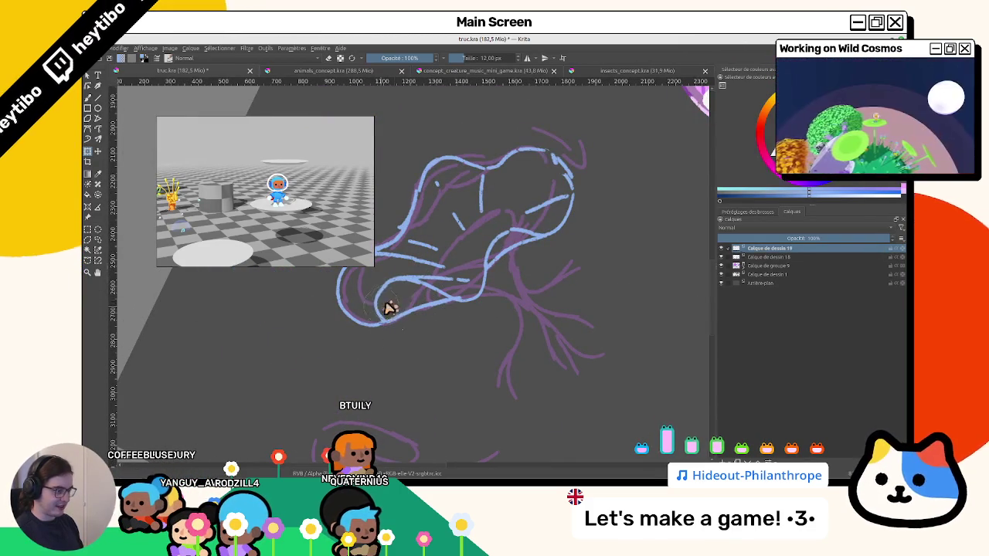
pyautogui.moveTo(394, 313)
pyautogui.mouseDown()
pyautogui.moveTo(556, 278)
pyautogui.moveTo(471, 261)
pyautogui.moveTo(445, 234)
pyautogui.moveTo(474, 247)
pyautogui.mouseUp()
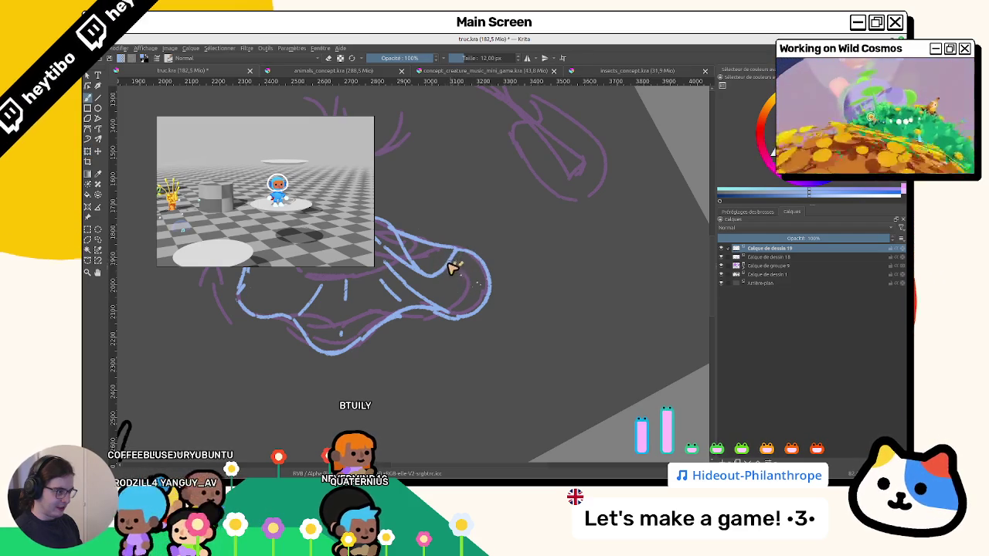
pyautogui.press('5')
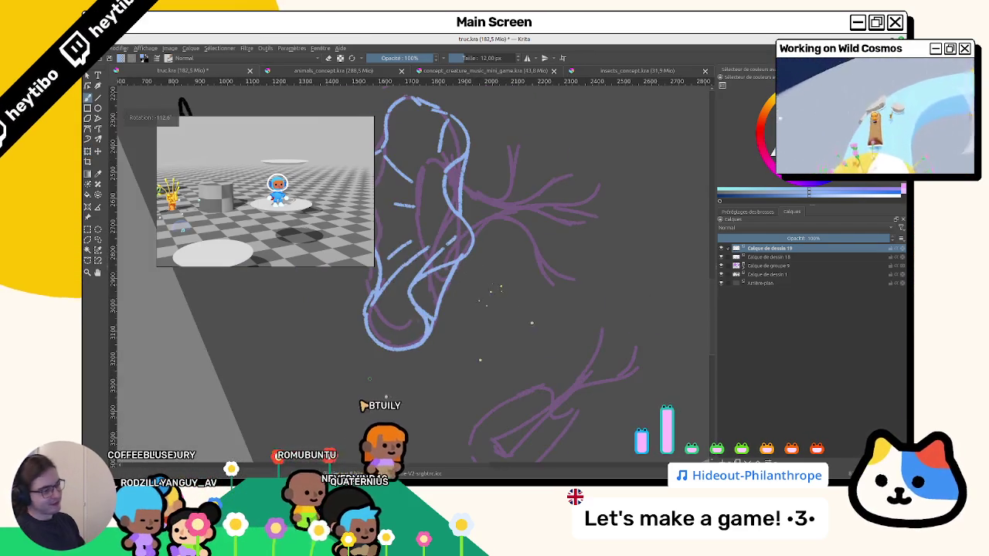
pyautogui.press('1')
pyautogui.keyDown('ctrl'); pyautogui.scroll(-5, 470, 287); pyautogui.keyUp('ctrl')
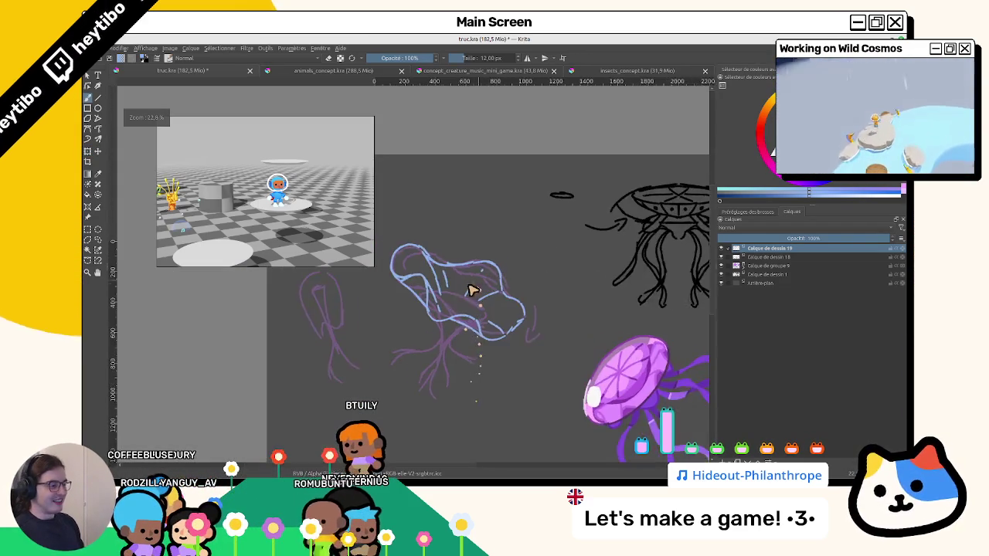
pyautogui.keyDown('ctrl'); pyautogui.scroll(4, 459, 295); pyautogui.keyUp('ctrl')
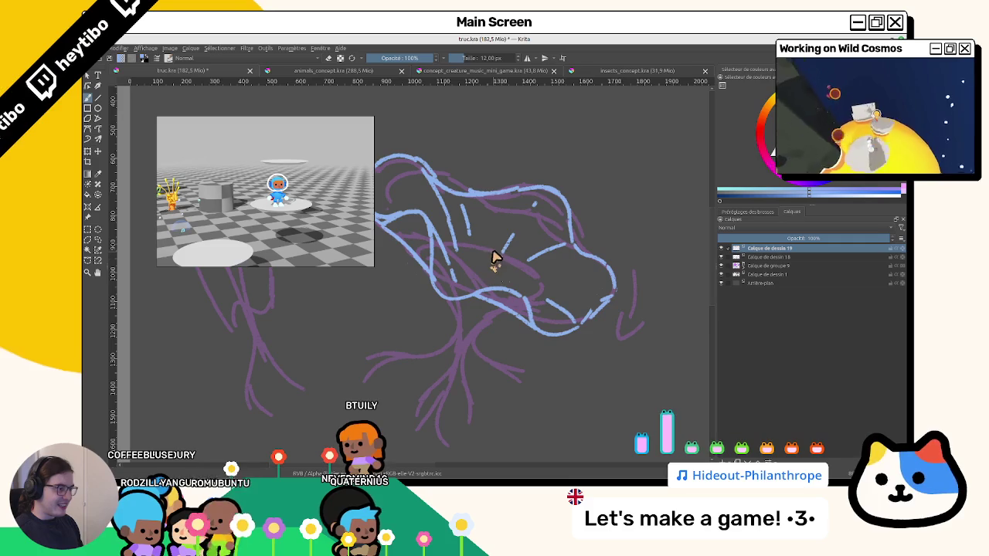
pyautogui.moveTo(488, 266); pyautogui.dragTo(464, 367)
# Undo the short vertical blue stroke and the blue loop at the bell's right tip.
pyautogui.scroll(-3, 456, 354)
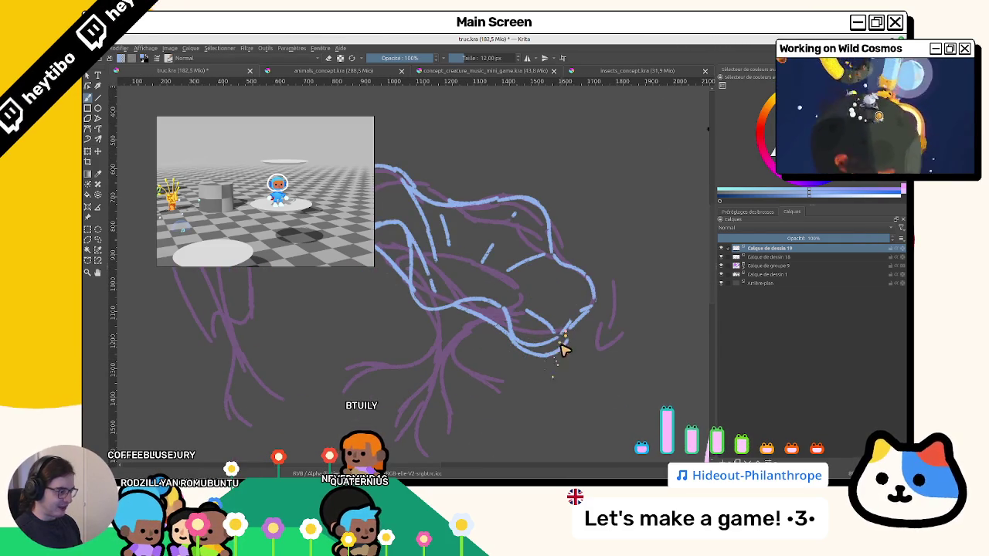
pyautogui.moveTo(585, 321)
pyautogui.mouseDown()
pyautogui.moveTo(580, 387)
pyautogui.moveTo(559, 249)
pyautogui.moveTo(536, 267)
pyautogui.mouseUp()
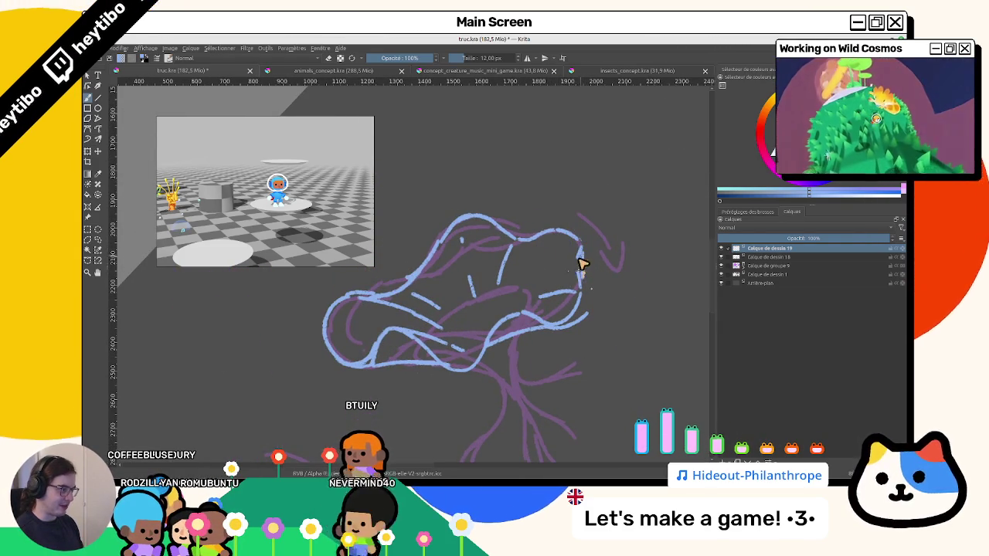
pyautogui.hotkey('ctrl', 'z')
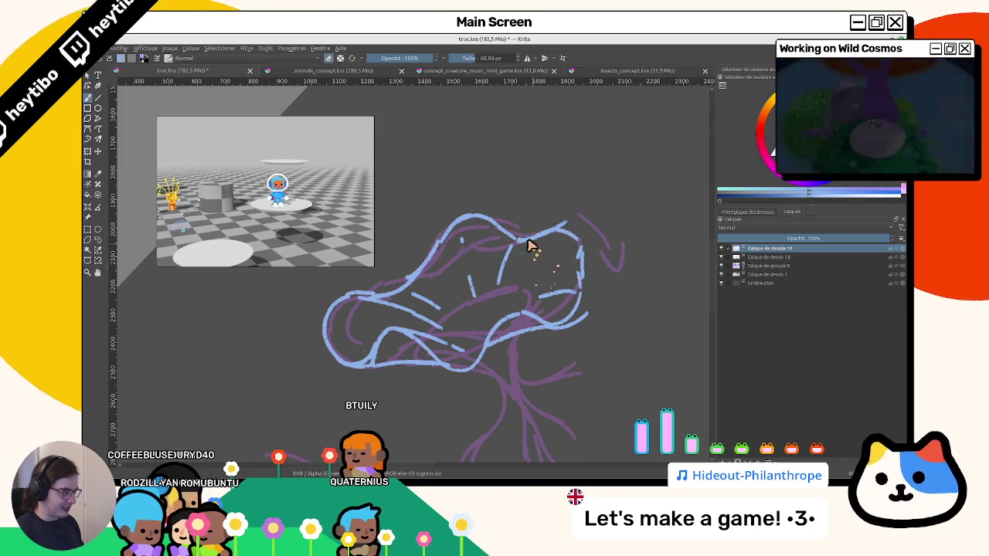
pyautogui.hotkey('ctrl', 'z')
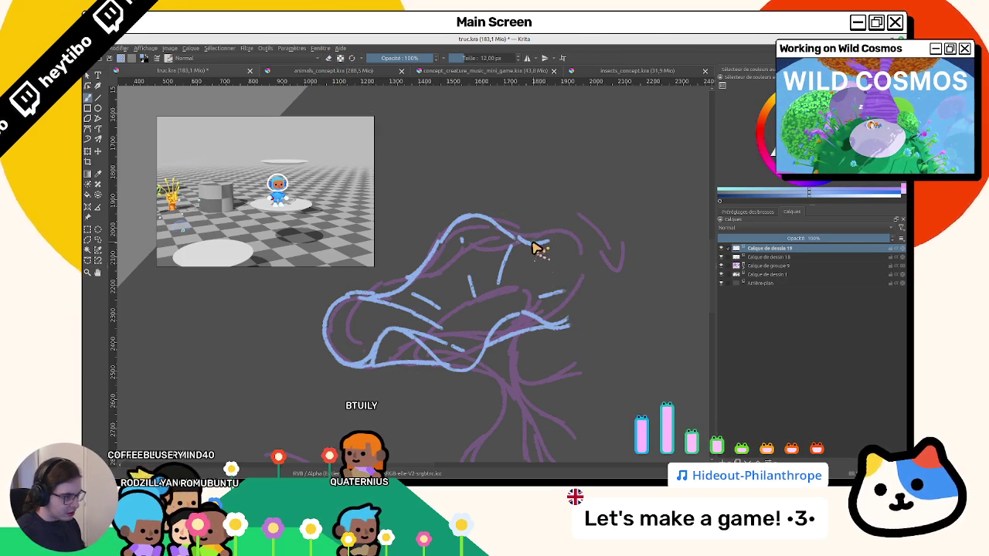
# Extend the lower blue bell line rightward and curve it closed around the right tip.
pyautogui.moveTo(537, 247); pyautogui.dragTo(589, 314)
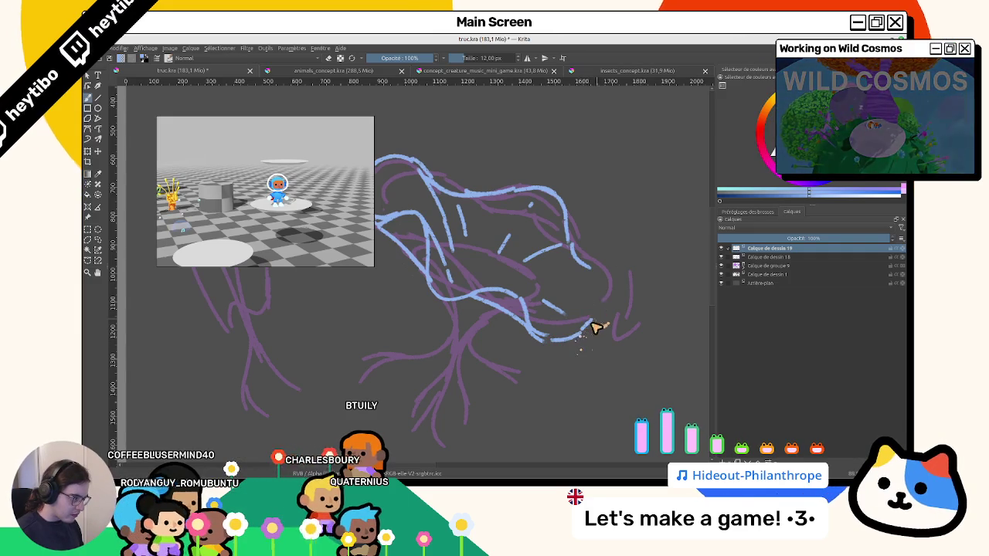
pyautogui.moveTo(578, 330); pyautogui.dragTo(609, 321)
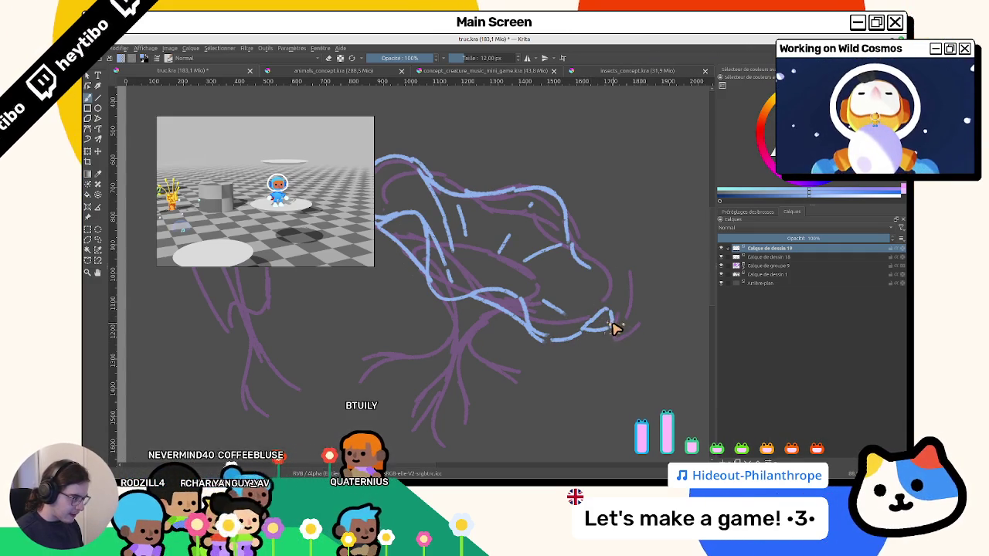
pyautogui.moveTo(600, 279)
pyautogui.mouseDown()
pyautogui.moveTo(612, 312)
pyautogui.moveTo(468, 191)
pyautogui.moveTo(457, 244)
pyautogui.mouseUp()
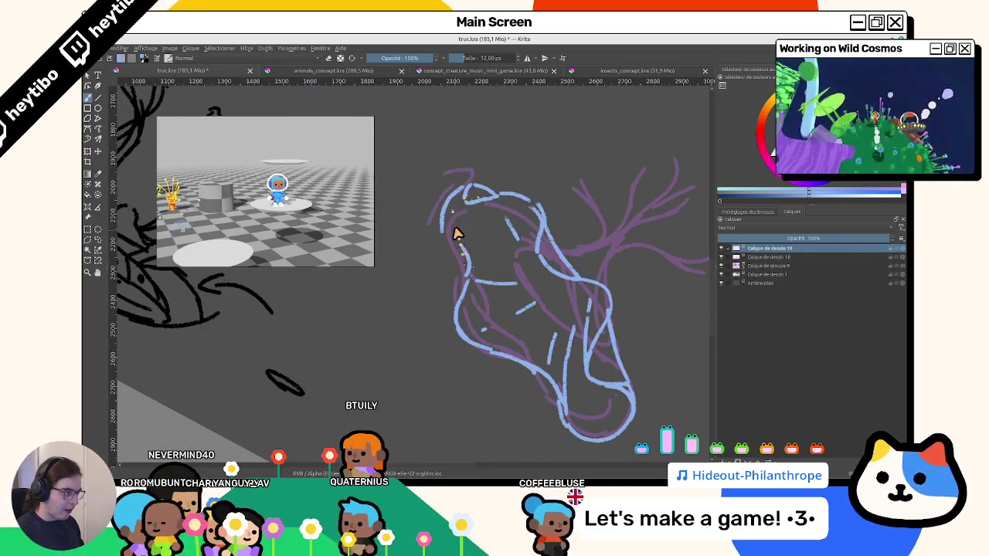
pyautogui.moveTo(536, 309); pyautogui.dragTo(508, 286)
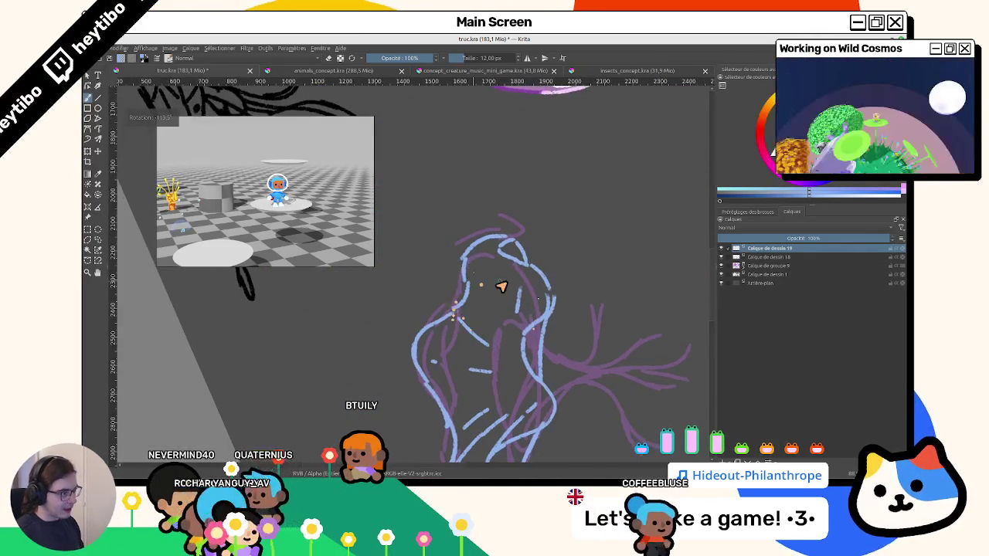
pyautogui.moveTo(512, 332)
pyautogui.mouseDown()
pyautogui.moveTo(470, 381)
pyautogui.moveTo(510, 316)
pyautogui.mouseUp()
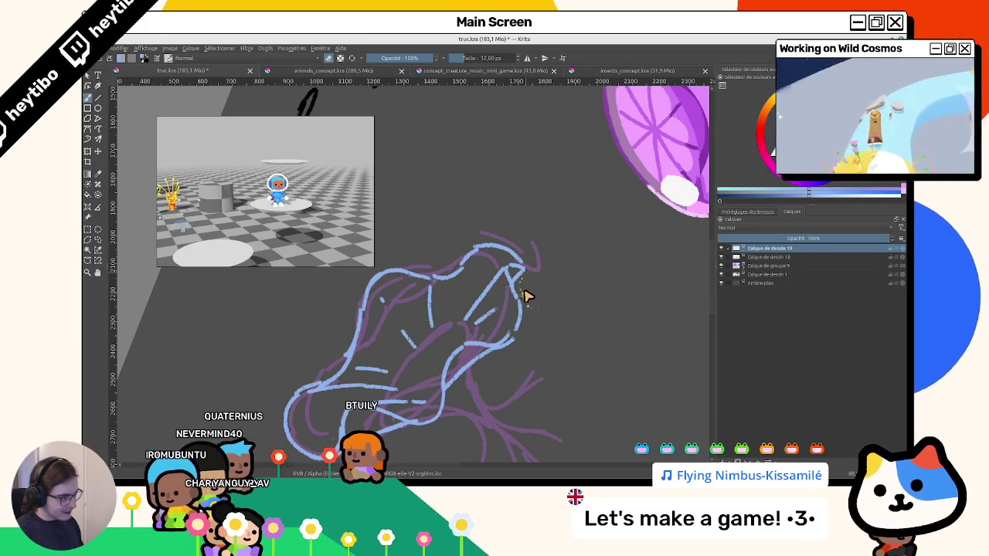
pyautogui.moveTo(521, 268)
pyautogui.mouseDown()
pyautogui.moveTo(402, 218)
pyautogui.moveTo(541, 271)
pyautogui.mouseUp()
pyautogui.scroll(-1, 539, 311)
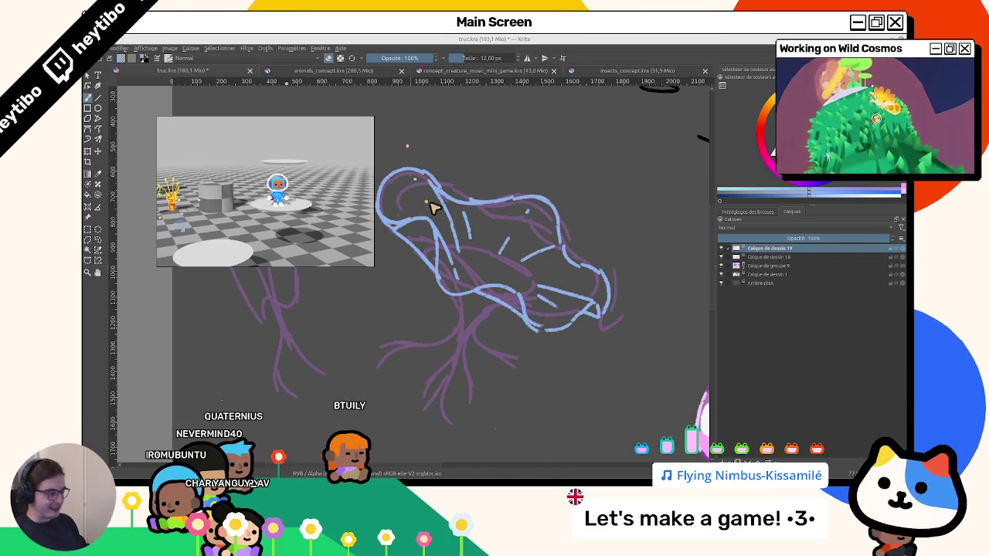
pyautogui.moveTo(432, 207); pyautogui.dragTo(479, 244)
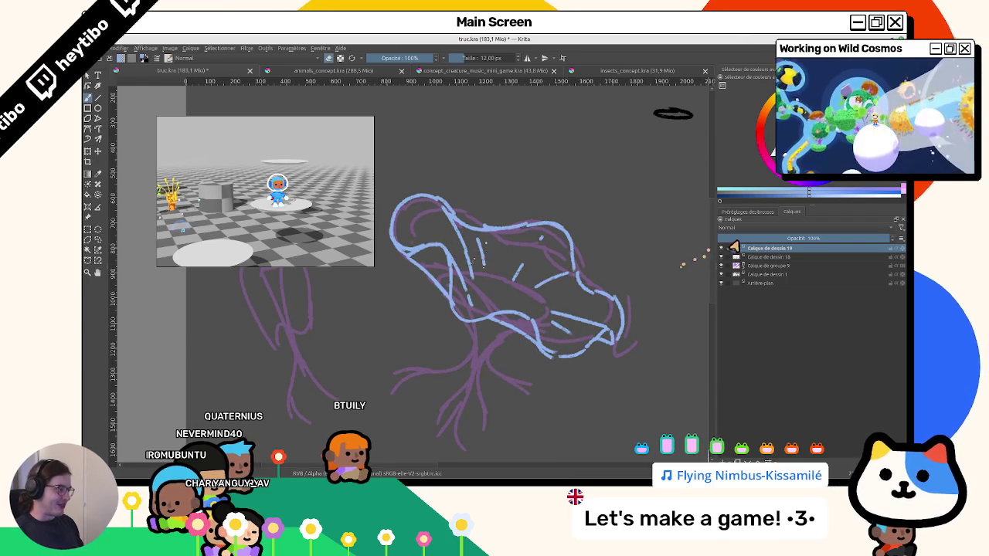
pyautogui.moveTo(521, 365); pyautogui.dragTo(517, 309)
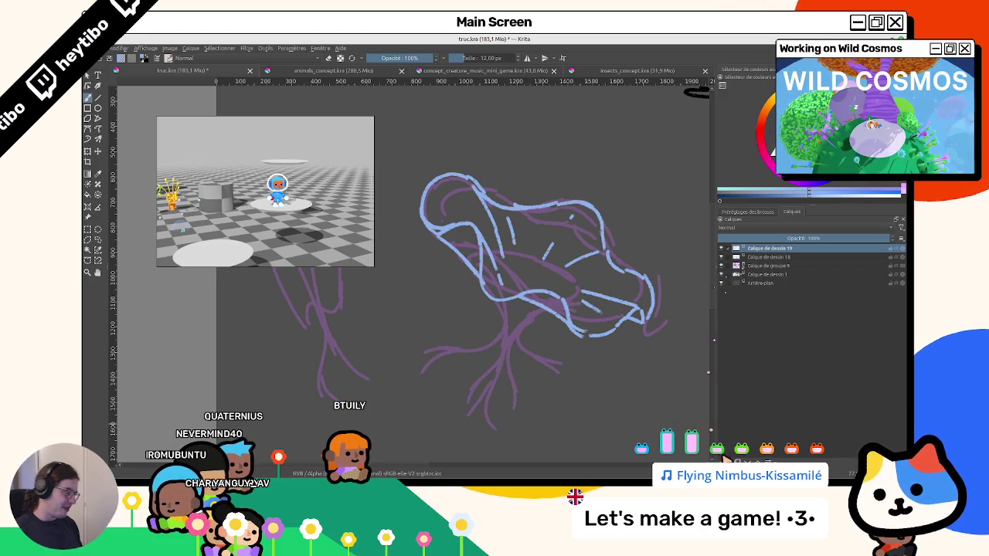
# Pick orange in the colour selector as the drawing colour.
pyautogui.keyDown('ctrl'); pyautogui.click(696, 91); pyautogui.keyUp('ctrl')
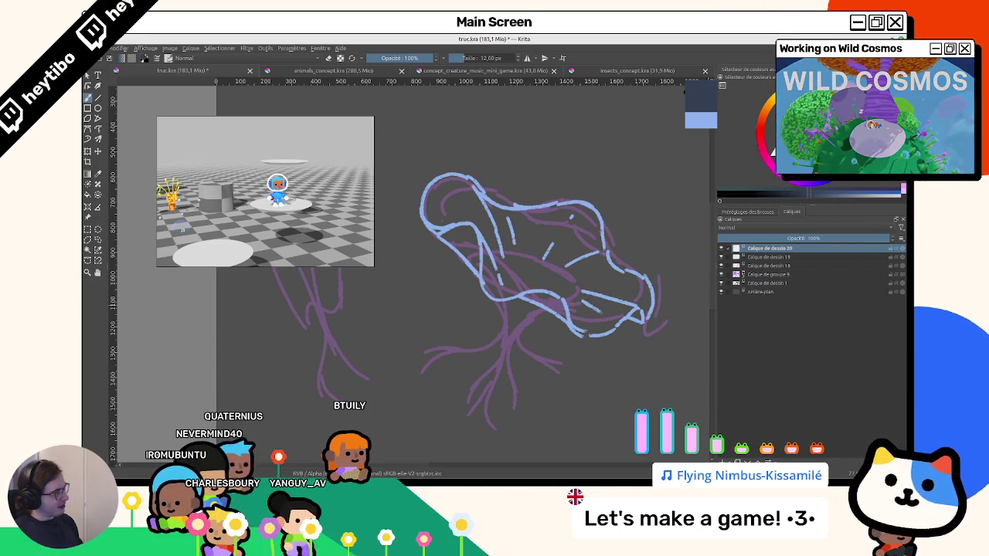
pyautogui.moveTo(708, 91); pyautogui.dragTo(688, 94)
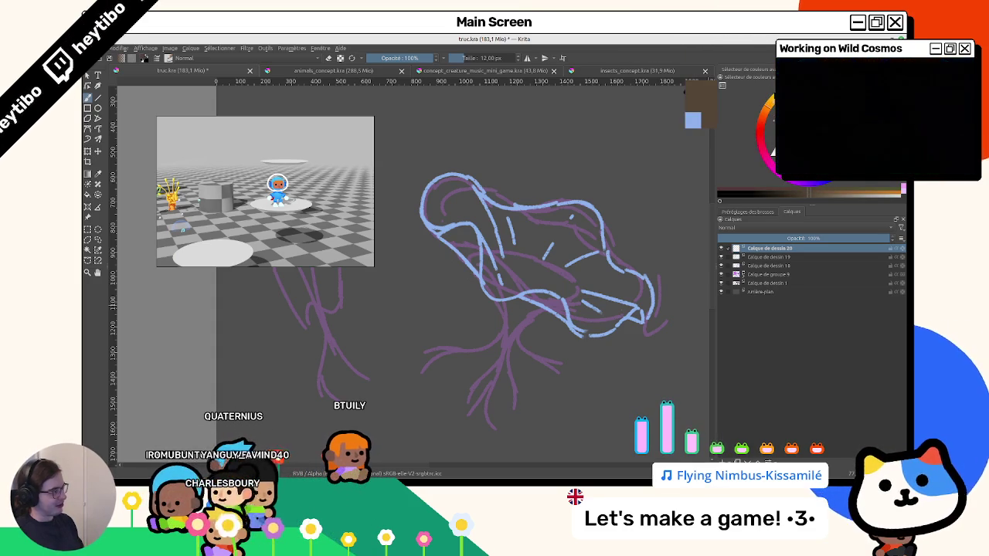
pyautogui.keyDown('ctrl'); pyautogui.click(699, 97); pyautogui.keyUp('ctrl')
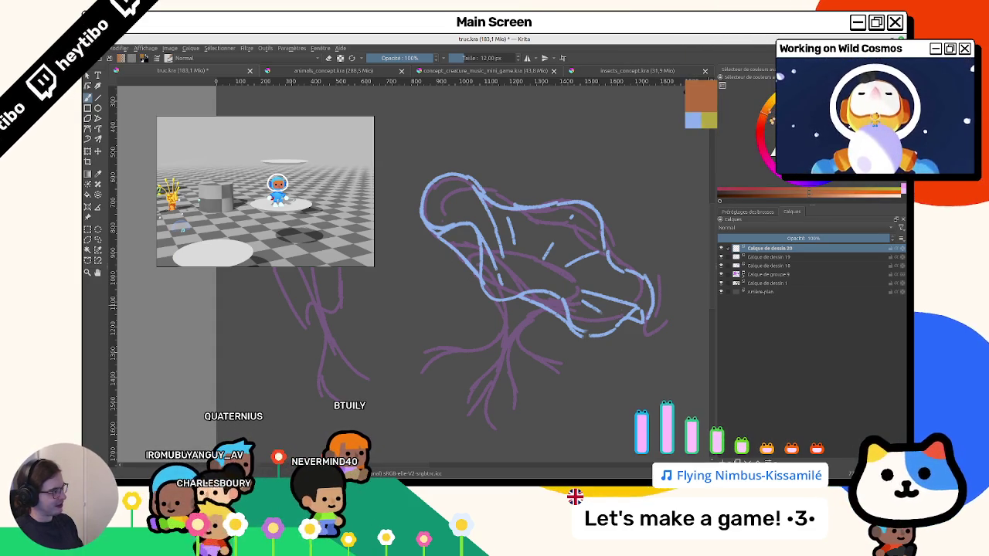
pyautogui.scroll(2, 494, 347)
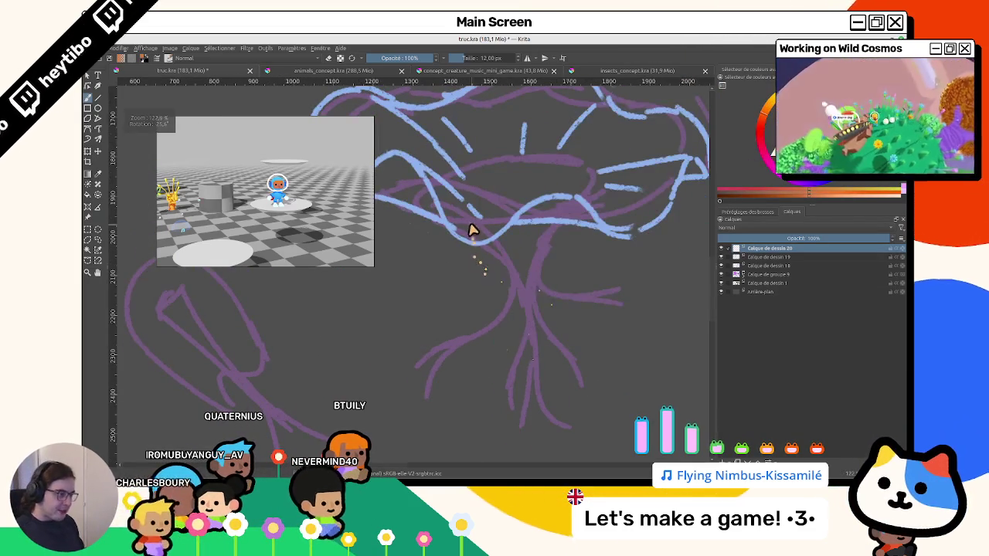
# Draw orange tentacle lines under the bell, redrawing one tentacle's branching lower tail.
pyautogui.moveTo(455, 225); pyautogui.dragTo(498, 258)
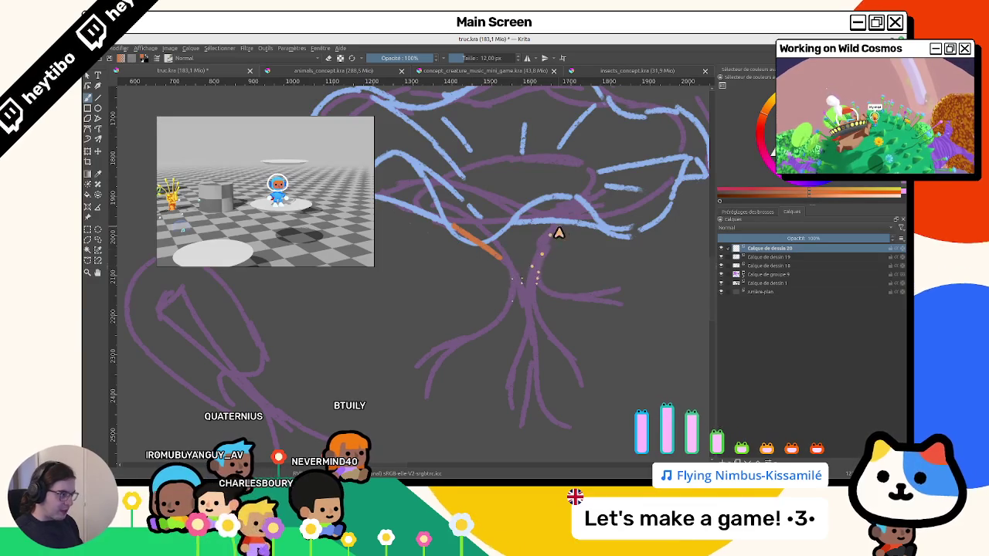
pyautogui.moveTo(576, 221); pyautogui.dragTo(543, 261)
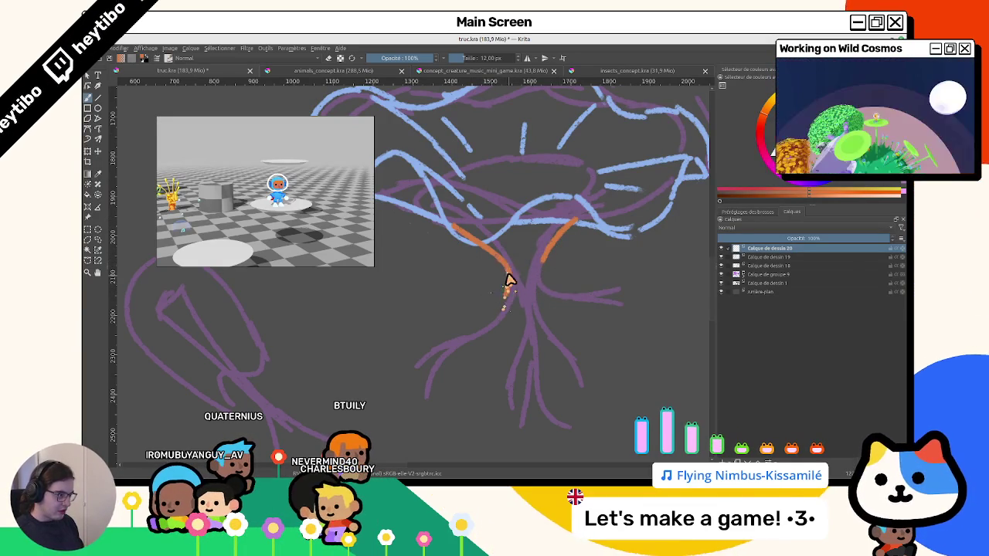
pyautogui.press('4')
pyautogui.press('4')
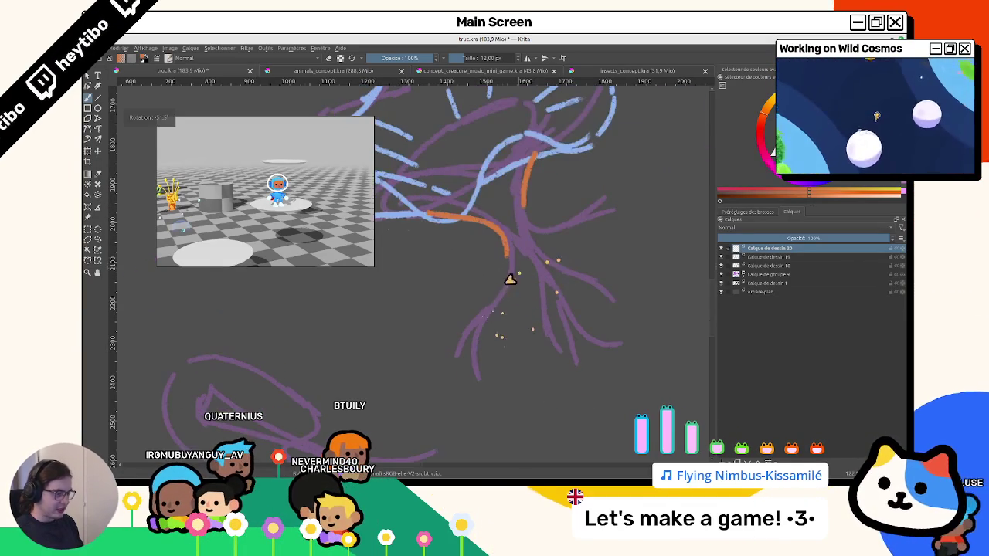
pyautogui.moveTo(508, 266)
pyautogui.mouseDown()
pyautogui.moveTo(475, 303)
pyautogui.moveTo(452, 361)
pyautogui.mouseUp()
pyautogui.hotkey('ctrl', 'z')
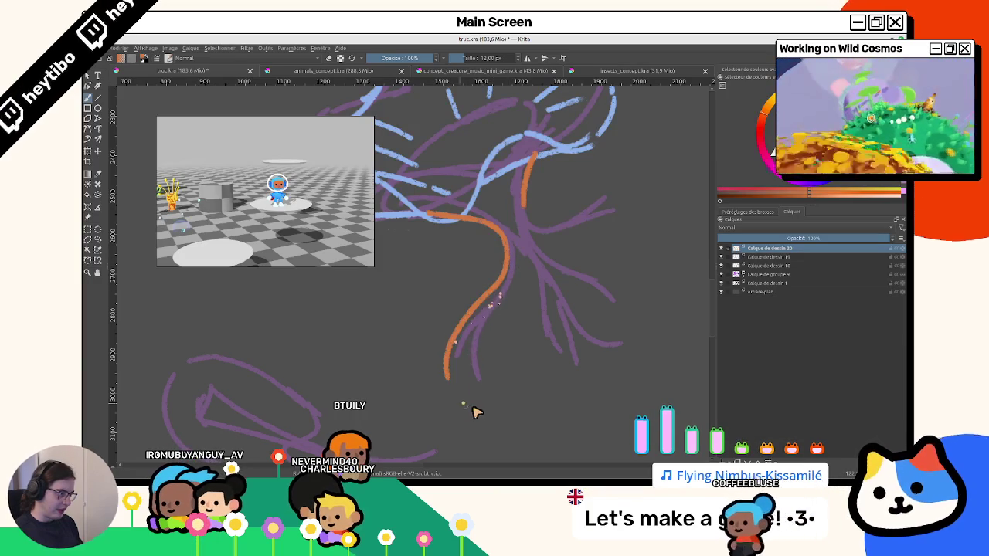
pyautogui.hotkey('ctrl', 'z')
pyautogui.moveTo(498, 292); pyautogui.dragTo(445, 355)
pyautogui.hotkey('ctrl', 'z')
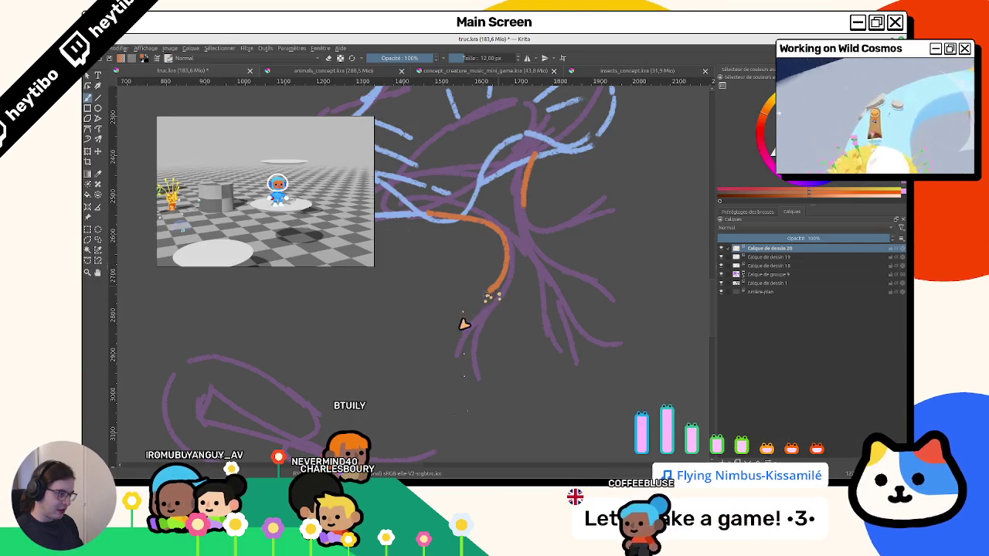
pyautogui.moveTo(494, 294); pyautogui.dragTo(450, 356)
pyautogui.hotkey('ctrl', 'z')
pyautogui.moveTo(495, 293); pyautogui.dragTo(450, 346)
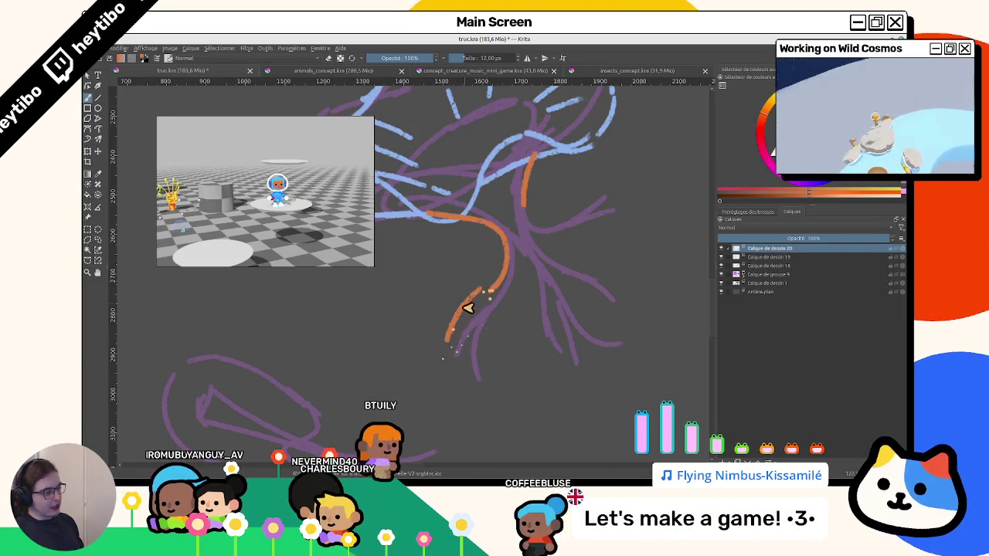
pyautogui.moveTo(496, 294); pyautogui.dragTo(489, 353)
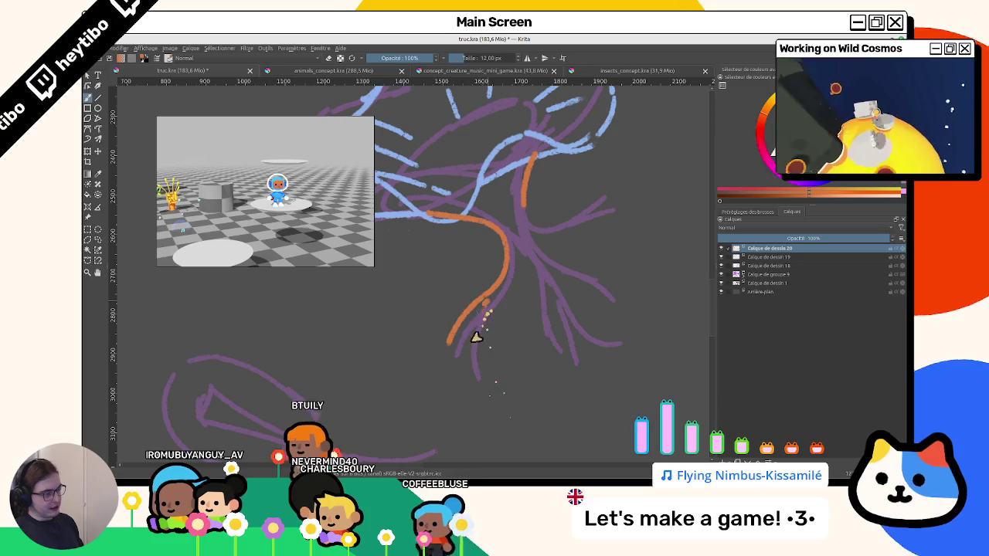
pyautogui.moveTo(487, 302); pyautogui.dragTo(481, 366)
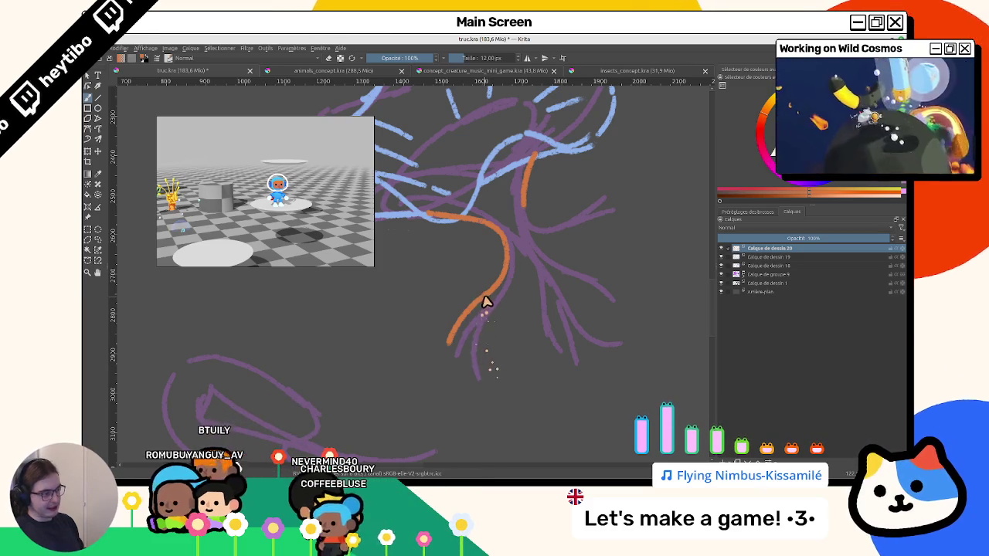
# Add two long orange tentacle strands, removing a stray short curved branch.
pyautogui.scroll(-2, 456, 363)
pyautogui.scroll(-2, 479, 386)
pyautogui.moveTo(494, 404); pyautogui.dragTo(540, 346)
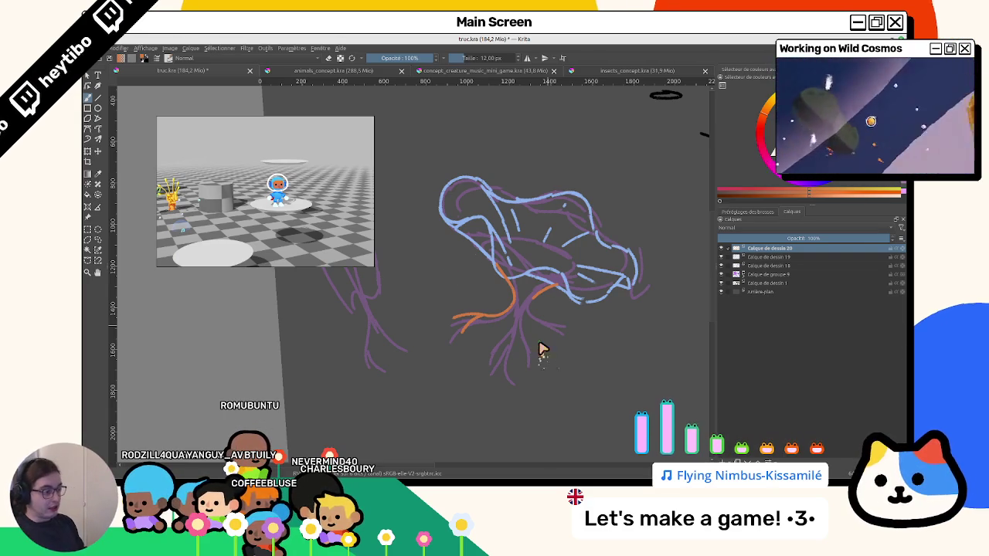
pyautogui.moveTo(499, 332); pyautogui.dragTo(516, 298)
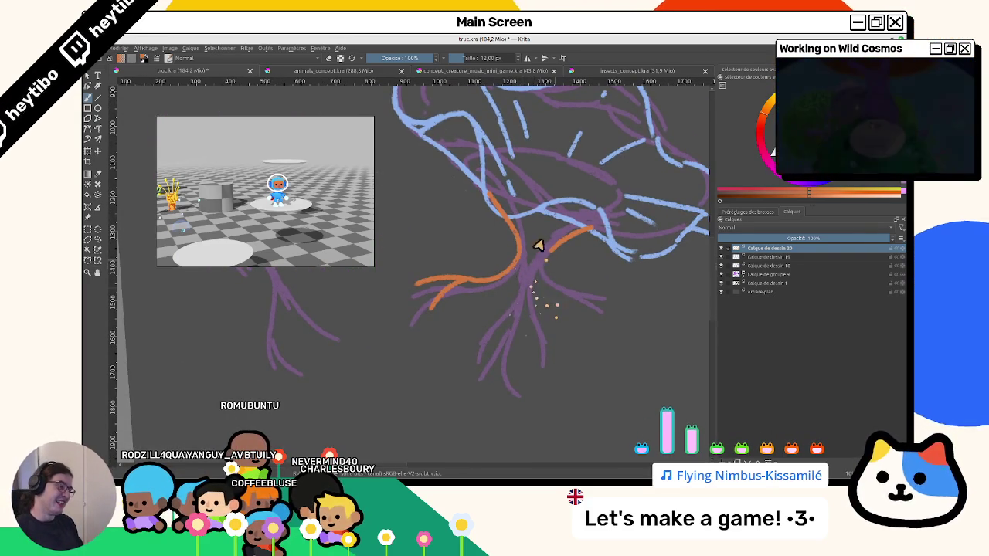
pyautogui.moveTo(538, 245); pyautogui.dragTo(488, 290)
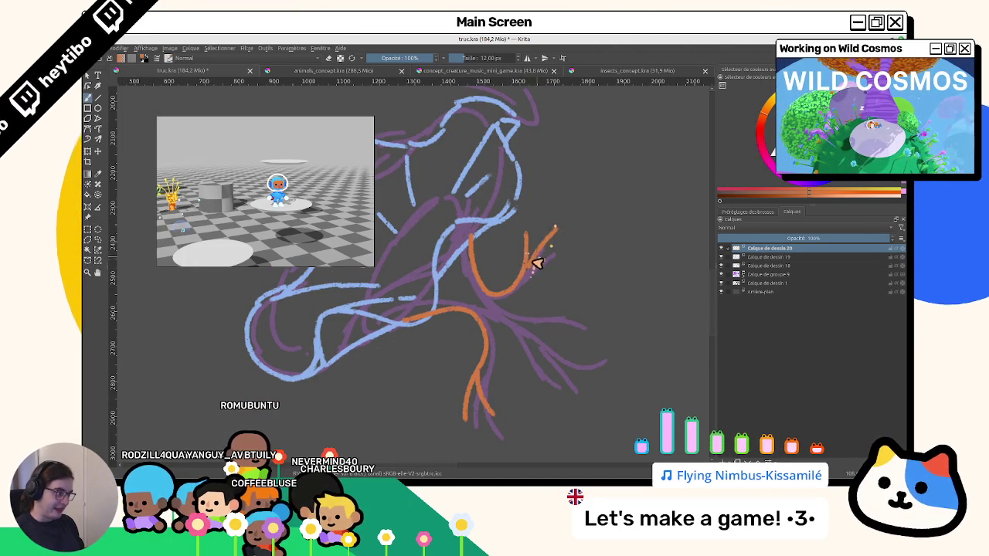
pyautogui.moveTo(530, 271); pyautogui.dragTo(471, 304)
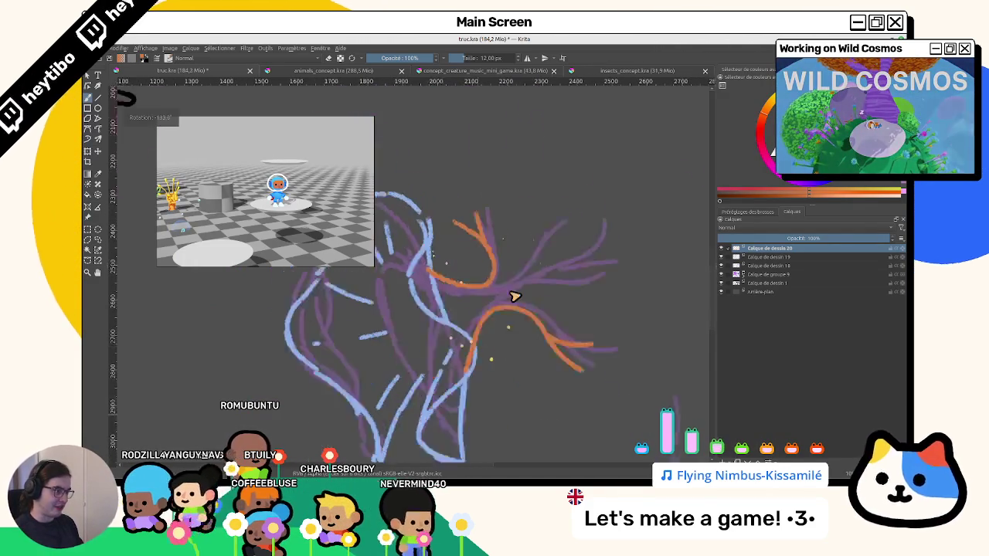
pyautogui.moveTo(438, 188); pyautogui.dragTo(456, 296)
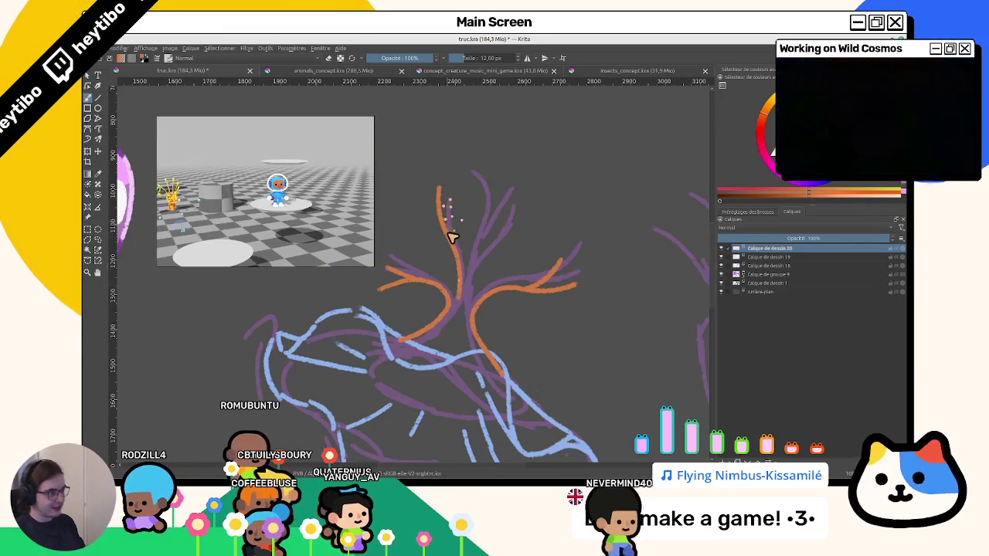
pyautogui.moveTo(456, 248); pyautogui.dragTo(451, 191)
pyautogui.moveTo(478, 141); pyautogui.dragTo(493, 203)
pyautogui.hotkey('ctrl', 'z')
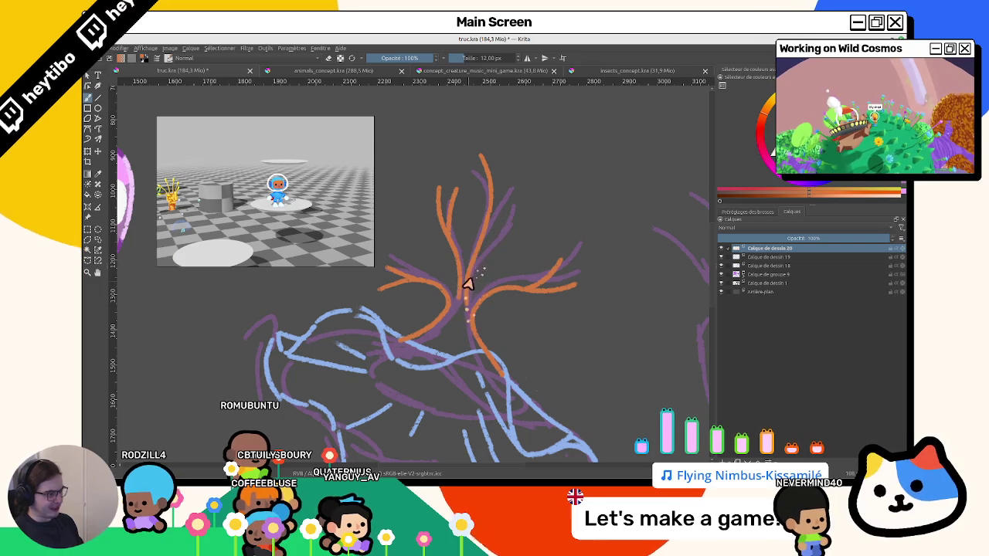
# Reorient the view upright and hide the blue bell lines to check the tentacles.
pyautogui.moveTo(474, 232)
pyautogui.mouseDown()
pyautogui.moveTo(401, 294)
pyautogui.moveTo(566, 370)
pyautogui.moveTo(507, 254)
pyautogui.mouseUp()
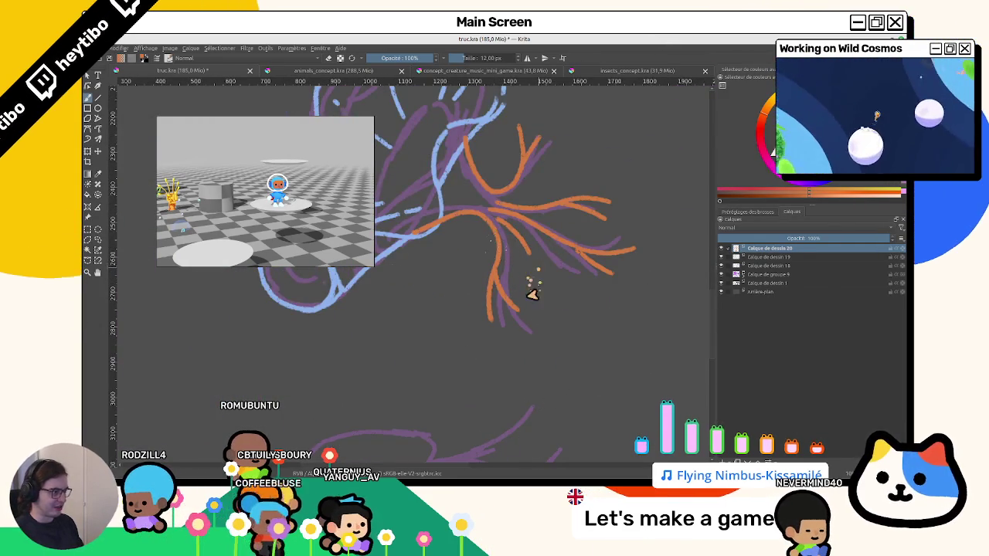
pyautogui.press('5')
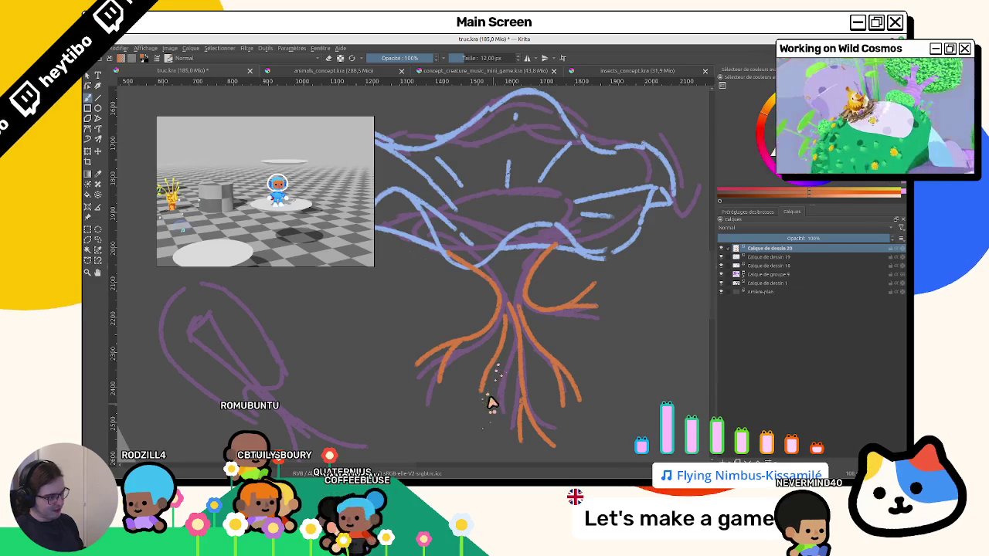
pyautogui.moveTo(481, 386); pyautogui.dragTo(532, 279)
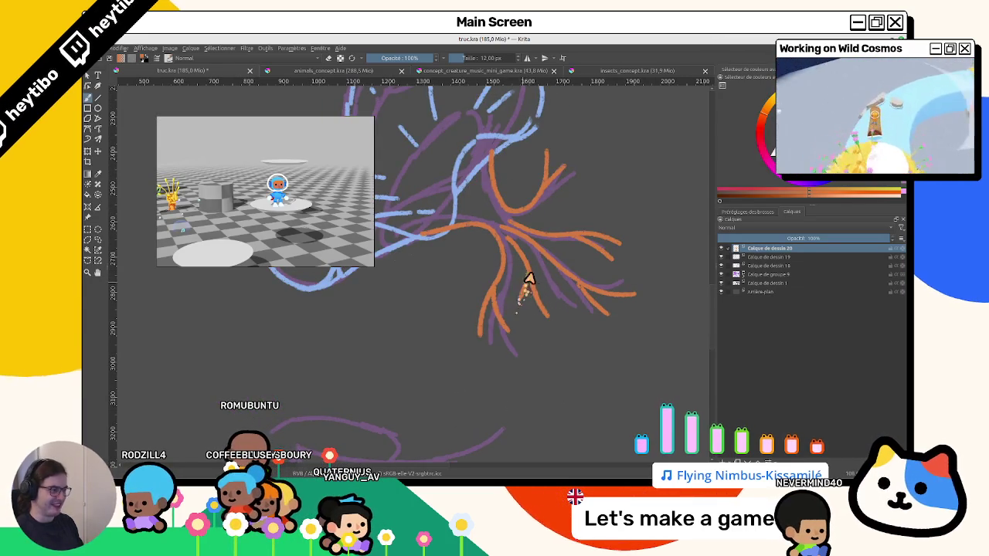
pyautogui.moveTo(527, 280); pyautogui.dragTo(485, 364)
pyautogui.click(721, 257)
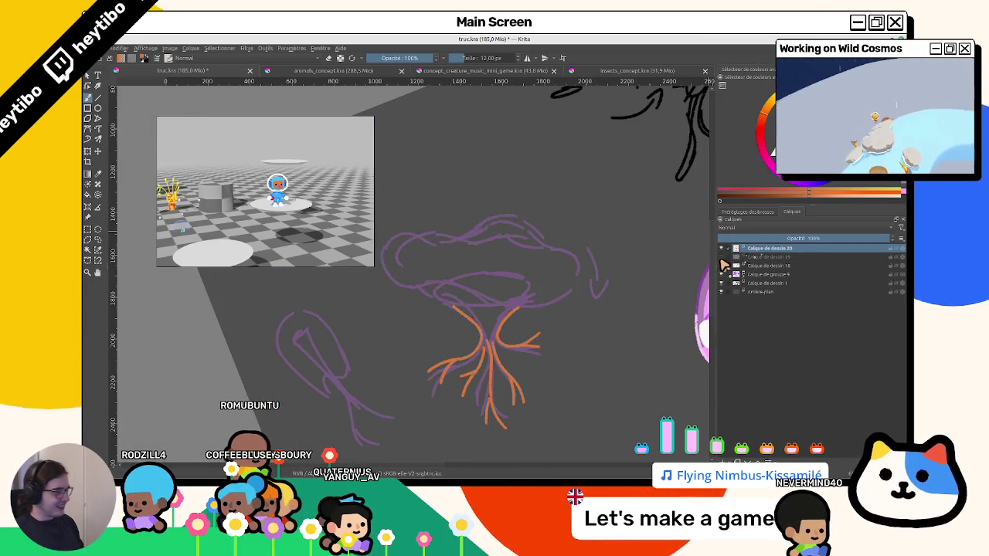
# Hide the purple sketch to view the clean lines, undoing a stray orange stroke.
pyautogui.click(721, 256)
pyautogui.click(721, 265)
pyautogui.doubleClick(721, 265)
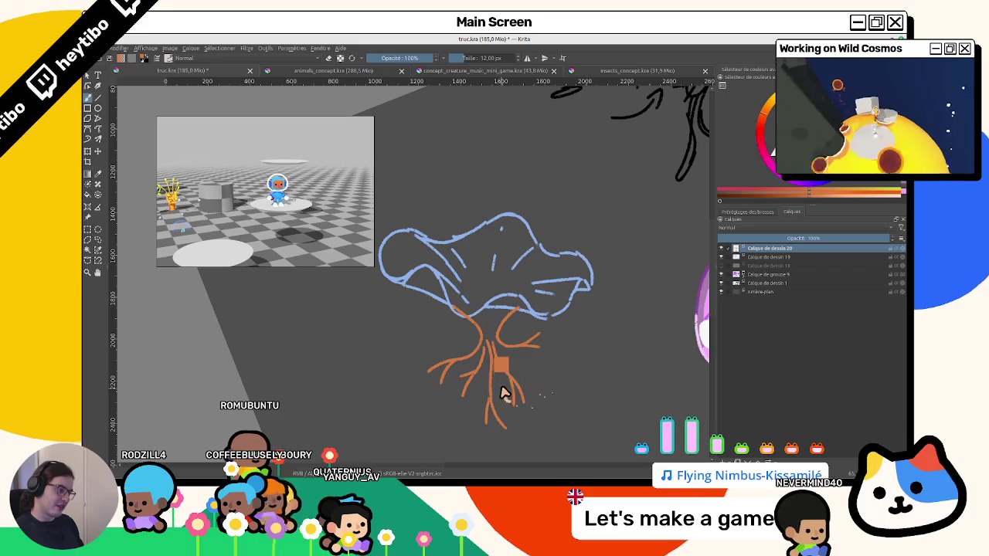
pyautogui.moveTo(539, 327); pyautogui.dragTo(528, 296)
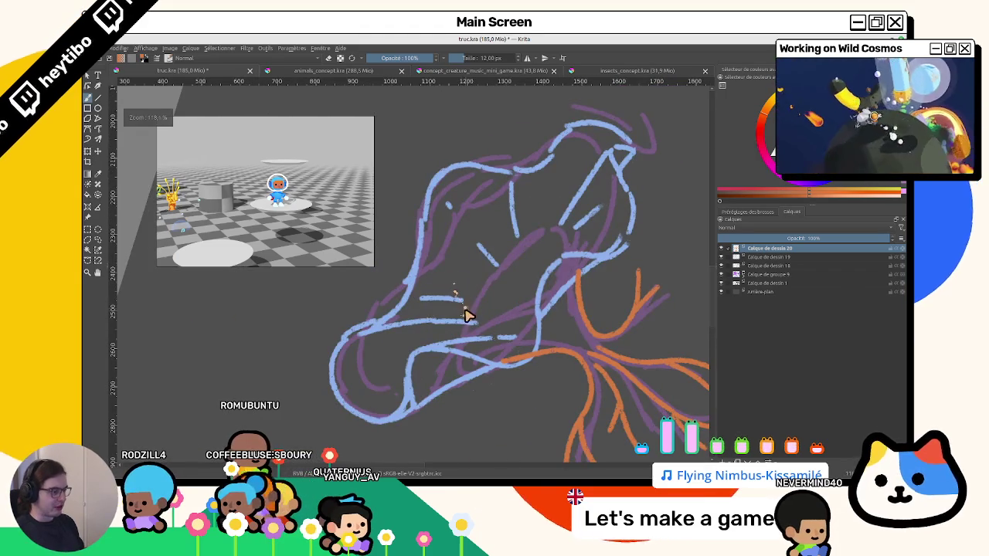
pyautogui.moveTo(471, 322); pyautogui.dragTo(514, 254)
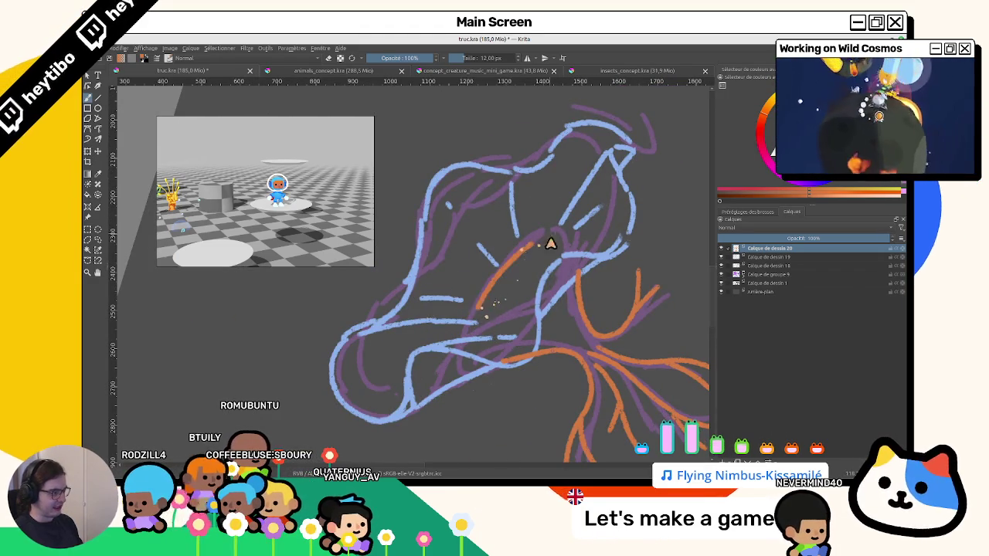
pyautogui.hotkey('ctrl', 'z')
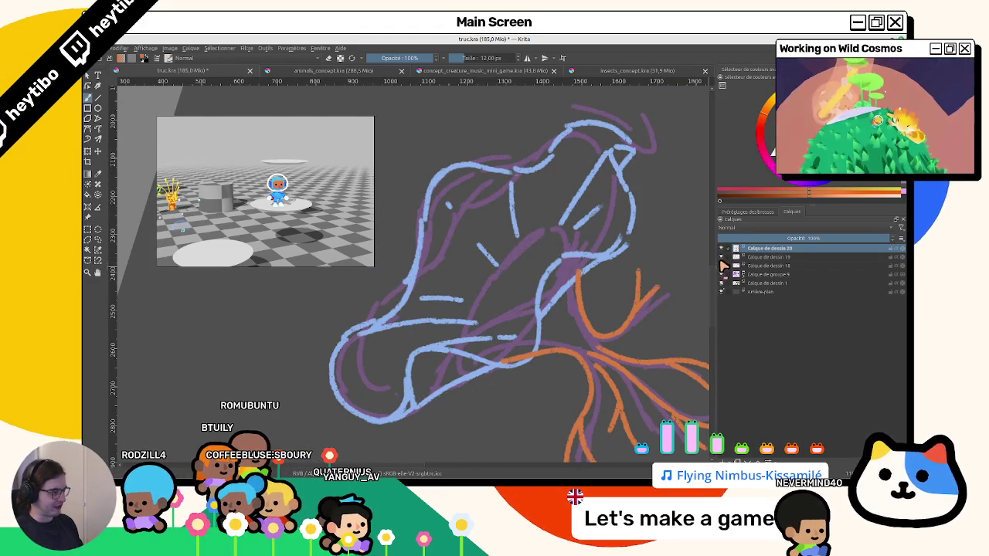
# Toggle the blue bell layer's visibility on and off to compare.
pyautogui.click(722, 257)
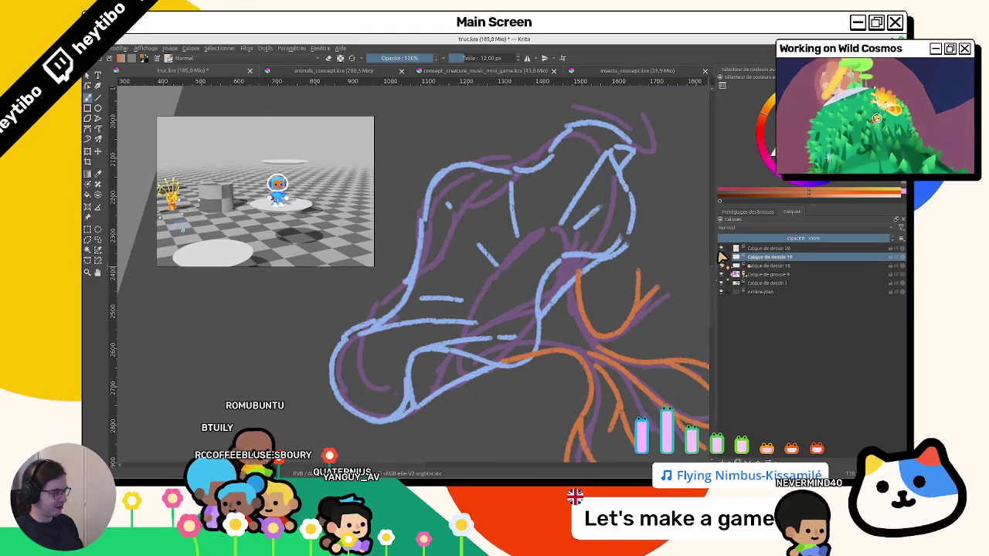
pyautogui.click(721, 257)
pyautogui.click(721, 257)
pyautogui.click(721, 257)
pyautogui.click(721, 257)
pyautogui.click(720, 257)
pyautogui.click(721, 257)
pyautogui.click(720, 257)
pyautogui.click(721, 258)
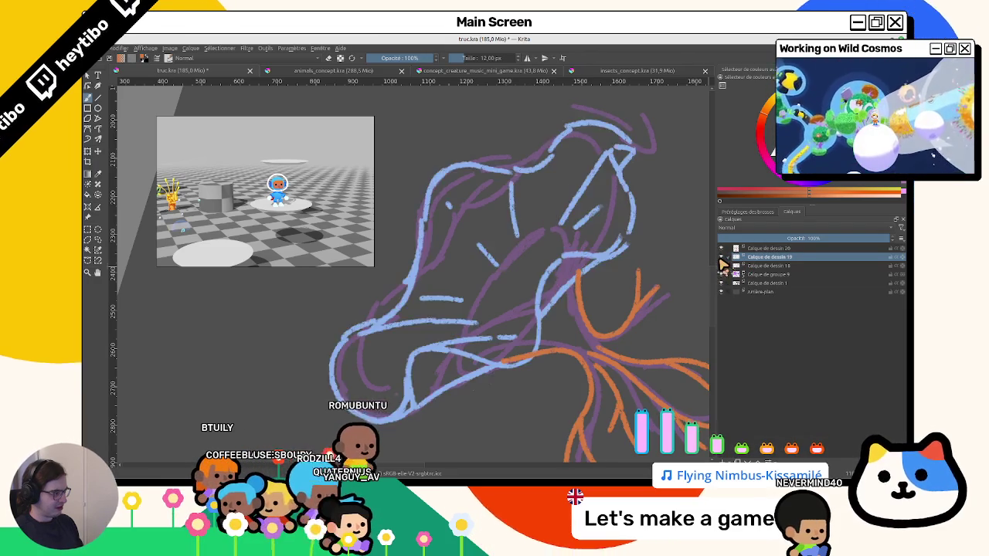
pyautogui.click(721, 258)
pyautogui.click(721, 257)
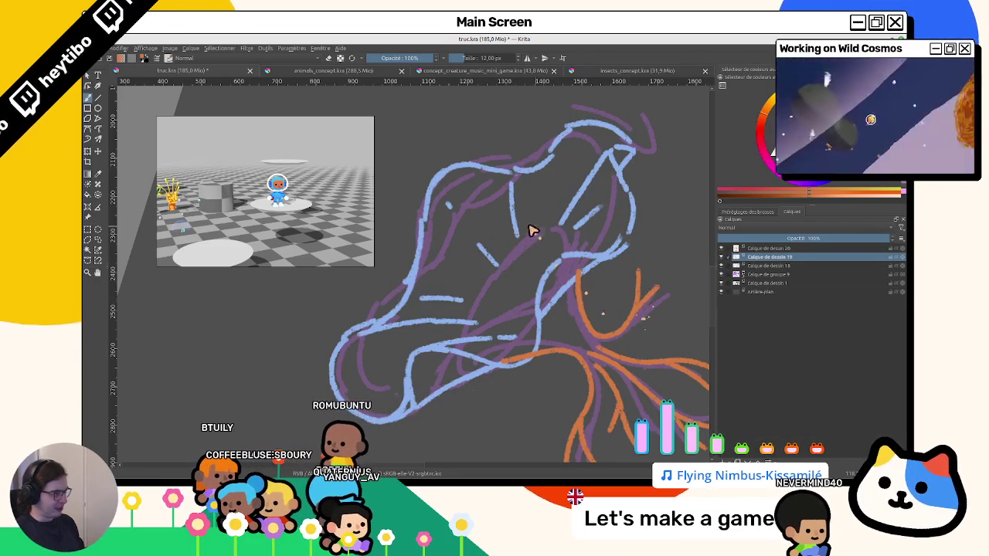
pyautogui.scroll(-1, 527, 255)
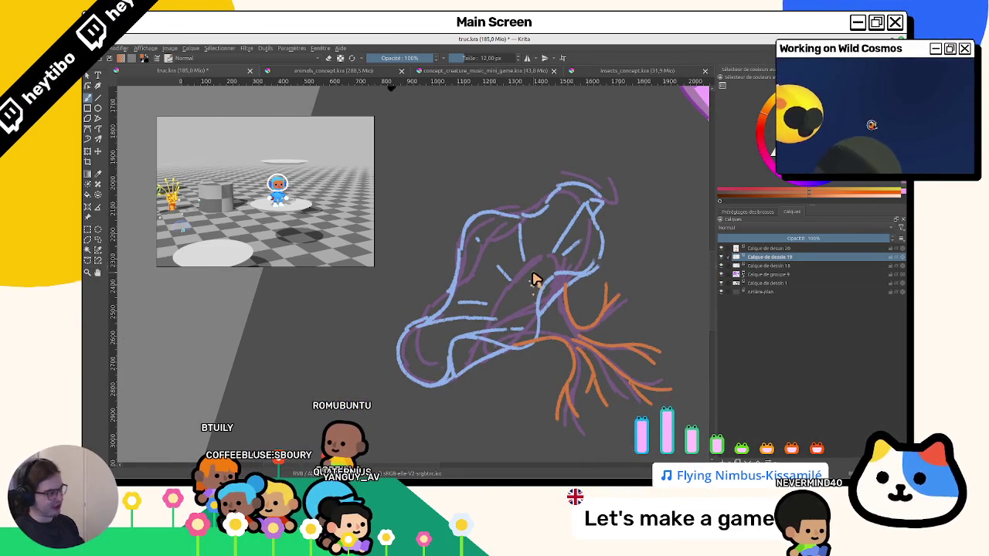
# Remove the extra top drawing layer, Calque de dessin 21, keeping the bell lines visible.
pyautogui.click(721, 257)
pyautogui.click(721, 256)
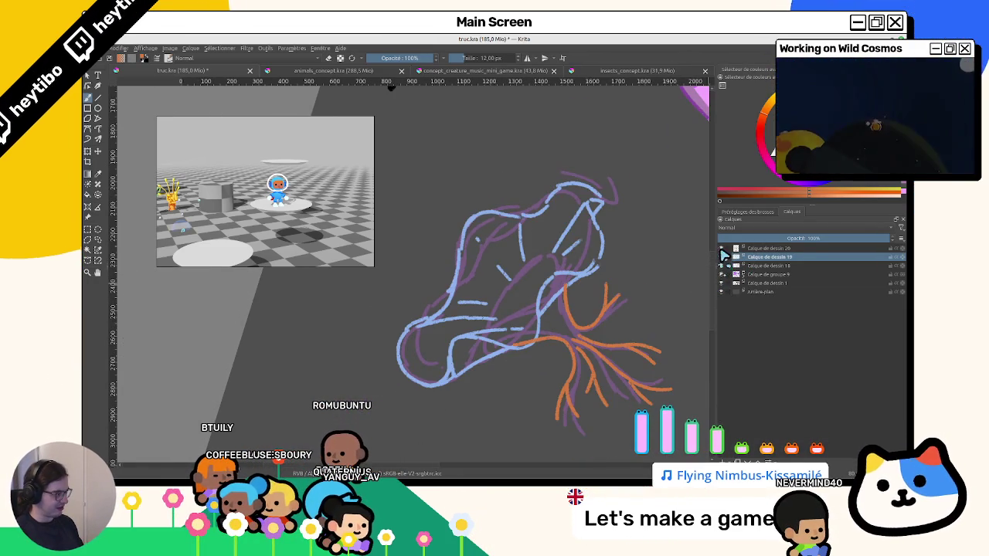
pyautogui.click(760, 248)
pyautogui.press('Insert')
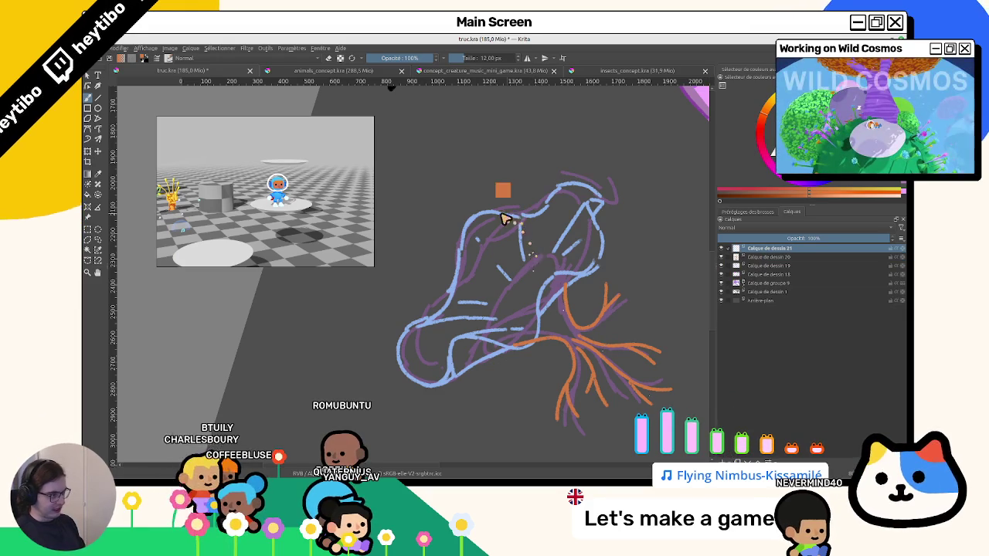
pyautogui.keyDown('ctrl'); pyautogui.click(507, 217); pyautogui.keyUp('ctrl')
pyautogui.scroll(-2, 506, 269)
pyautogui.scroll(2, 506, 269)
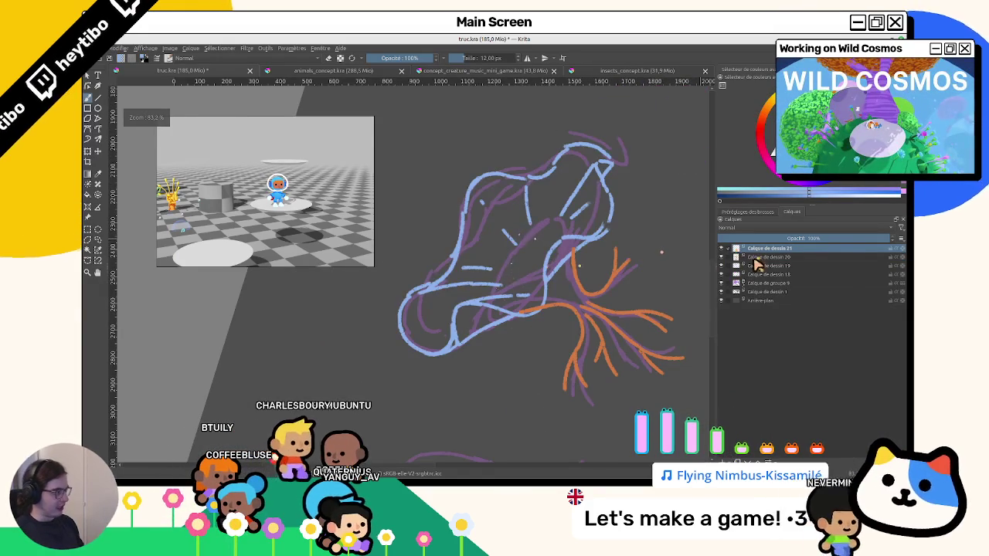
pyautogui.hotkey('ctrl', 'z')
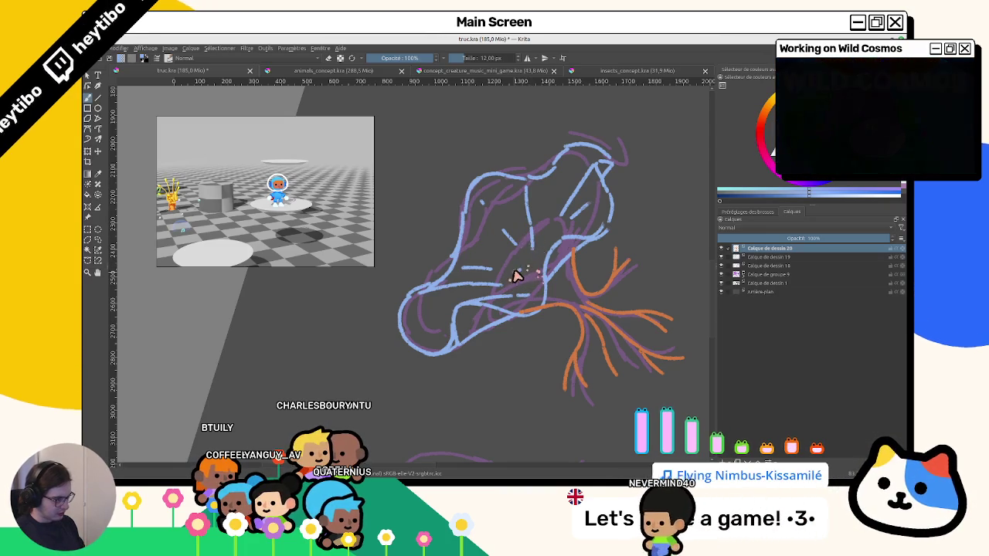
# Rotate the canvas so the jellyfish stands upright.
pyautogui.press('4')
pyautogui.press('4')
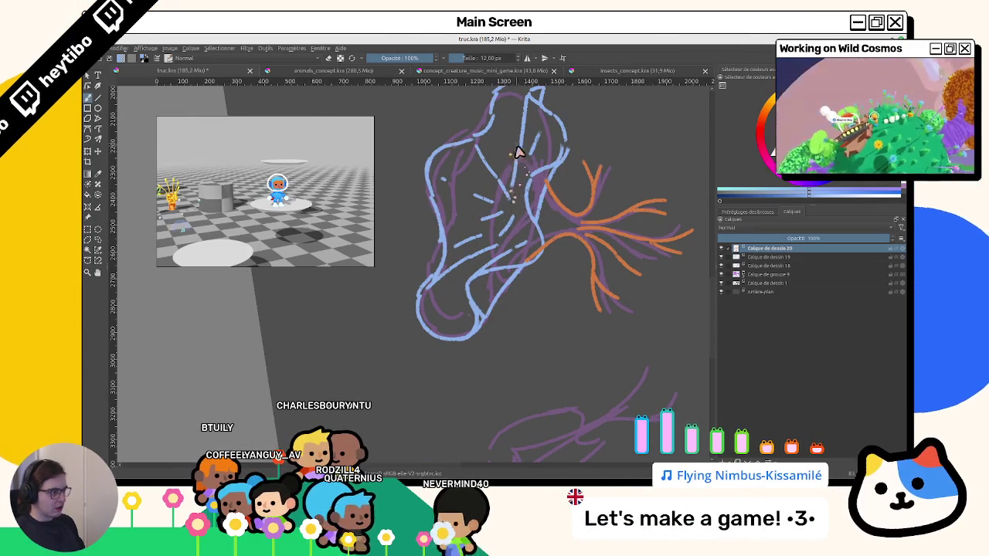
pyautogui.press('6')
pyautogui.press('6')
pyautogui.press('6')
pyautogui.moveTo(517, 326); pyautogui.dragTo(546, 368)
pyautogui.scroll(-3, 546, 369)
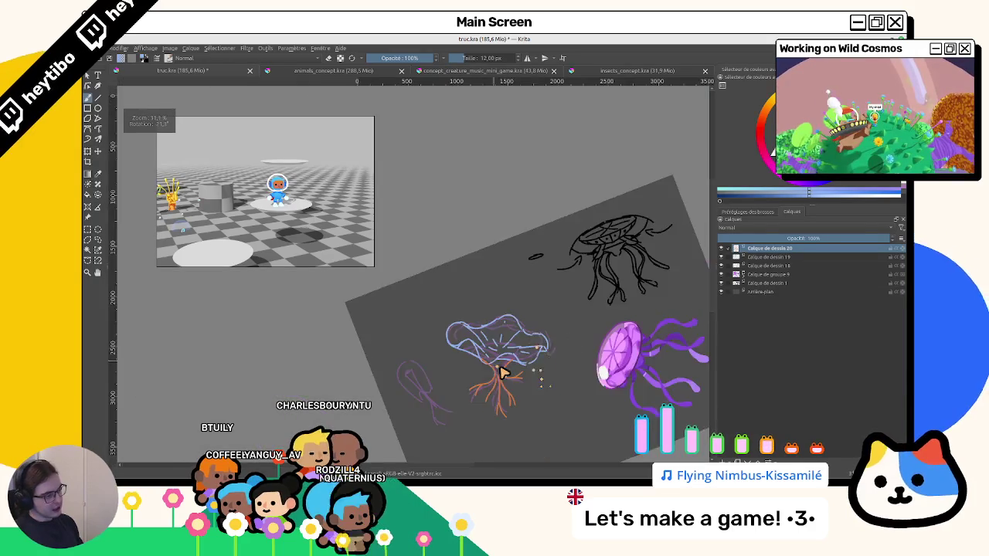
pyautogui.scroll(2, 575, 261)
pyautogui.scroll(2, 575, 261)
pyautogui.scroll(2, 573, 285)
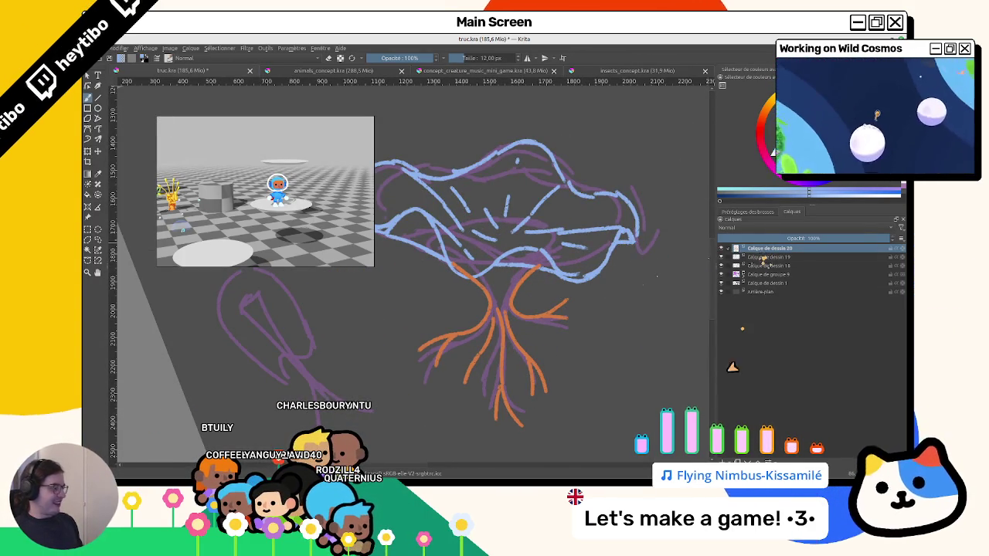
# Compare the tentacle and bell layers by toggling visibility, then select Calque de dessin 19.
pyautogui.click(720, 248)
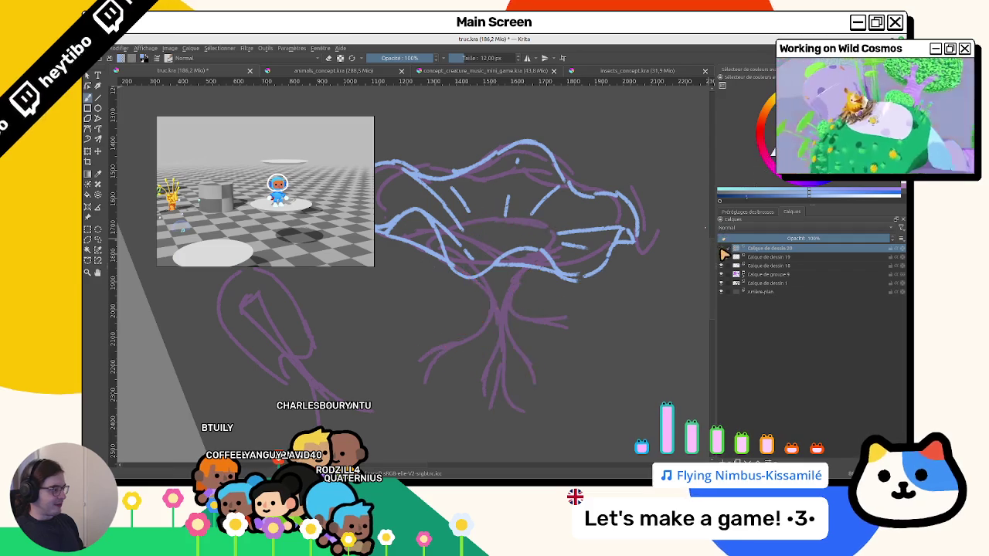
pyautogui.click(721, 248)
pyautogui.click(721, 248)
pyautogui.click(720, 248)
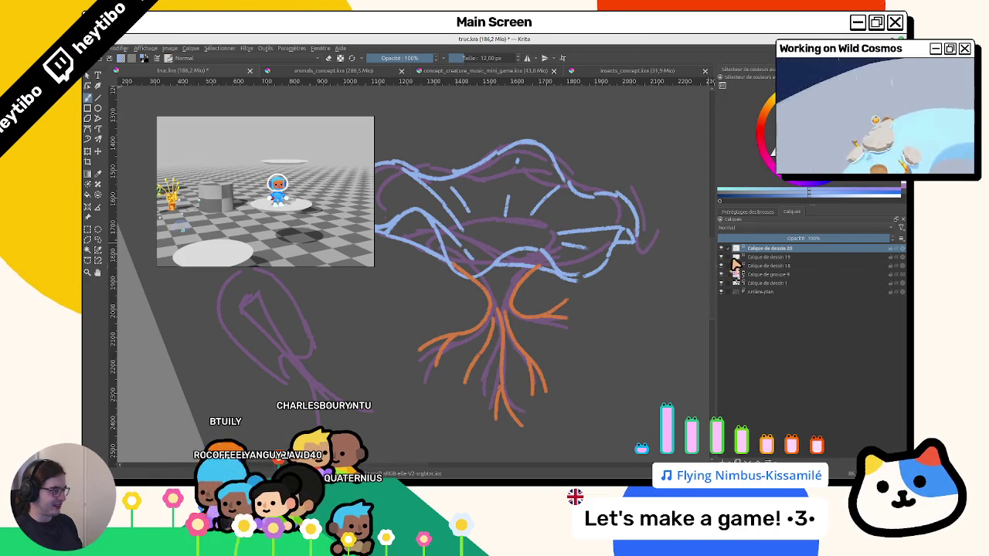
pyautogui.click(720, 248)
pyautogui.click(721, 248)
pyautogui.click(721, 257)
pyautogui.doubleClick(721, 256)
pyautogui.click(721, 256)
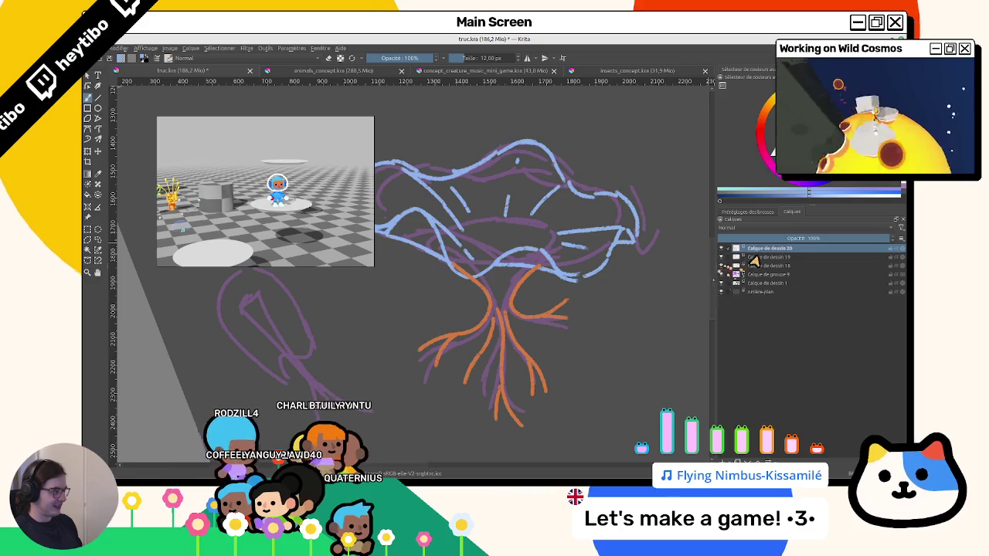
pyautogui.click(747, 257)
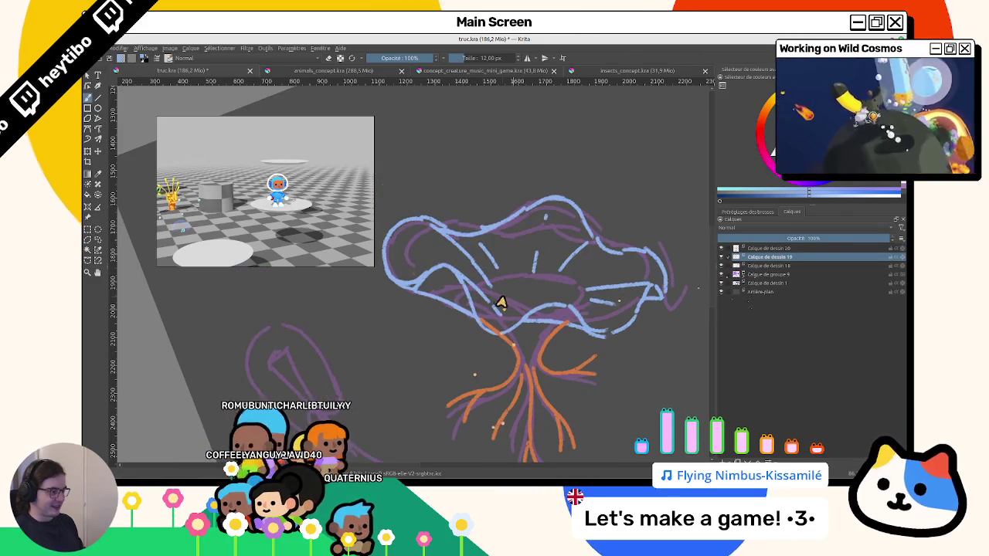
# Switch to a 12 px brush preset.
pyautogui.moveTo(468, 249); pyautogui.dragTo(496, 304)
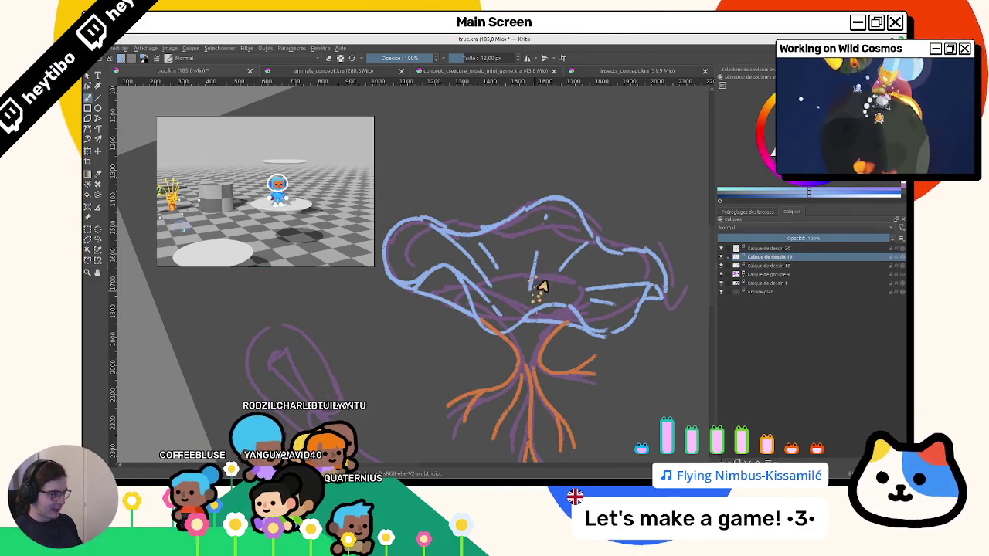
pyautogui.moveTo(593, 244)
pyautogui.mouseDown()
pyautogui.moveTo(469, 214)
pyautogui.moveTo(547, 252)
pyautogui.moveTo(541, 239)
pyautogui.moveTo(462, 227)
pyautogui.moveTo(404, 324)
pyautogui.moveTo(435, 340)
pyautogui.moveTo(410, 284)
pyautogui.mouseUp()
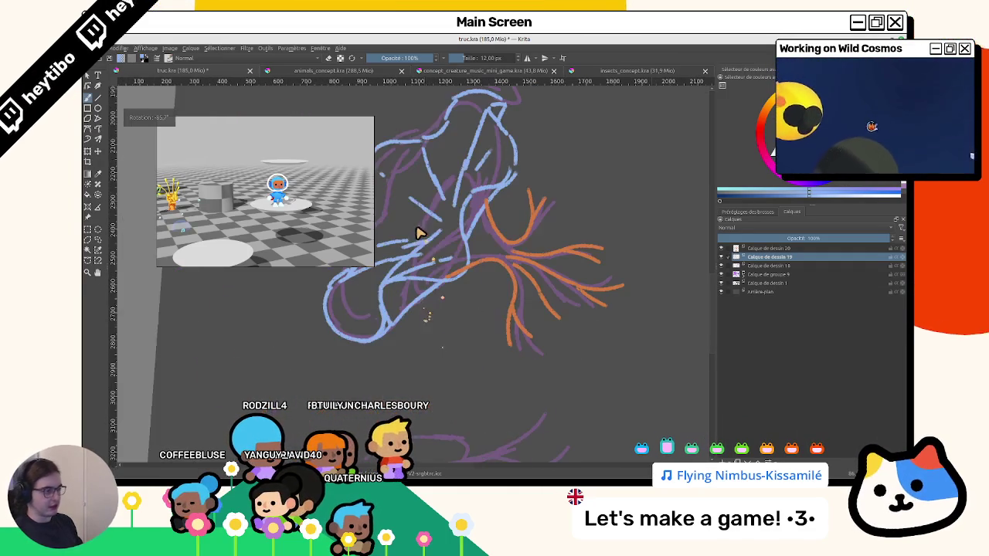
pyautogui.moveTo(424, 307); pyautogui.dragTo(419, 229)
pyautogui.moveTo(532, 293); pyautogui.dragTo(453, 221)
pyautogui.click(747, 212)
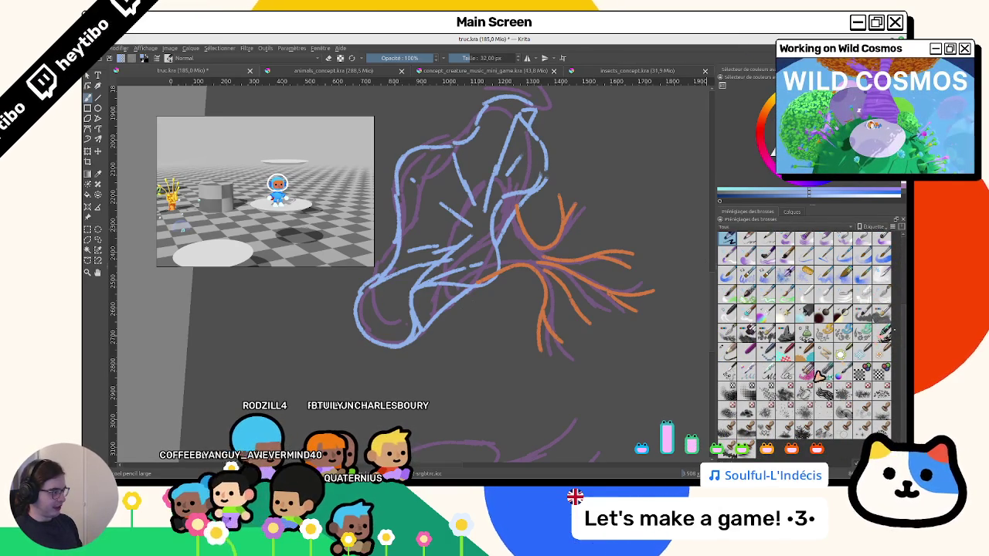
pyautogui.click(728, 352)
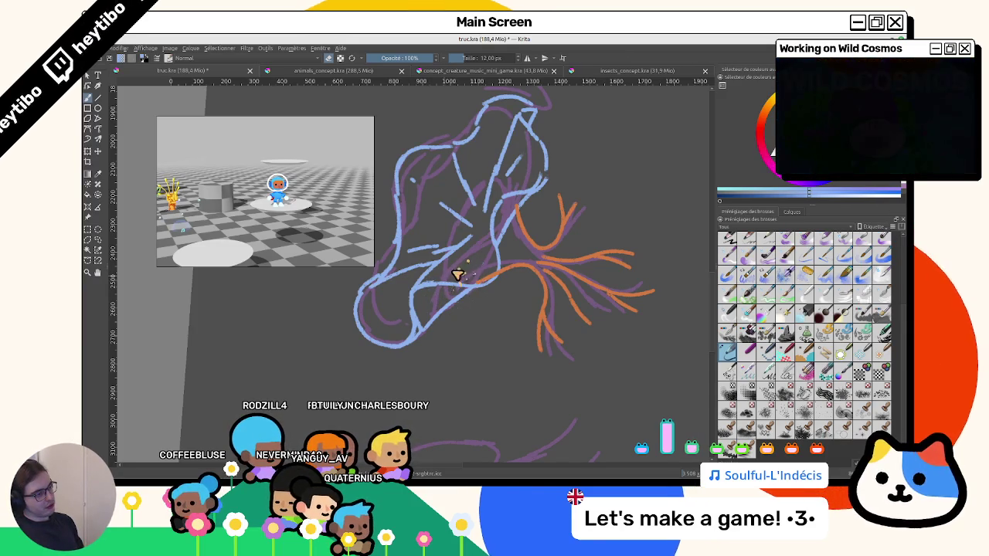
# On Calque de dessin 20, sample tentacle orange and draw a line up to the bell.
pyautogui.moveTo(484, 269); pyautogui.dragTo(479, 286)
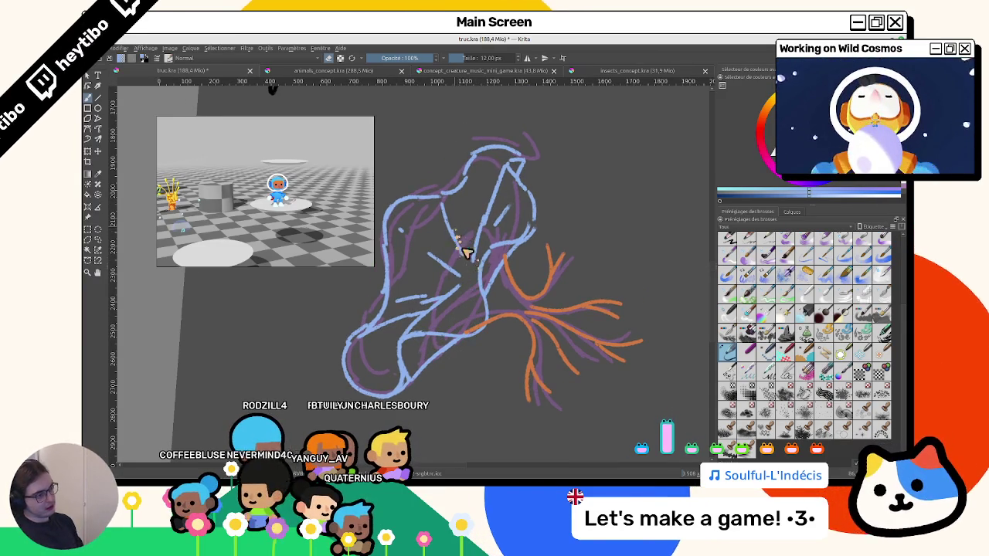
pyautogui.moveTo(467, 252)
pyautogui.mouseDown()
pyautogui.moveTo(553, 287)
pyautogui.moveTo(528, 258)
pyautogui.mouseUp()
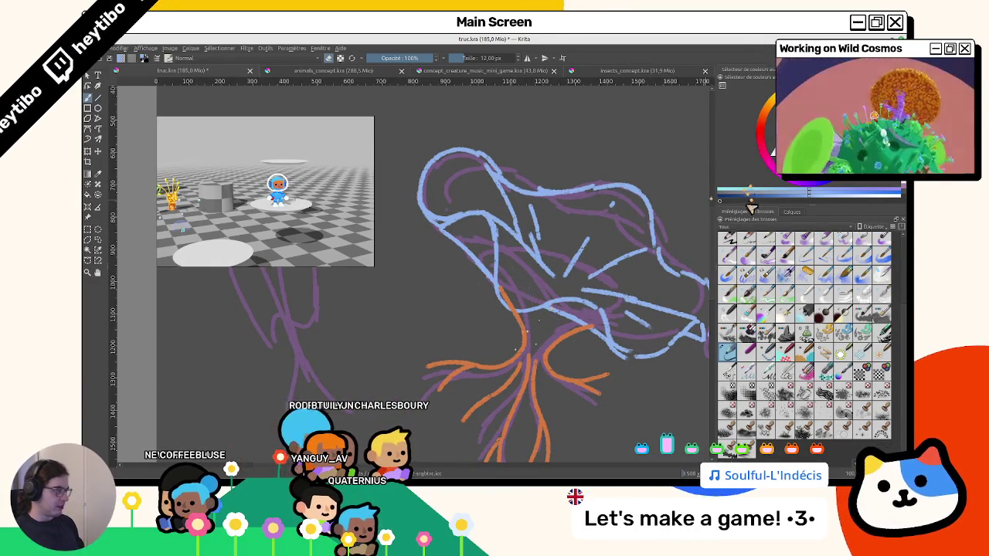
pyautogui.click(791, 213)
pyautogui.click(726, 248)
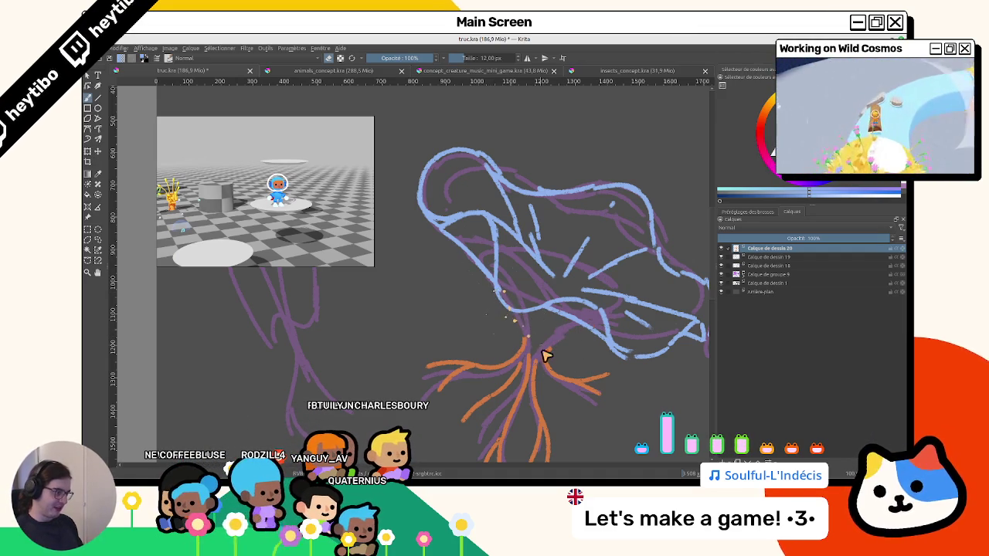
pyautogui.keyDown('ctrl'); pyautogui.click(549, 355); pyautogui.keyUp('ctrl')
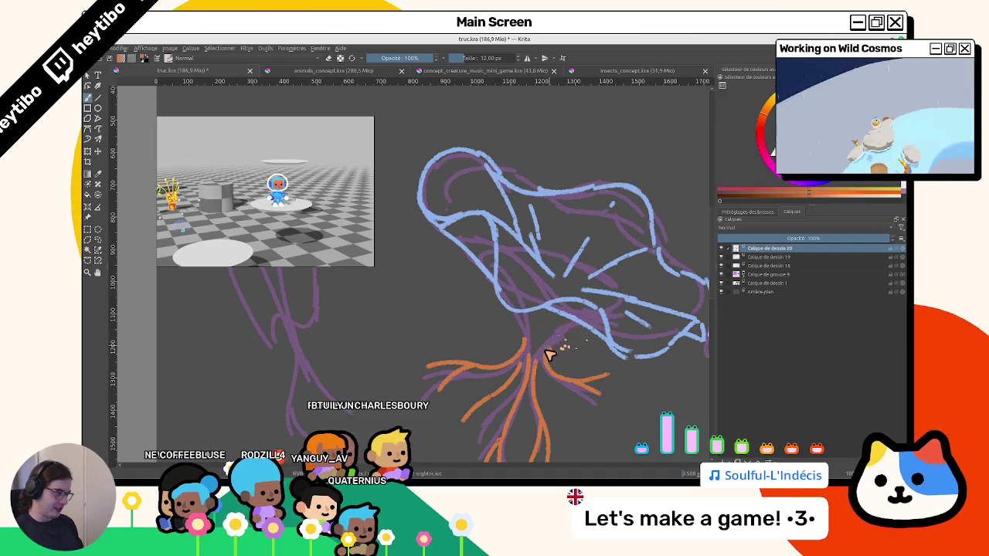
pyautogui.moveTo(530, 317); pyautogui.dragTo(530, 349)
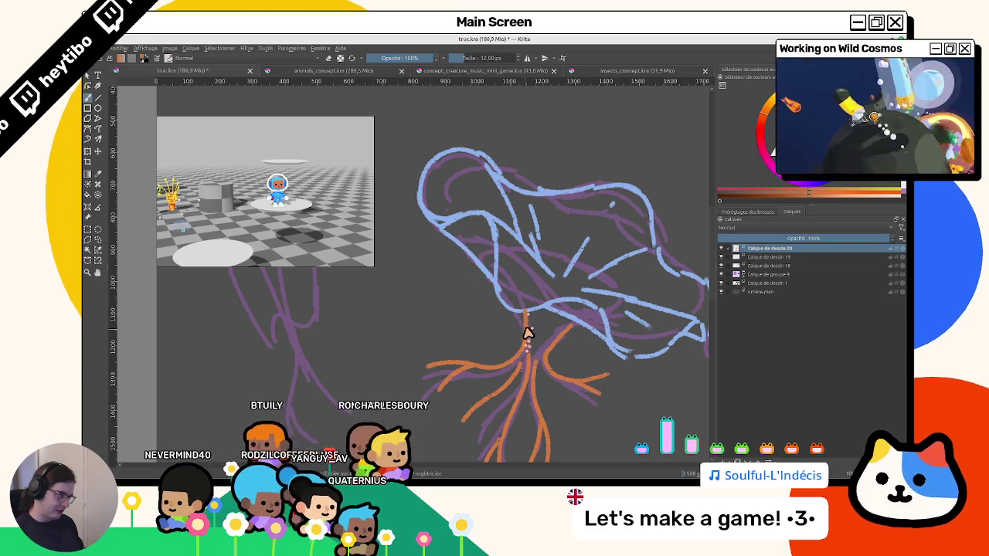
pyautogui.scroll(-4, 517, 409)
pyautogui.moveTo(516, 410); pyautogui.dragTo(577, 274)
pyautogui.scroll(3, 580, 333)
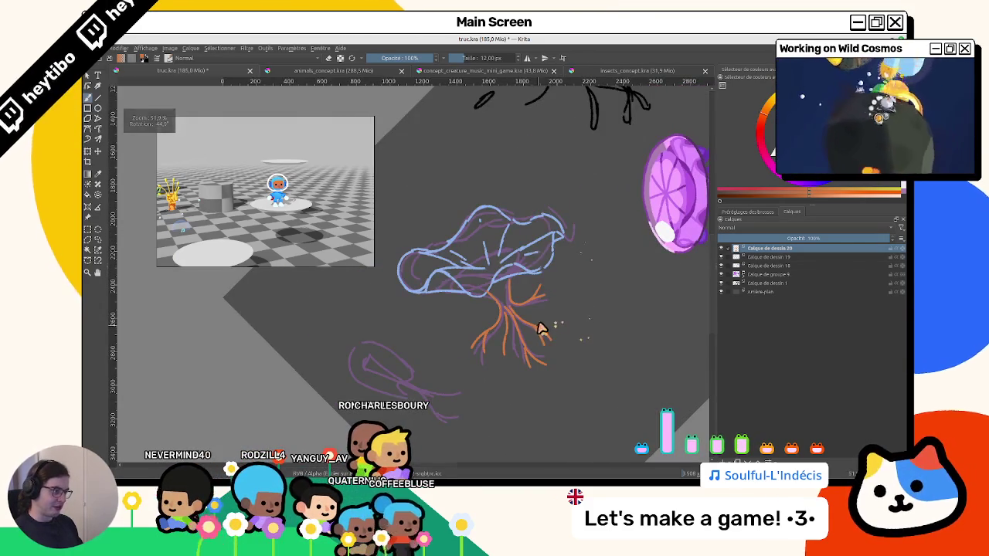
# Scale and move the orange tentacles under the bell, then sample the tentacle orange.
pyautogui.press('5')
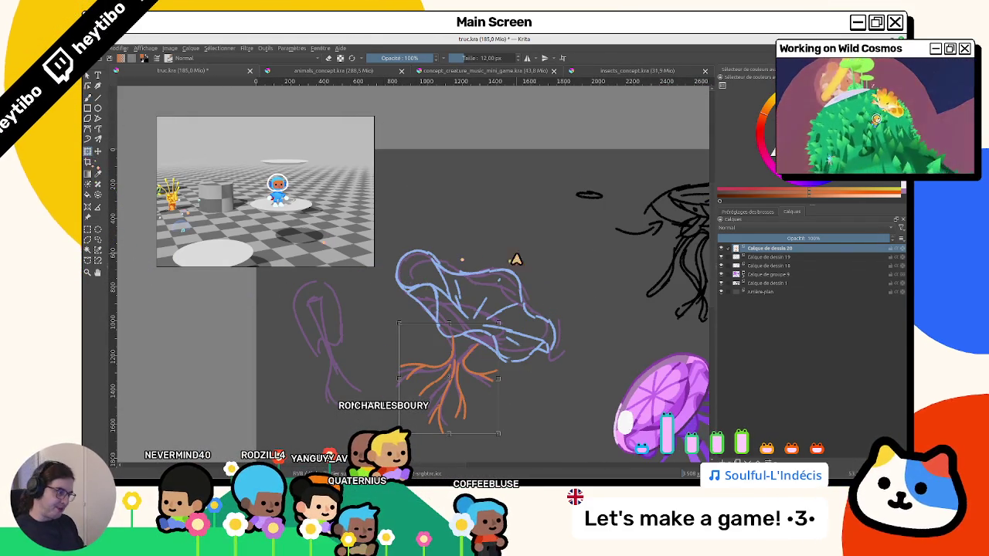
pyautogui.moveTo(481, 348)
pyautogui.mouseDown()
pyautogui.moveTo(472, 347)
pyautogui.moveTo(505, 322)
pyautogui.moveTo(468, 353)
pyautogui.moveTo(508, 327)
pyautogui.moveTo(473, 361)
pyautogui.mouseUp()
pyautogui.click(473, 361)
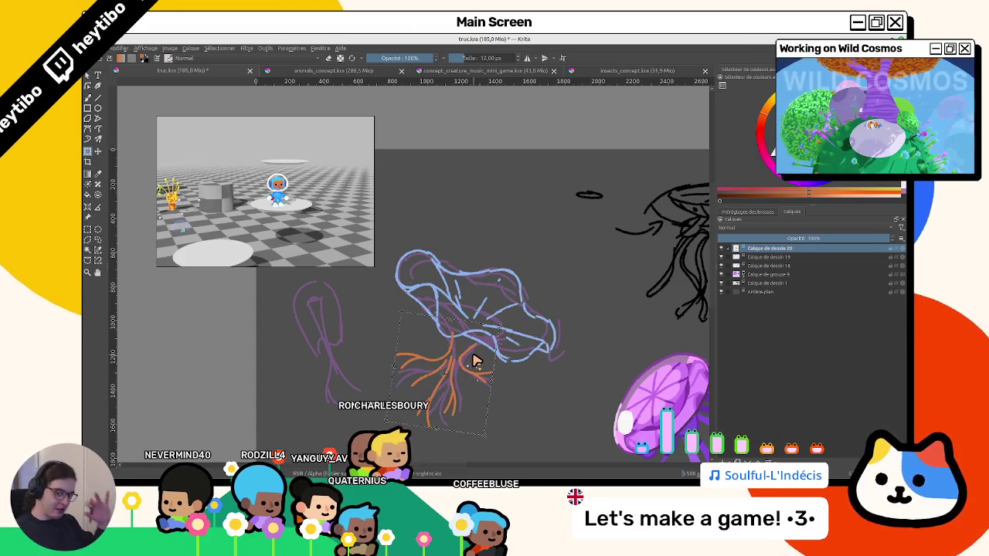
pyautogui.press('b')
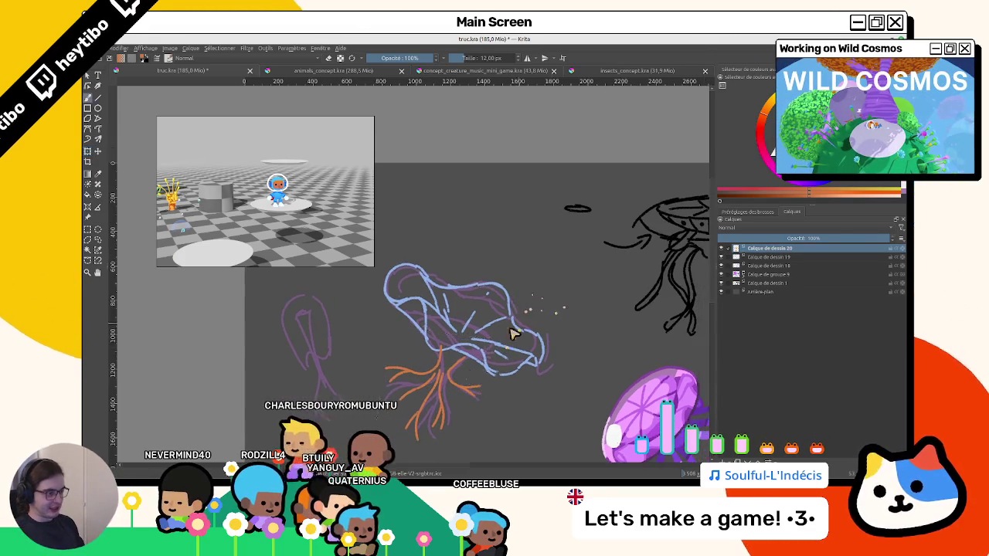
pyautogui.scroll(2, 436, 337)
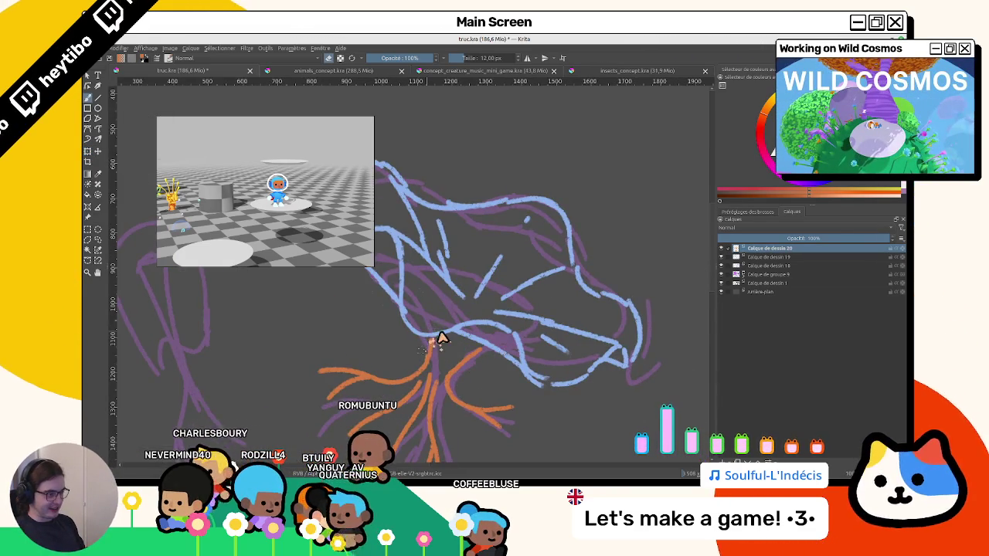
pyautogui.press('4')
pyautogui.press('4')
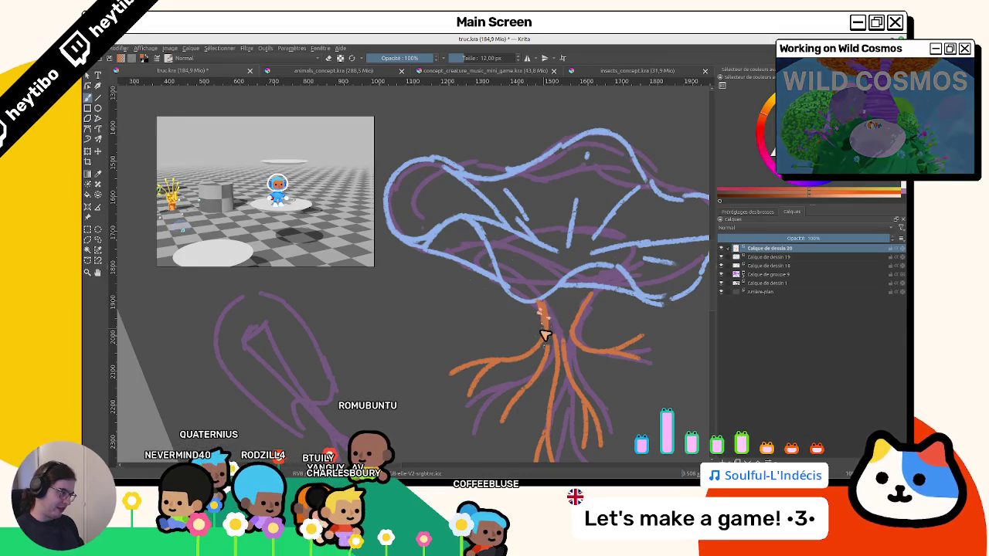
pyautogui.keyDown('ctrl'); pyautogui.click(634, 261); pyautogui.keyUp('ctrl')
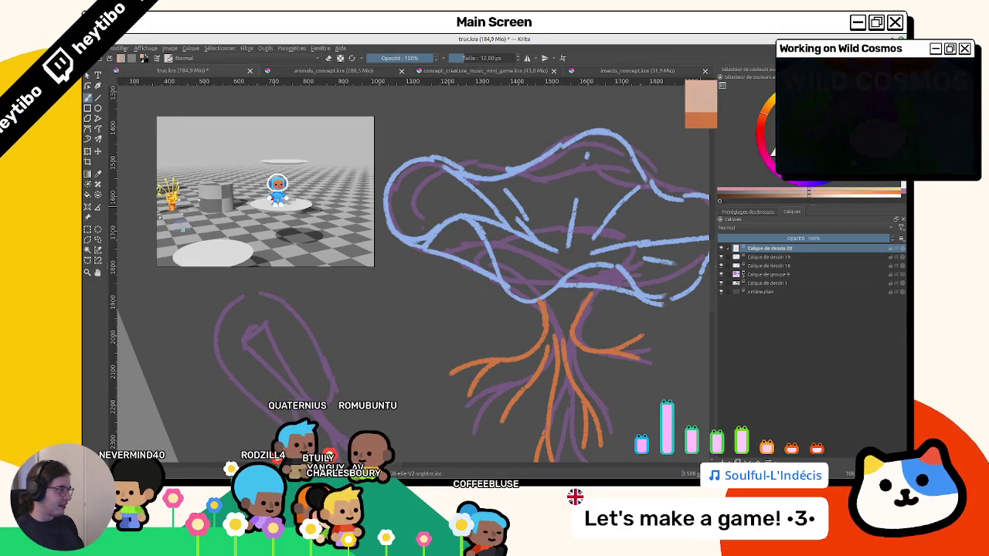
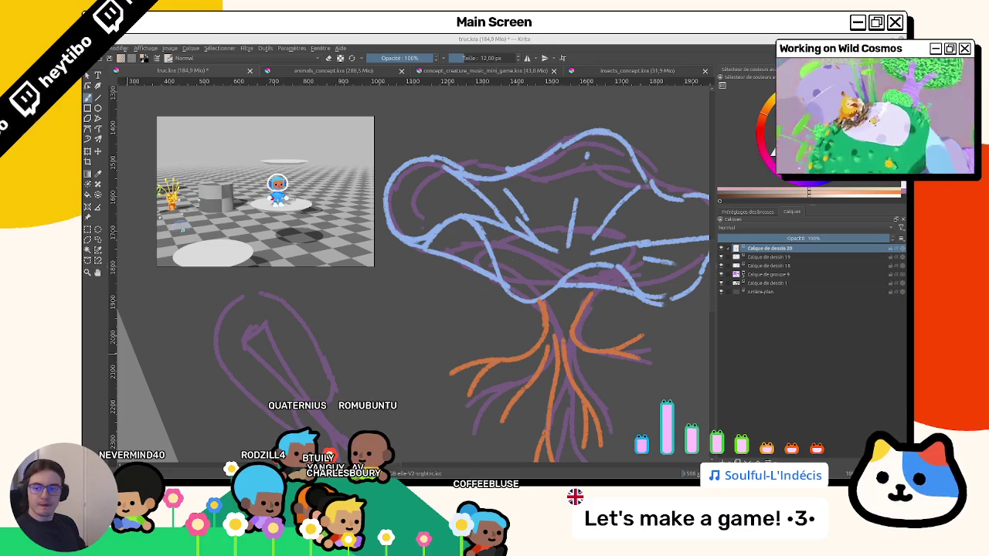
# Tilt the canvas view and move Calque de dessin 20 below Calque de dessin 19.
pyautogui.scroll(-1, 546, 271)
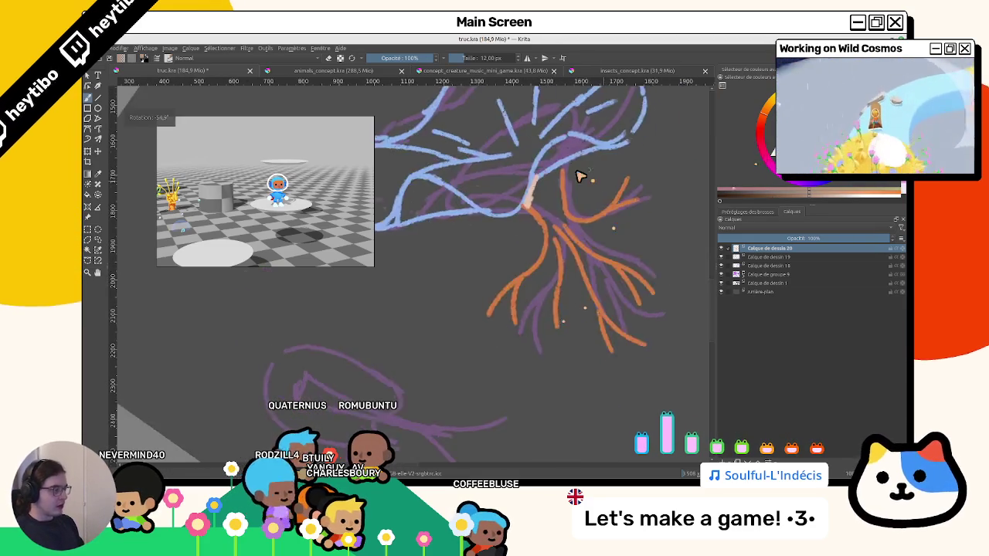
pyautogui.moveTo(541, 261); pyautogui.dragTo(533, 250)
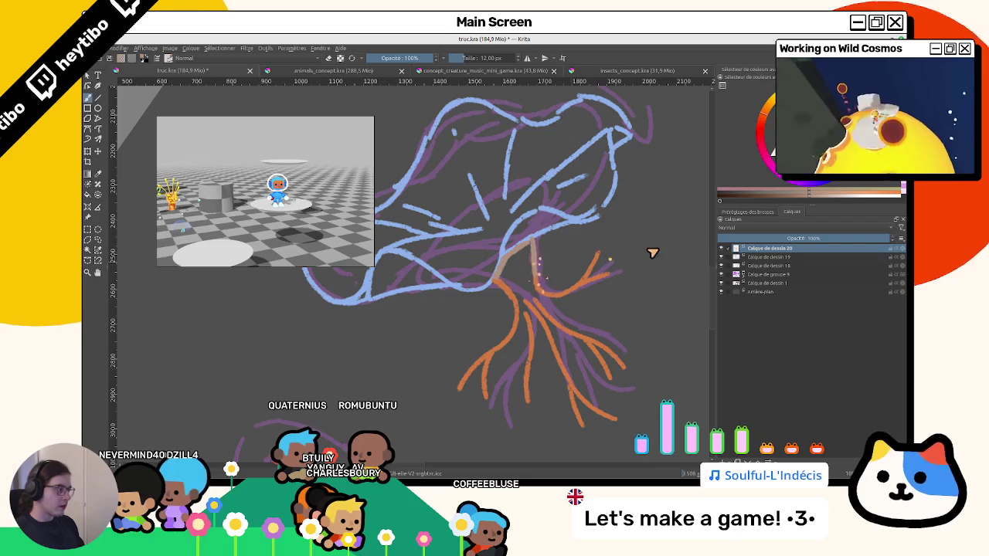
pyautogui.moveTo(760, 255); pyautogui.dragTo(762, 263)
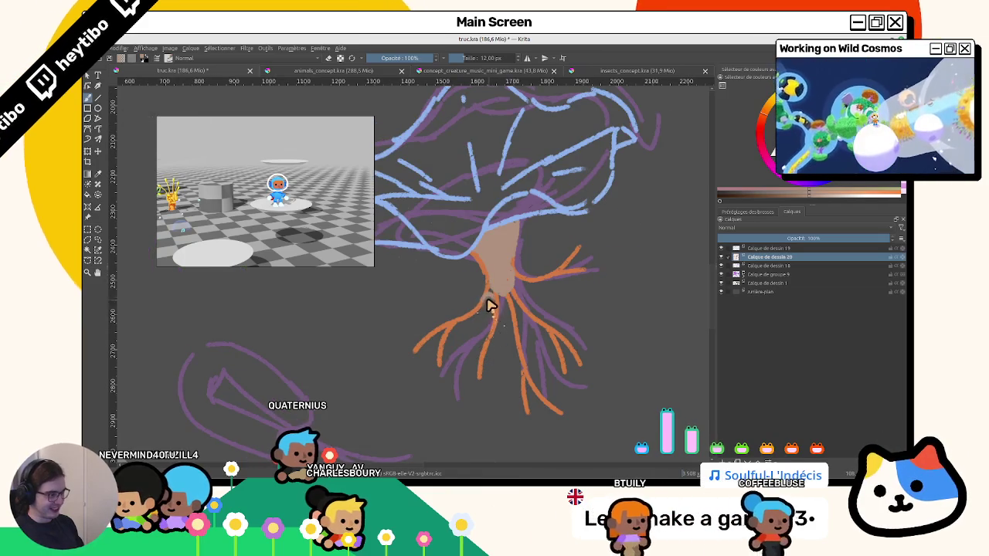
# Paint the whole trunk orange-brown with a broad brush, turning the canvas upside down.
pyautogui.moveTo(492, 289); pyautogui.dragTo(488, 347)
pyautogui.moveTo(498, 298)
pyautogui.mouseDown()
pyautogui.moveTo(494, 342)
pyautogui.moveTo(419, 269)
pyautogui.moveTo(492, 312)
pyautogui.mouseUp()
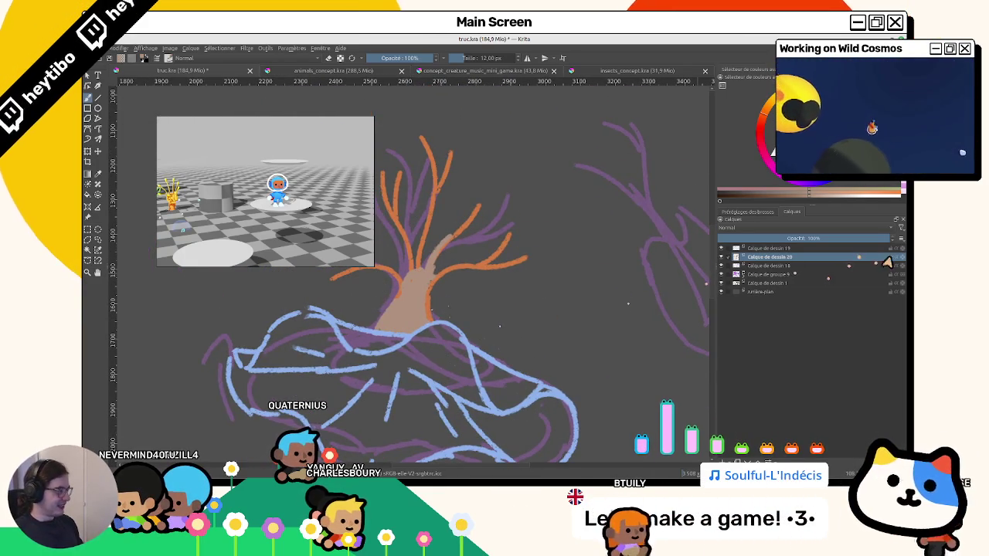
pyautogui.scroll(2, 523, 269)
pyautogui.scroll(3, 523, 294)
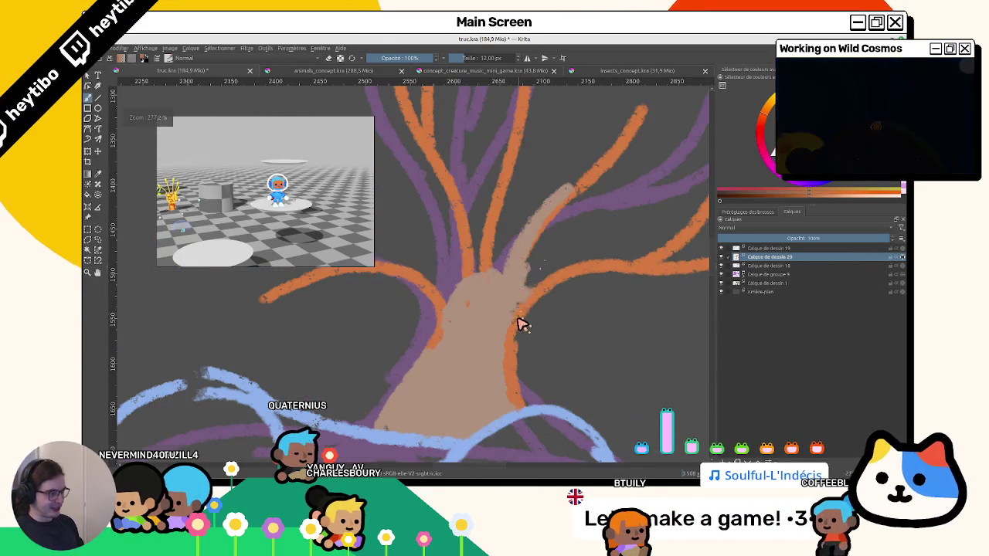
pyautogui.scroll(-4, 526, 308)
pyautogui.moveTo(574, 239)
pyautogui.mouseDown()
pyautogui.moveTo(490, 316)
pyautogui.moveTo(537, 150)
pyautogui.mouseUp()
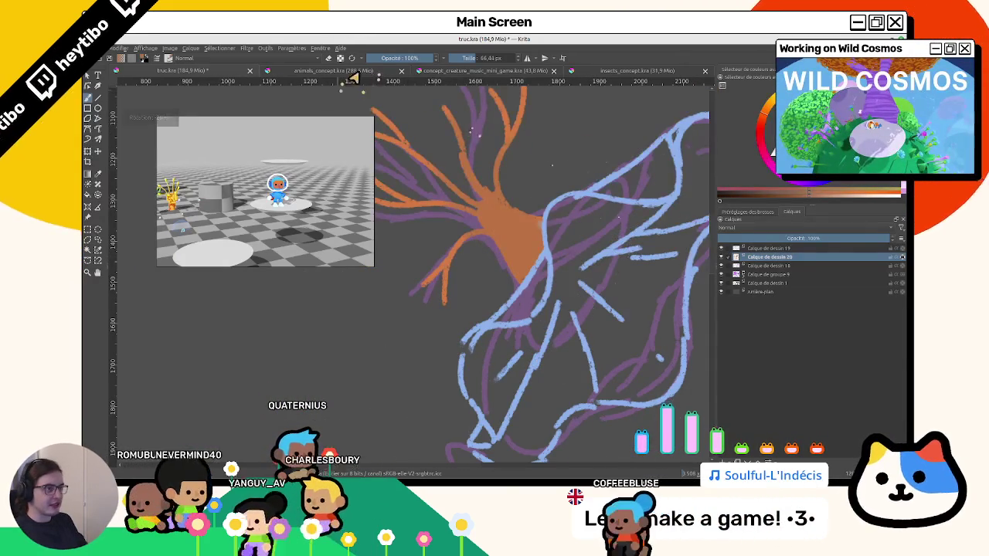
# Switch the brush back to 12 px and build a dark red-brown patch at the trunk top.
pyautogui.press('/')
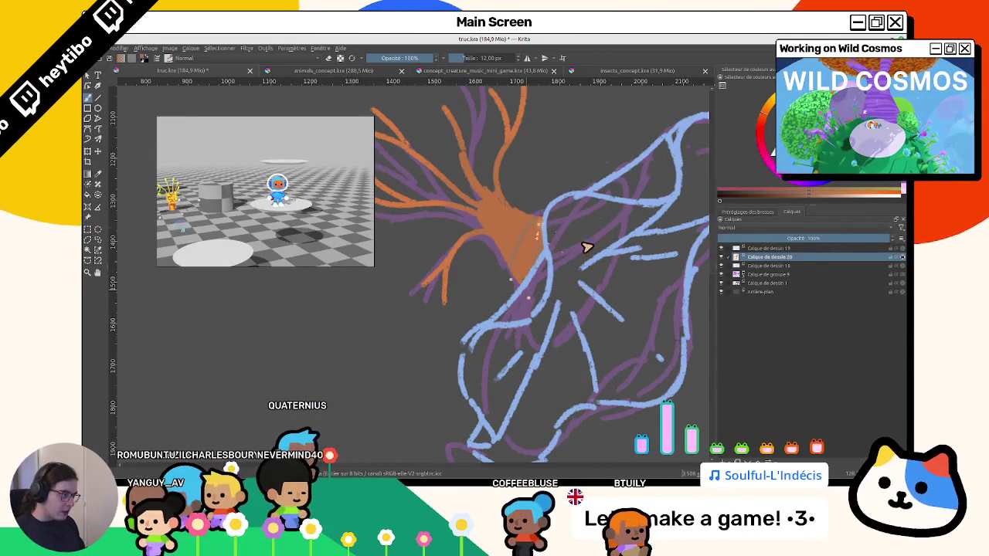
pyautogui.moveTo(506, 264)
pyautogui.mouseDown()
pyautogui.moveTo(519, 221)
pyautogui.moveTo(522, 270)
pyautogui.mouseUp()
pyautogui.moveTo(422, 205)
pyautogui.mouseDown()
pyautogui.moveTo(555, 385)
pyautogui.moveTo(453, 258)
pyautogui.mouseUp()
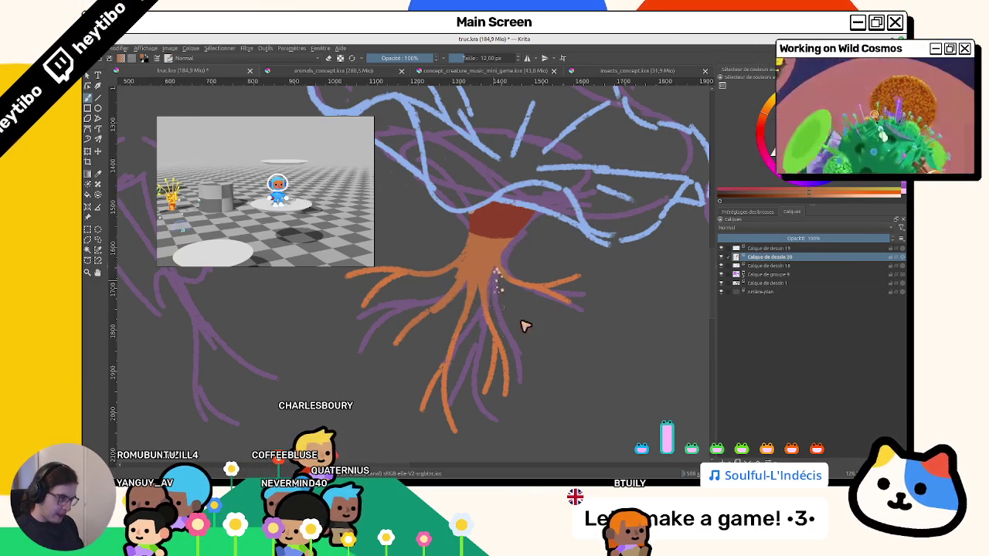
pyautogui.moveTo(523, 326); pyautogui.dragTo(450, 223)
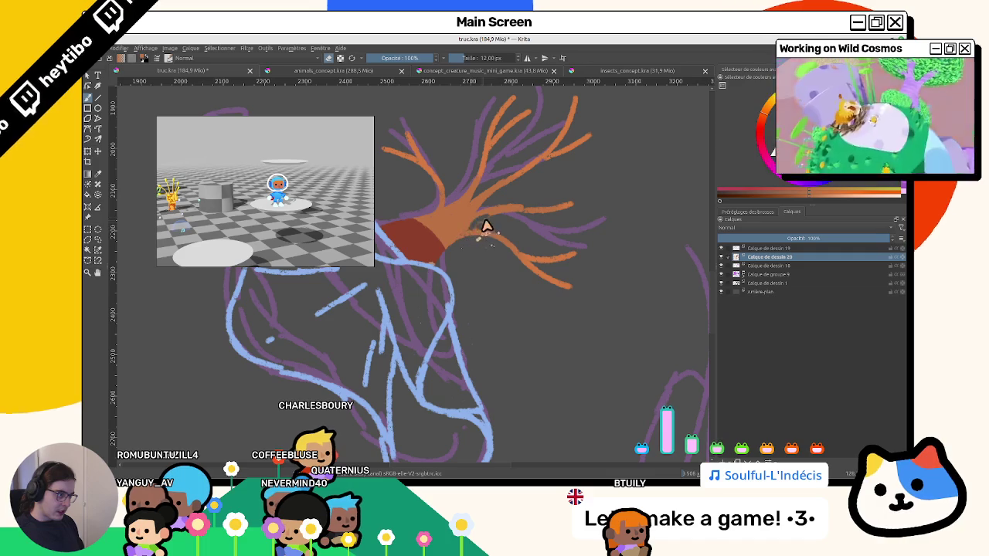
pyautogui.moveTo(474, 234)
pyautogui.mouseDown()
pyautogui.moveTo(309, 322)
pyautogui.moveTo(481, 335)
pyautogui.moveTo(431, 305)
pyautogui.mouseUp()
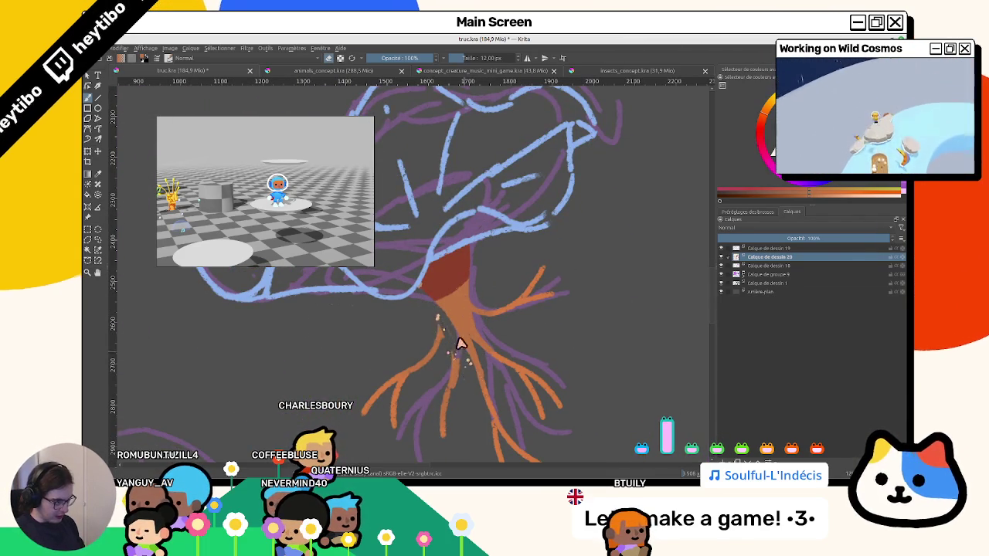
pyautogui.scroll(-3, 495, 386)
pyautogui.scroll(3, 505, 289)
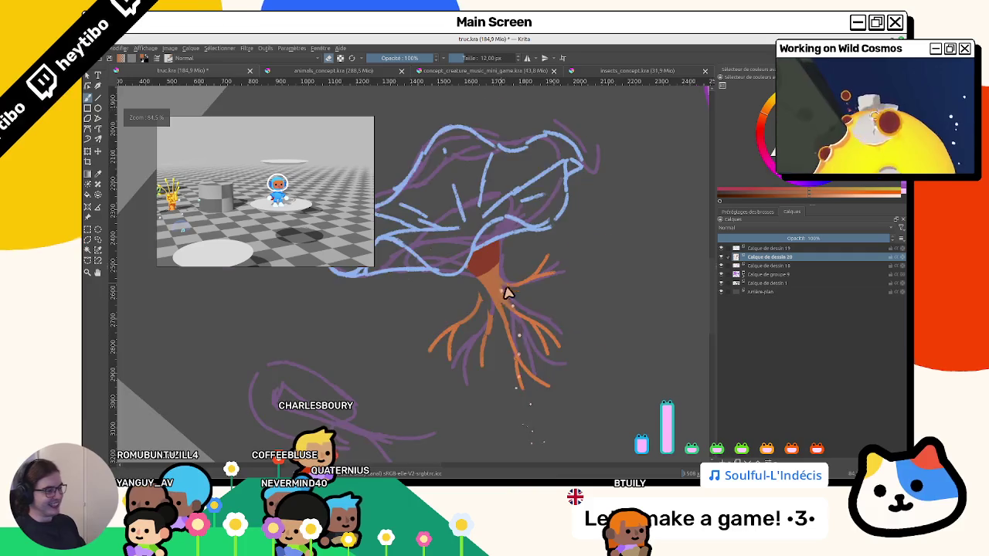
pyautogui.scroll(2, 496, 299)
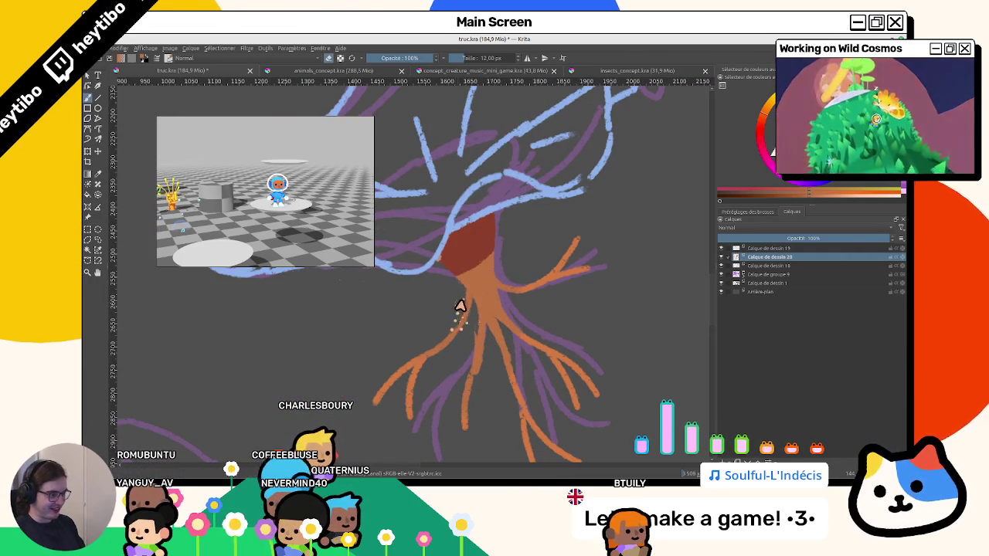
pyautogui.moveTo(471, 263)
pyautogui.mouseDown()
pyautogui.moveTo(456, 256)
pyautogui.moveTo(479, 269)
pyautogui.moveTo(479, 298)
pyautogui.mouseUp()
pyautogui.click(465, 248)
pyautogui.click(482, 246)
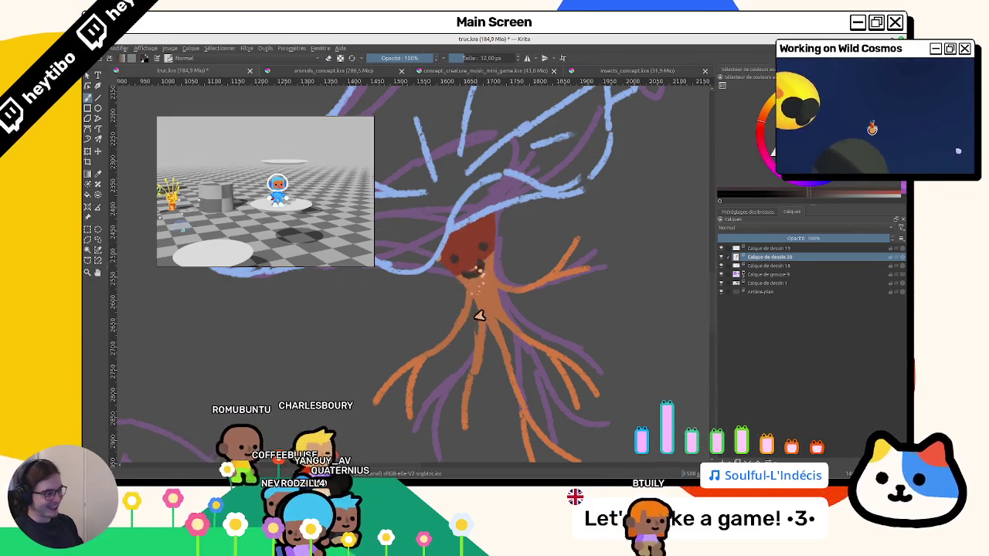
pyautogui.scroll(-3, 479, 316)
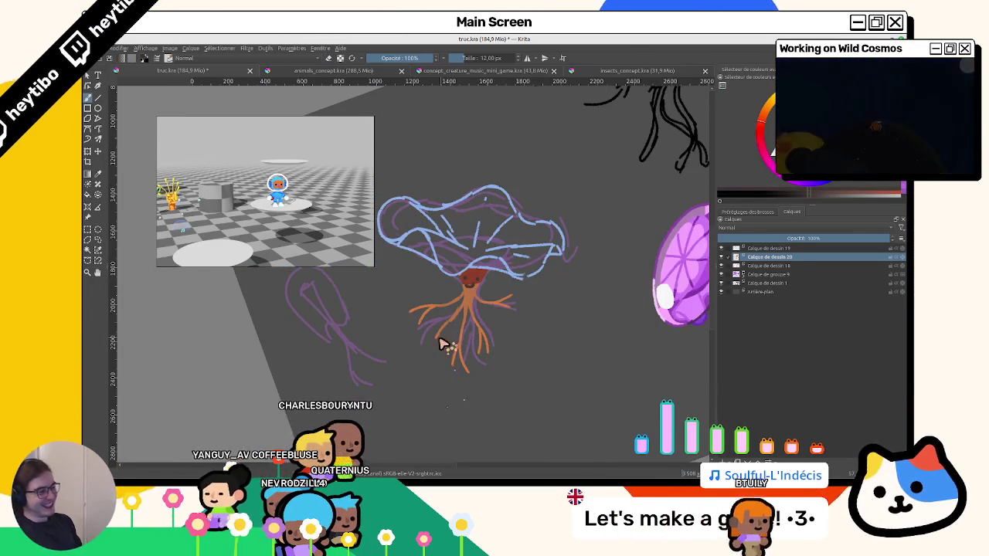
pyautogui.scroll(3, 442, 344)
pyautogui.scroll(-1, 456, 325)
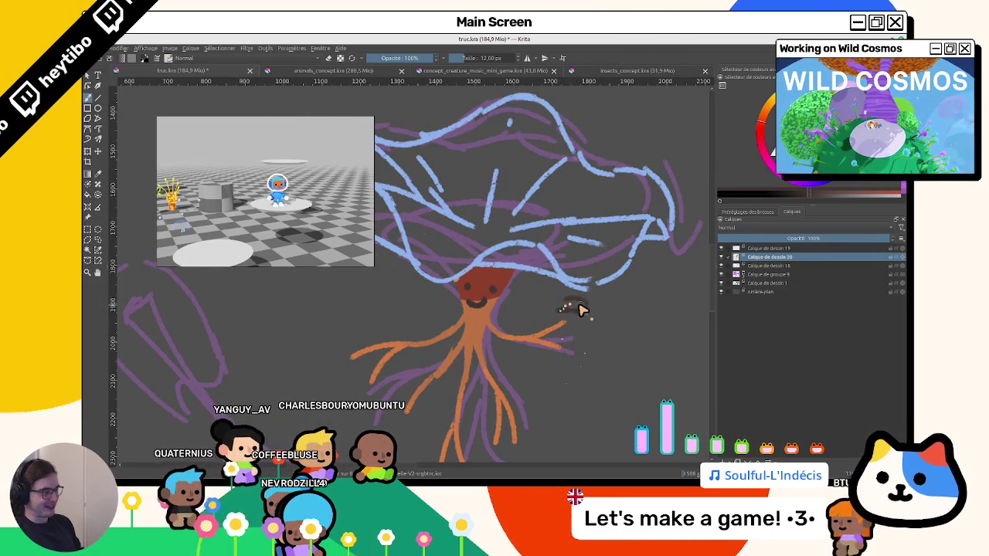
pyautogui.moveTo(557, 303); pyautogui.dragTo(595, 315)
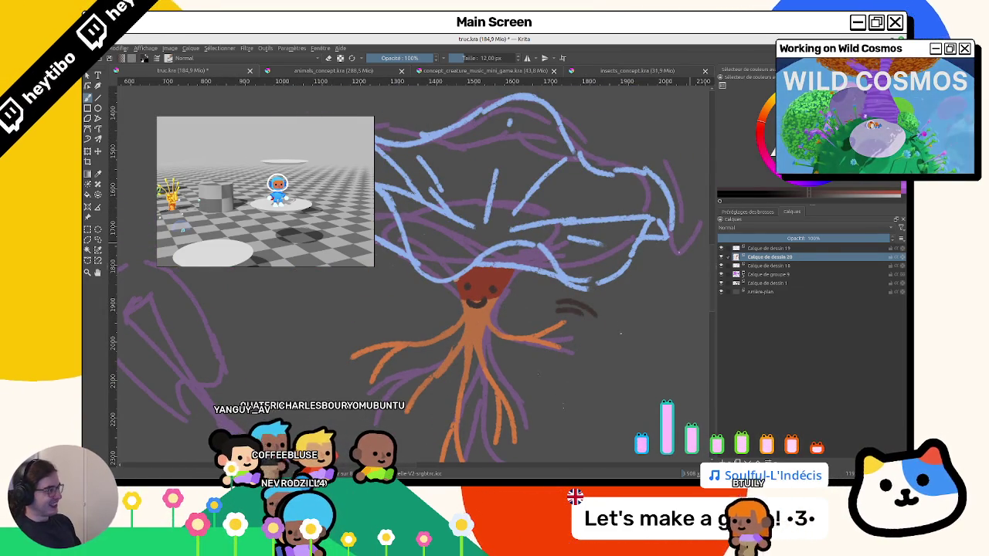
pyautogui.hotkey('ctrl', 'z')
pyautogui.hotkey('ctrl', 'z')
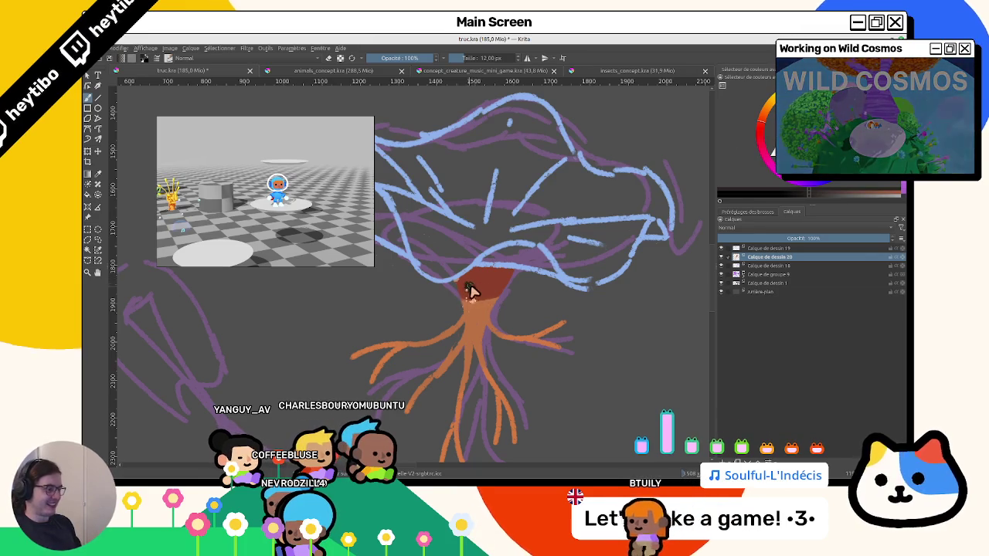
pyautogui.moveTo(483, 345); pyautogui.dragTo(522, 337)
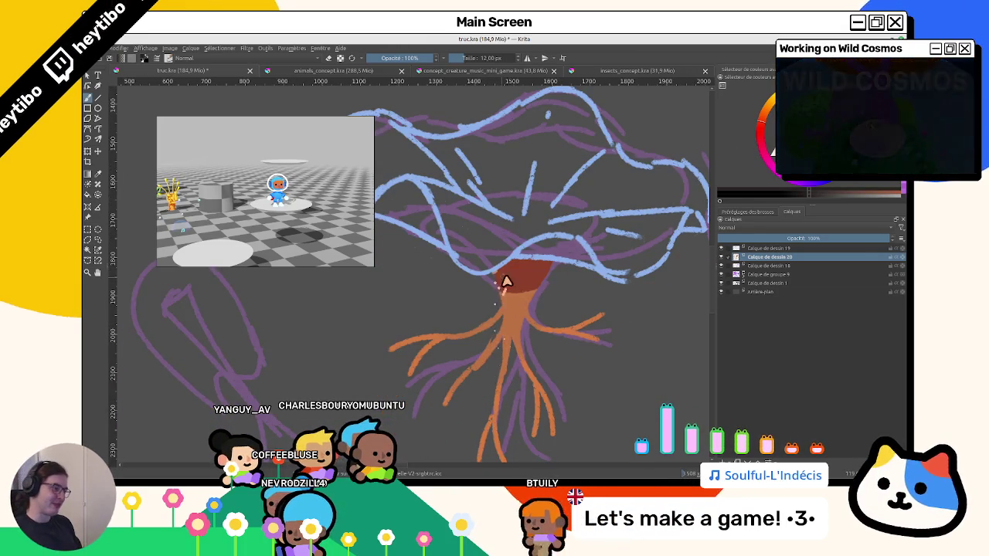
pyautogui.moveTo(524, 280)
pyautogui.mouseDown()
pyautogui.moveTo(523, 300)
pyautogui.moveTo(493, 309)
pyautogui.mouseUp()
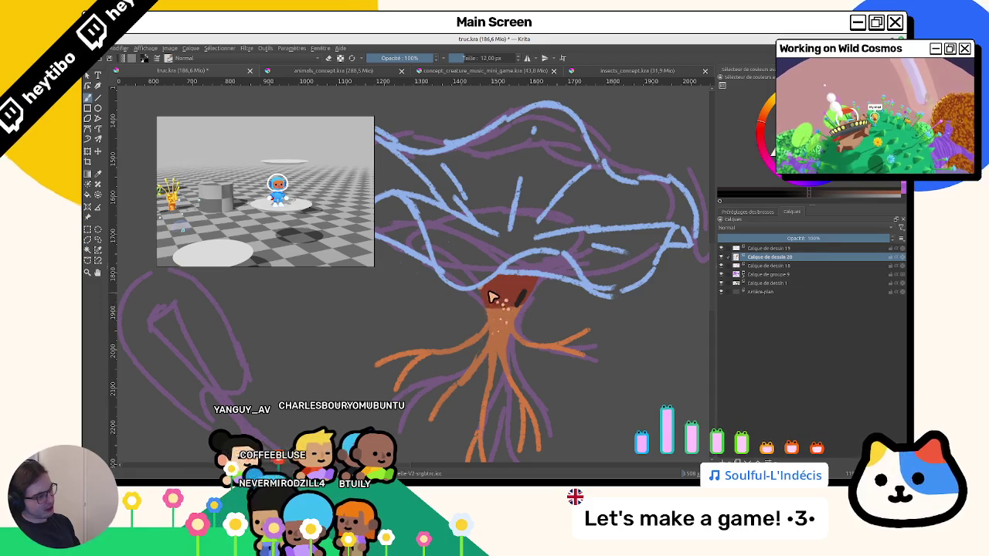
pyautogui.moveTo(574, 344); pyautogui.dragTo(532, 406)
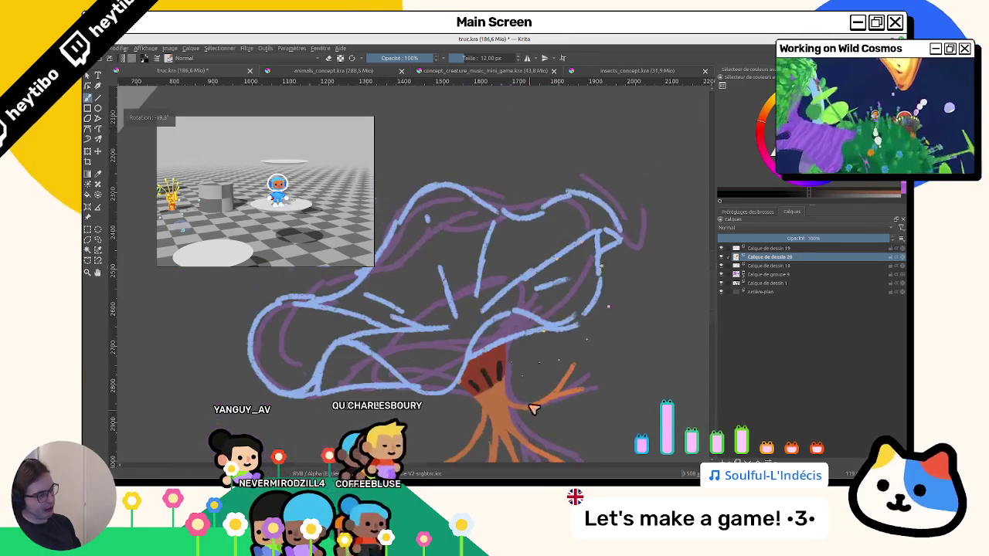
pyautogui.press('5')
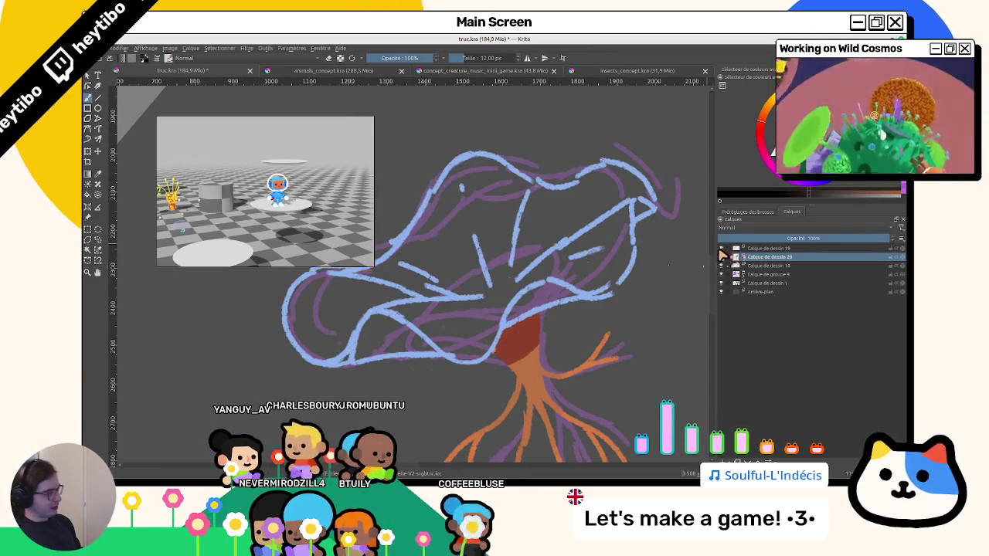
# Select Calque de dessin 19 and place Calque de dessin 21 beneath it.
pyautogui.click(769, 248)
pyautogui.moveTo(532, 286); pyautogui.dragTo(536, 206)
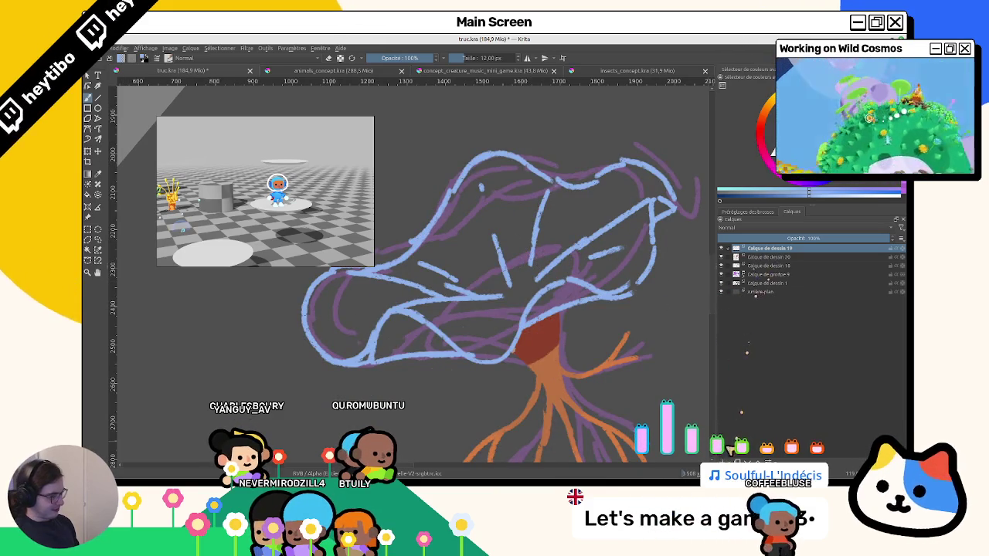
pyautogui.moveTo(756, 256); pyautogui.dragTo(761, 263)
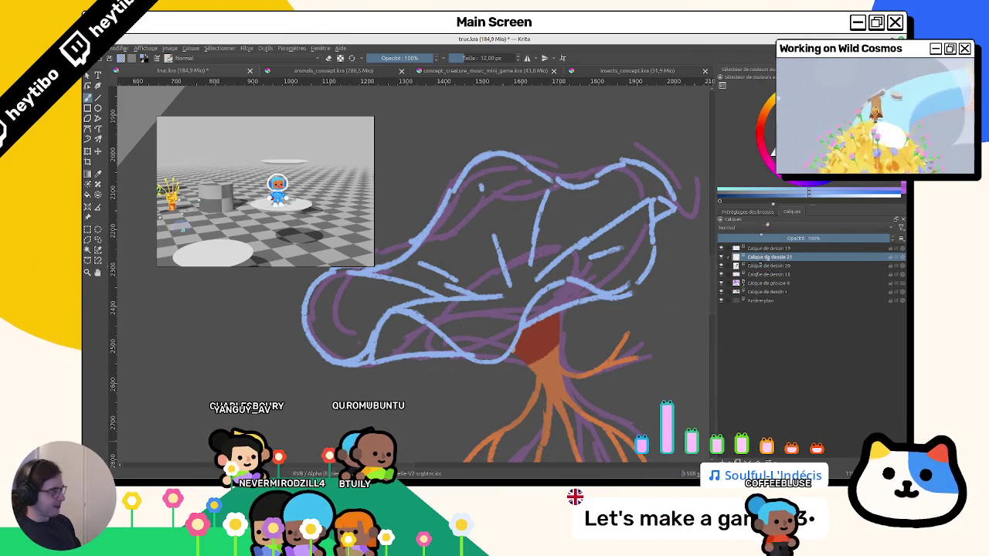
# Sample the cap's light blue and move Calque de dessin 21 to the top of the stack.
pyautogui.keyDown('ctrl'); pyautogui.click(676, 197); pyautogui.keyUp('ctrl')
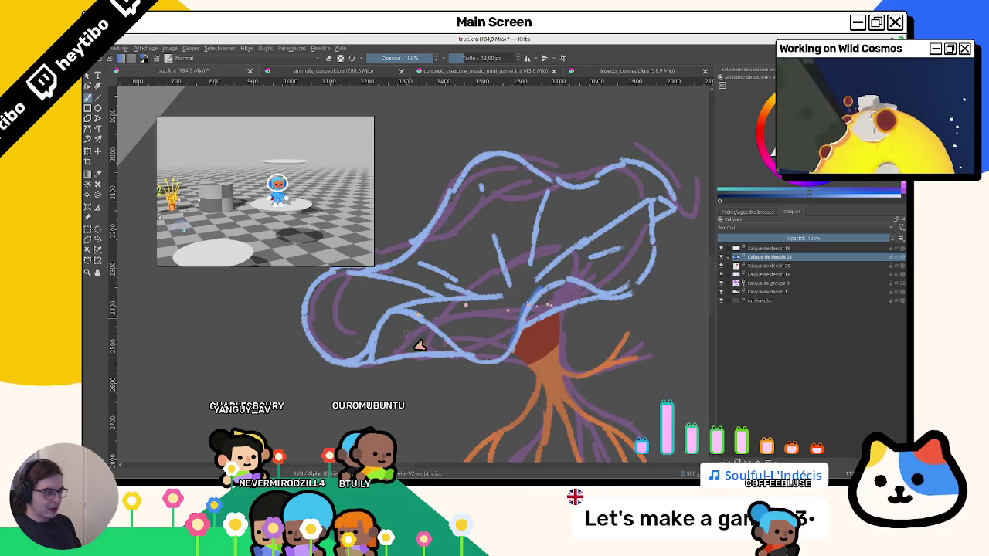
pyautogui.moveTo(418, 345); pyautogui.dragTo(437, 335)
pyautogui.press('6')
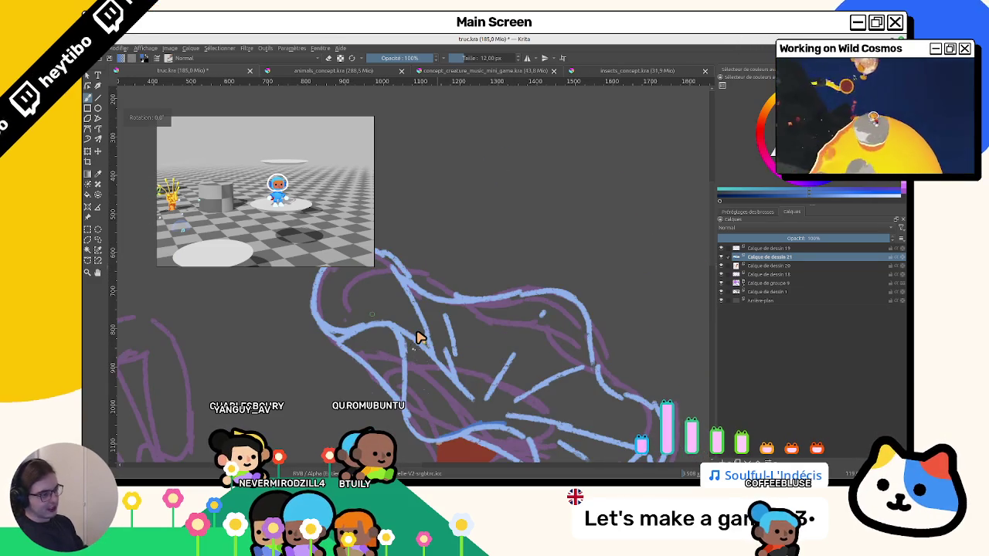
pyautogui.press('6')
pyautogui.press('4')
pyautogui.press('4')
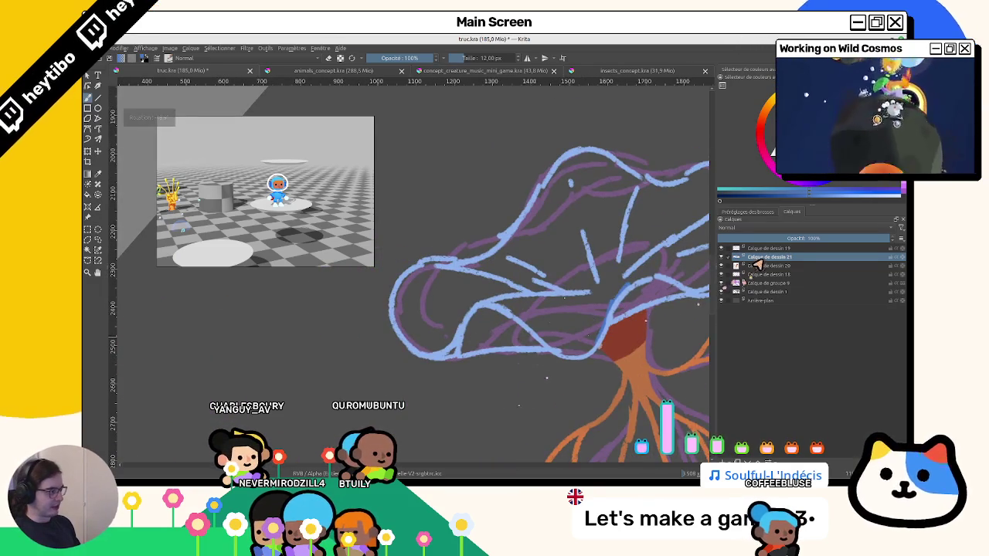
pyautogui.moveTo(783, 251); pyautogui.dragTo(772, 246)
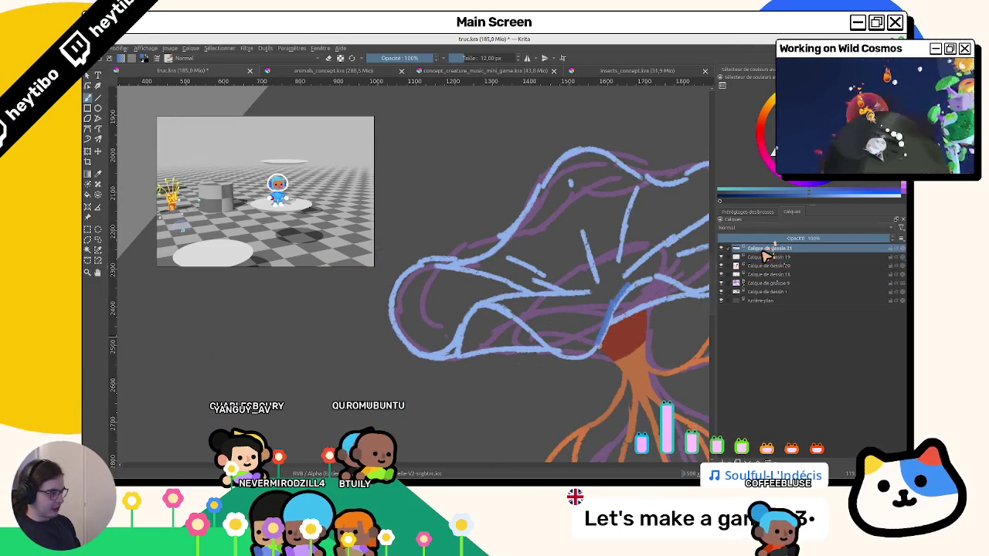
# Close the blue outline around the cap's edge and bottom, then fill the cap solid blue.
pyautogui.moveTo(433, 292); pyautogui.dragTo(486, 237)
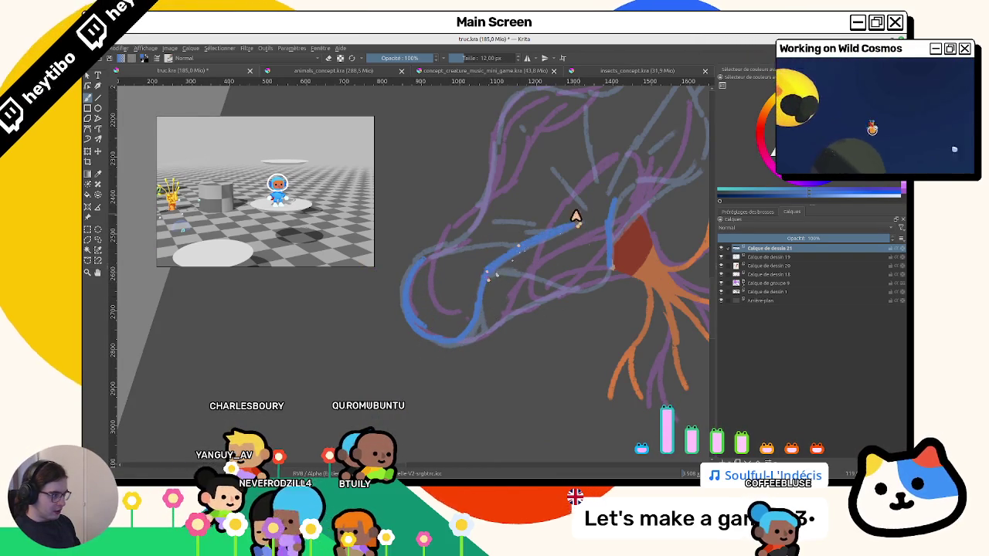
pyautogui.moveTo(503, 274)
pyautogui.mouseDown()
pyautogui.moveTo(517, 263)
pyautogui.moveTo(442, 319)
pyautogui.mouseUp()
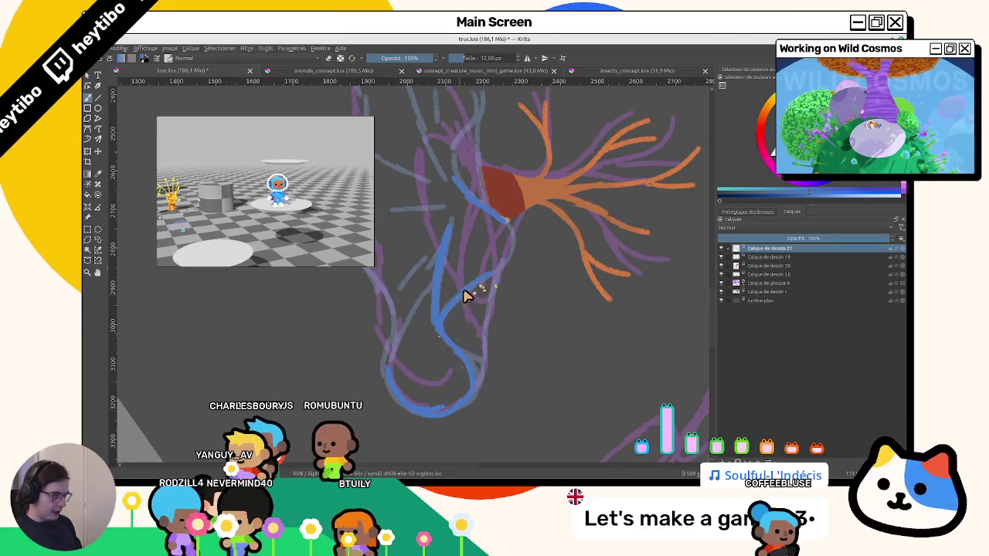
pyautogui.scroll(3, 515, 249)
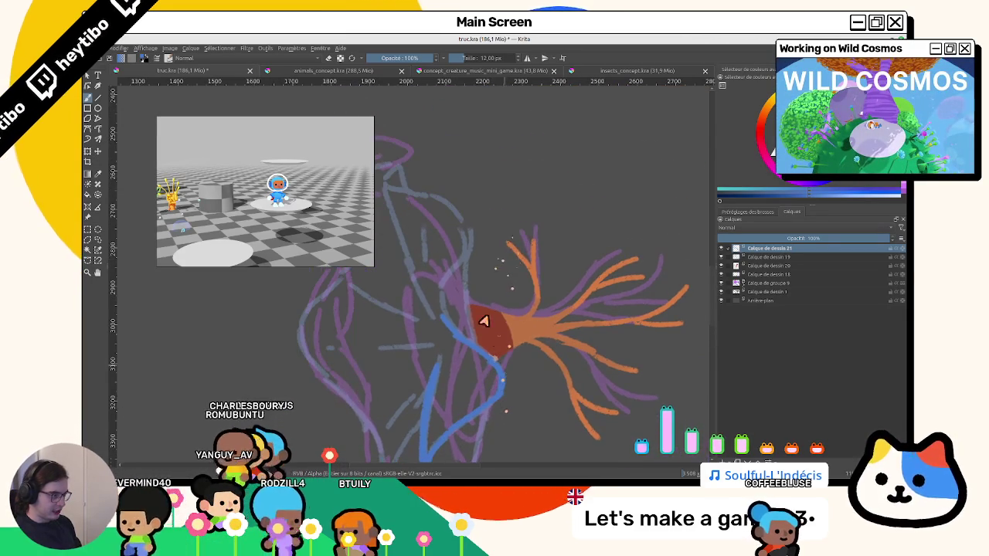
pyautogui.moveTo(455, 315)
pyautogui.mouseDown()
pyautogui.moveTo(457, 242)
pyautogui.moveTo(442, 300)
pyautogui.mouseUp()
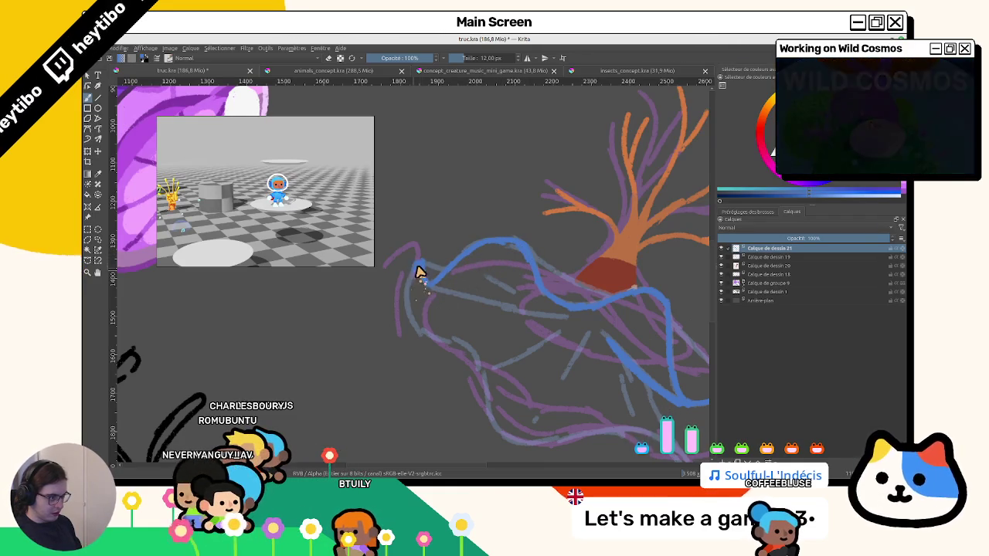
pyautogui.moveTo(422, 321)
pyautogui.mouseDown()
pyautogui.moveTo(442, 338)
pyautogui.moveTo(434, 238)
pyautogui.mouseUp()
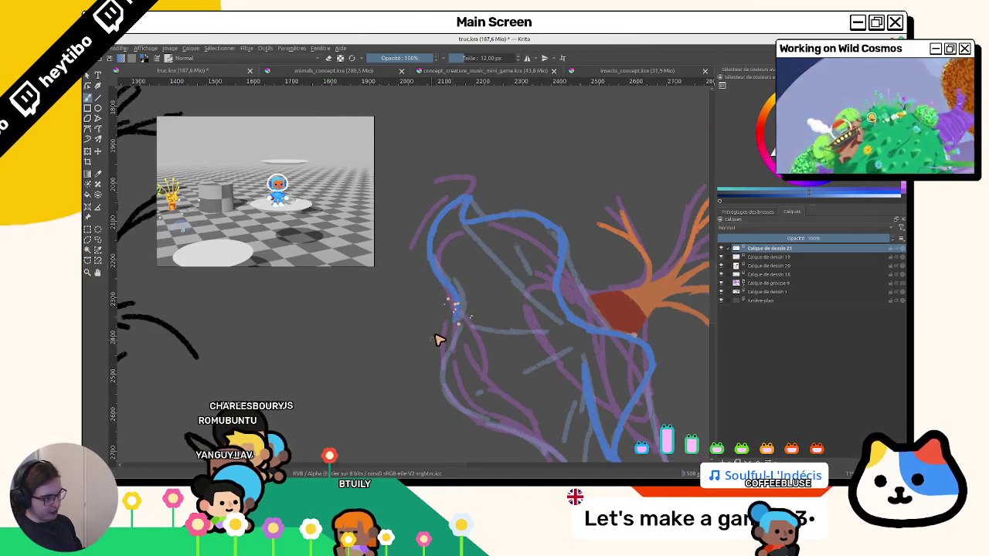
pyautogui.moveTo(436, 340); pyautogui.dragTo(474, 259)
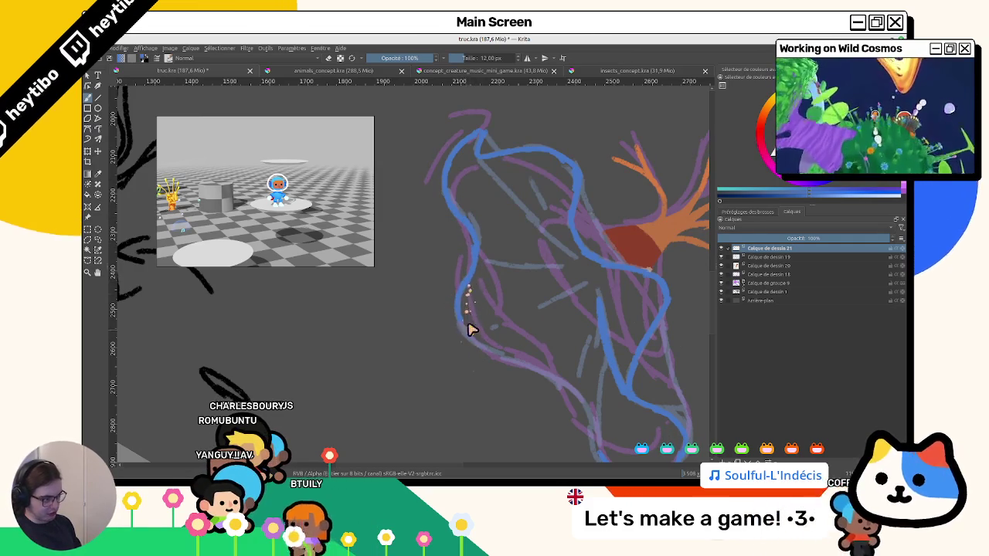
pyautogui.moveTo(514, 357)
pyautogui.mouseDown()
pyautogui.moveTo(420, 386)
pyautogui.moveTo(541, 302)
pyautogui.moveTo(543, 342)
pyautogui.moveTo(569, 376)
pyautogui.moveTo(538, 287)
pyautogui.mouseUp()
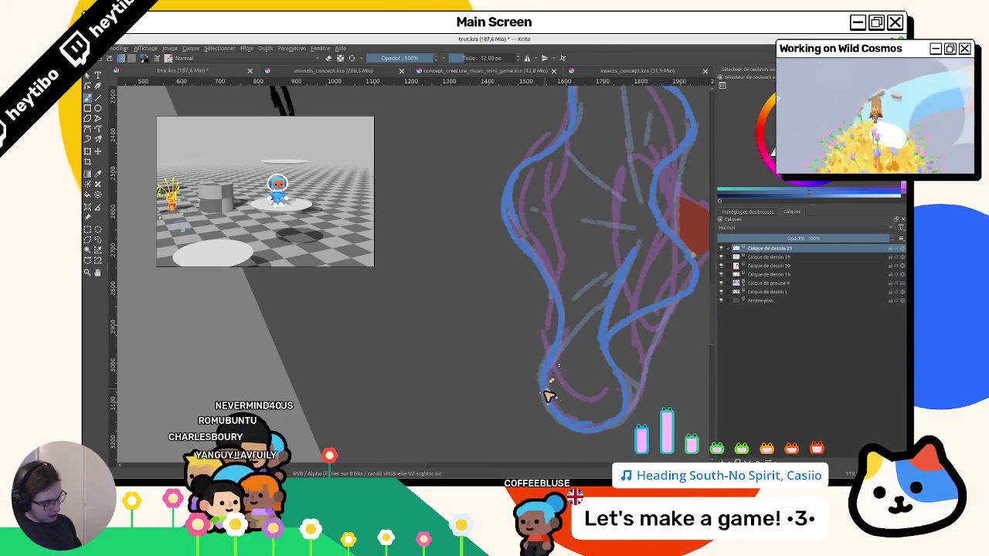
pyautogui.moveTo(545, 378); pyautogui.dragTo(551, 402)
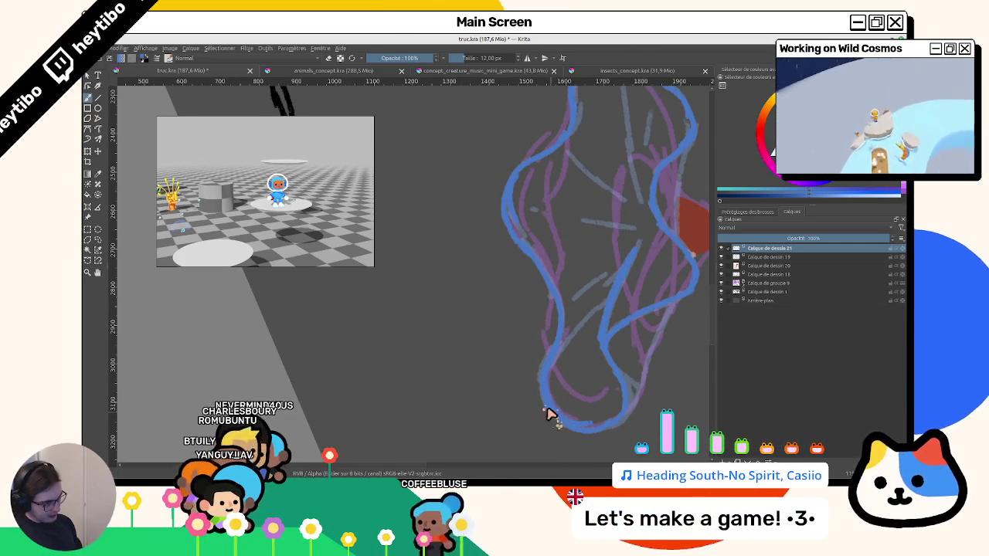
pyautogui.press('-')
pyautogui.click(579, 287)
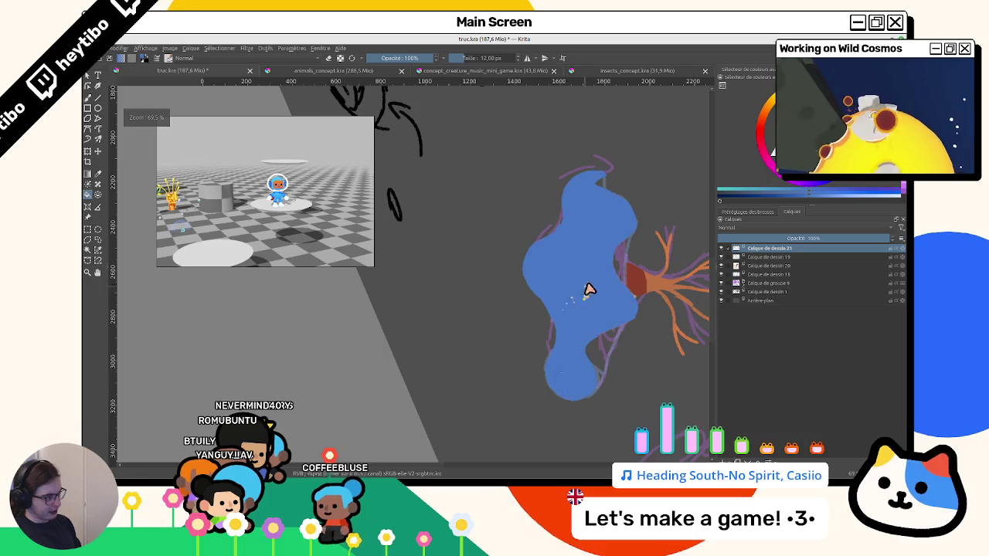
# Add a new layer above Calque de dessin 19 and brush darker blue shading under the cap.
pyautogui.moveTo(590, 289); pyautogui.dragTo(520, 351)
pyautogui.scroll(-3, 657, 194)
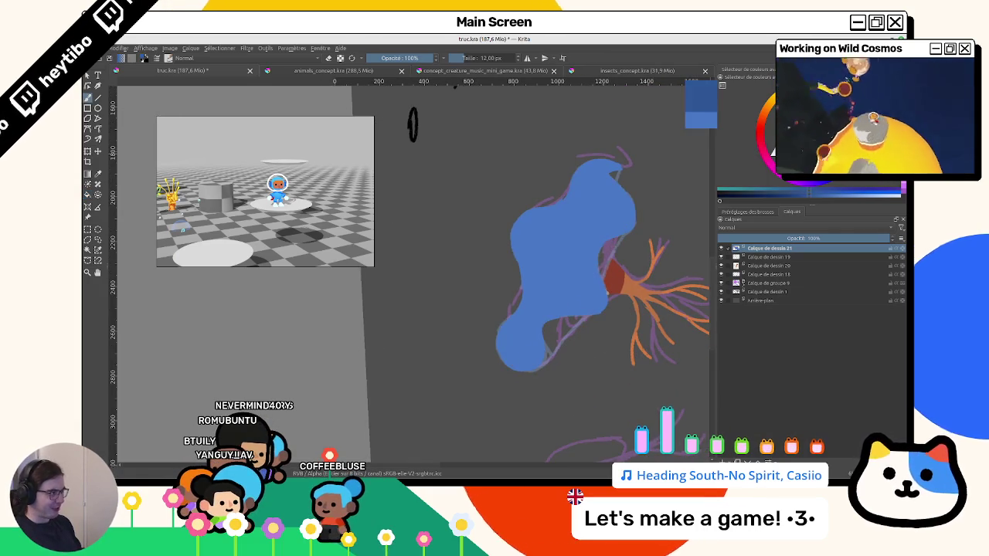
pyautogui.click(763, 256)
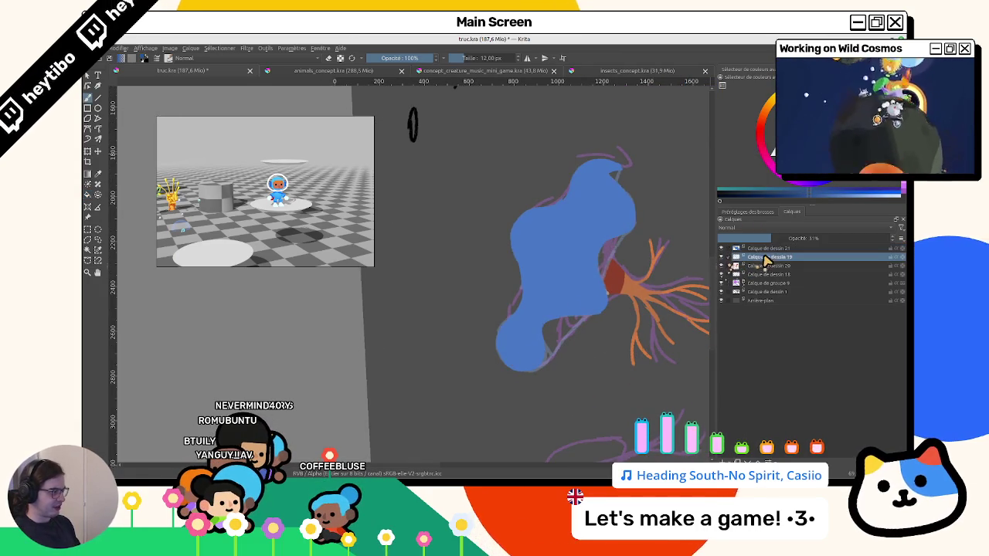
pyautogui.press('Insert')
pyautogui.scroll(3, 572, 331)
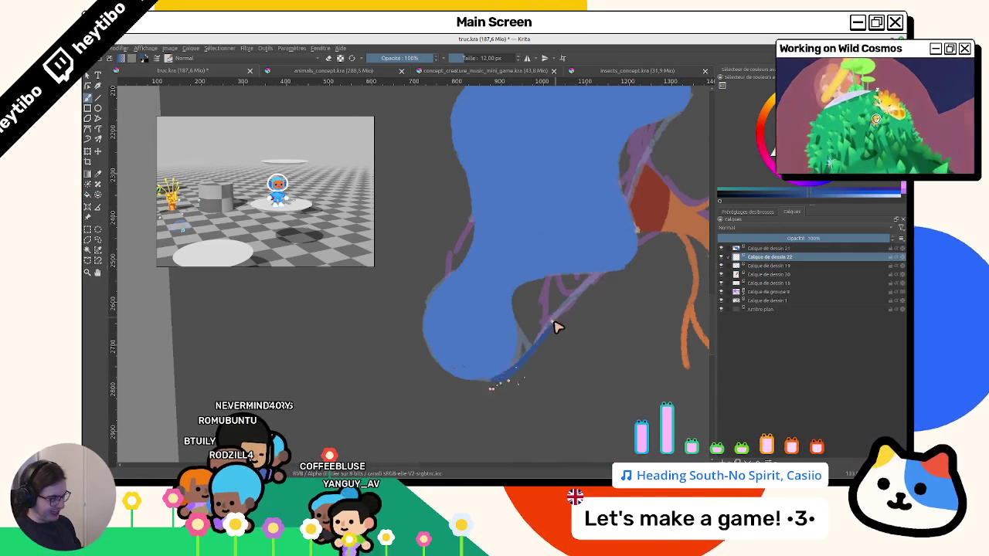
pyautogui.moveTo(558, 319); pyautogui.dragTo(572, 307)
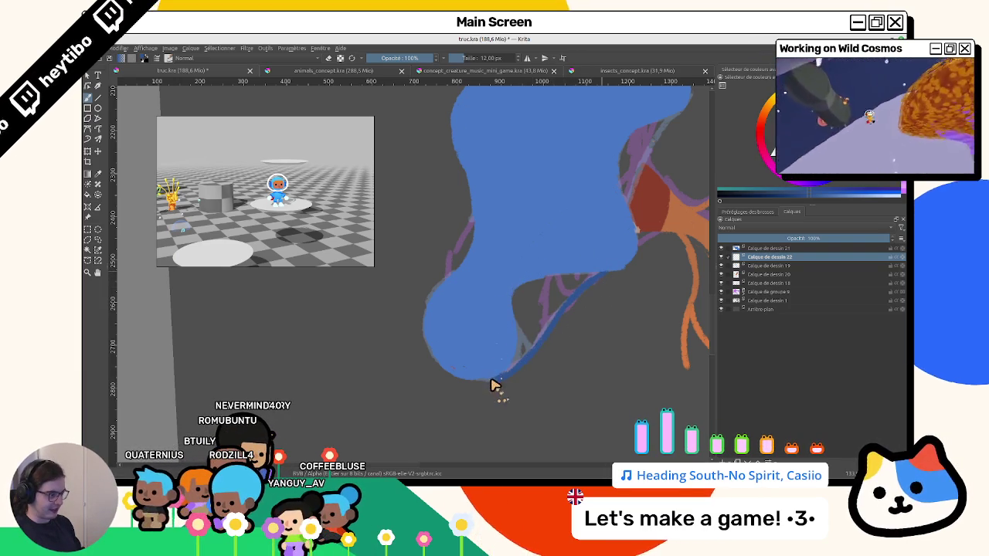
# Rotate the view around the cap's tip and trunk, then return to the blue cap layer.
pyautogui.moveTo(530, 386); pyautogui.dragTo(567, 290)
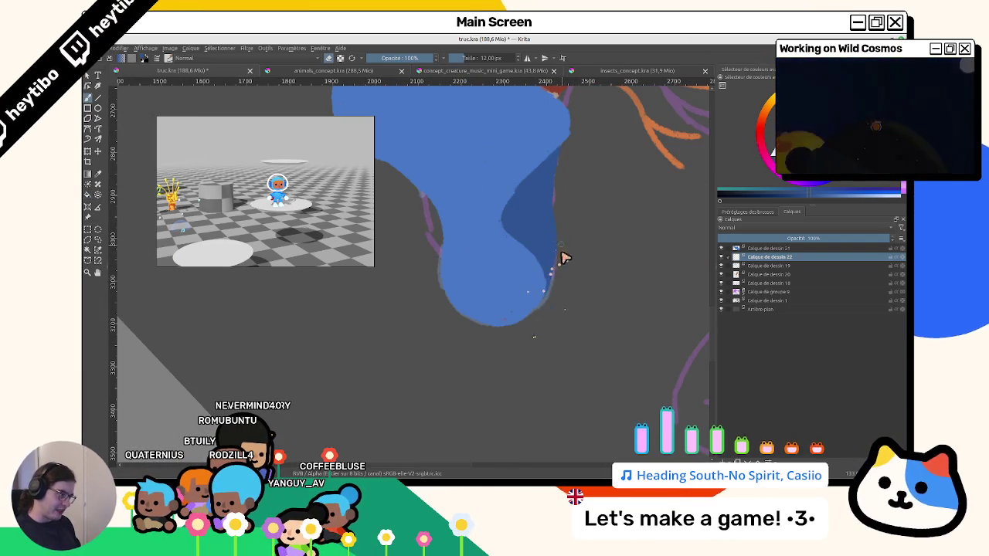
pyautogui.moveTo(565, 245); pyautogui.dragTo(533, 376)
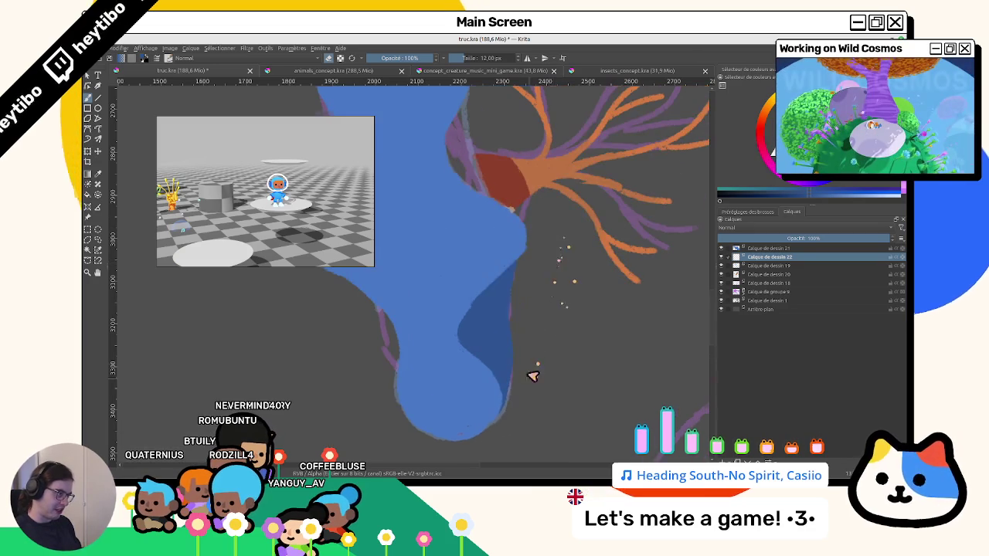
pyautogui.moveTo(547, 253); pyautogui.dragTo(507, 337)
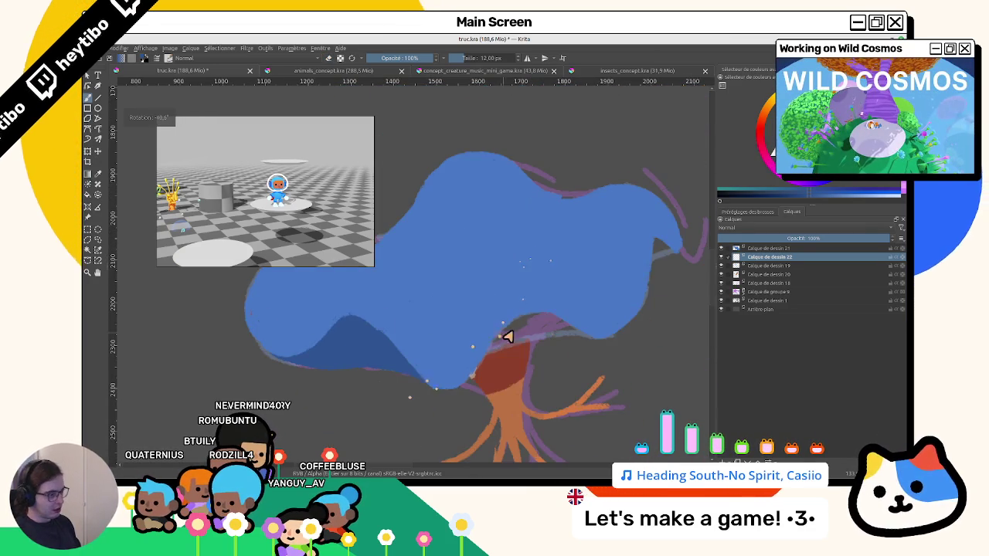
pyautogui.moveTo(454, 407); pyautogui.dragTo(505, 294)
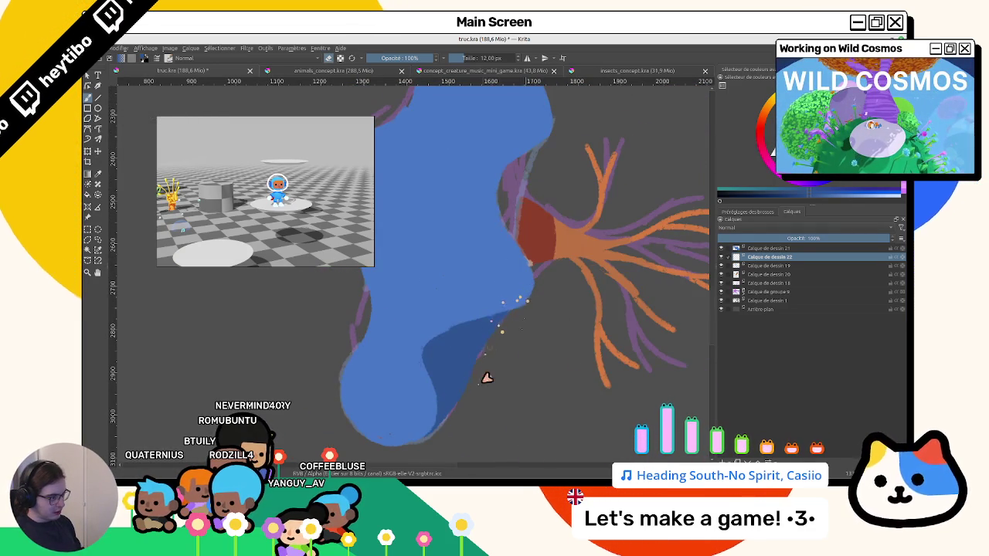
pyautogui.moveTo(494, 355)
pyautogui.mouseDown()
pyautogui.moveTo(495, 379)
pyautogui.moveTo(469, 351)
pyautogui.mouseUp()
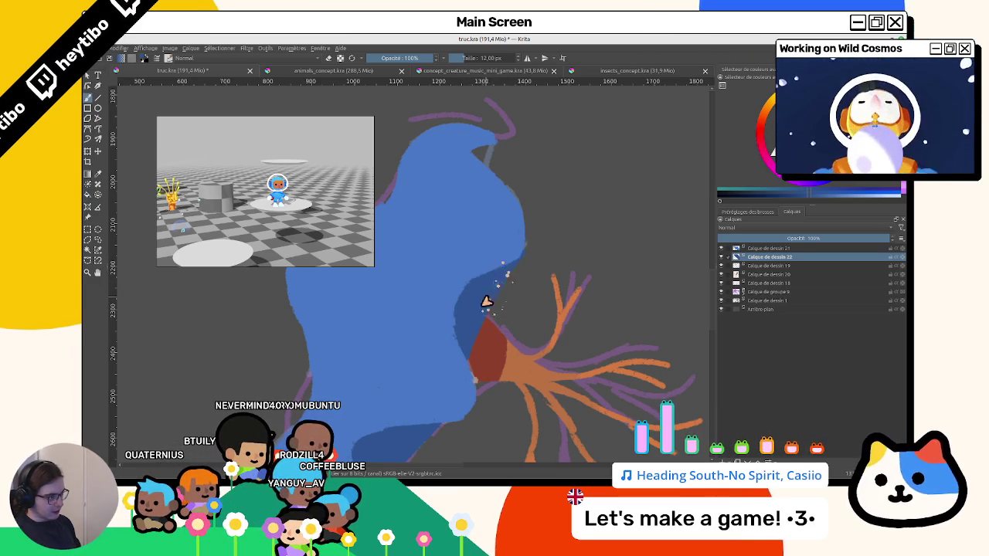
pyautogui.moveTo(523, 261)
pyautogui.mouseDown()
pyautogui.moveTo(463, 342)
pyautogui.moveTo(448, 332)
pyautogui.moveTo(511, 193)
pyautogui.mouseUp()
pyautogui.press('pageup')
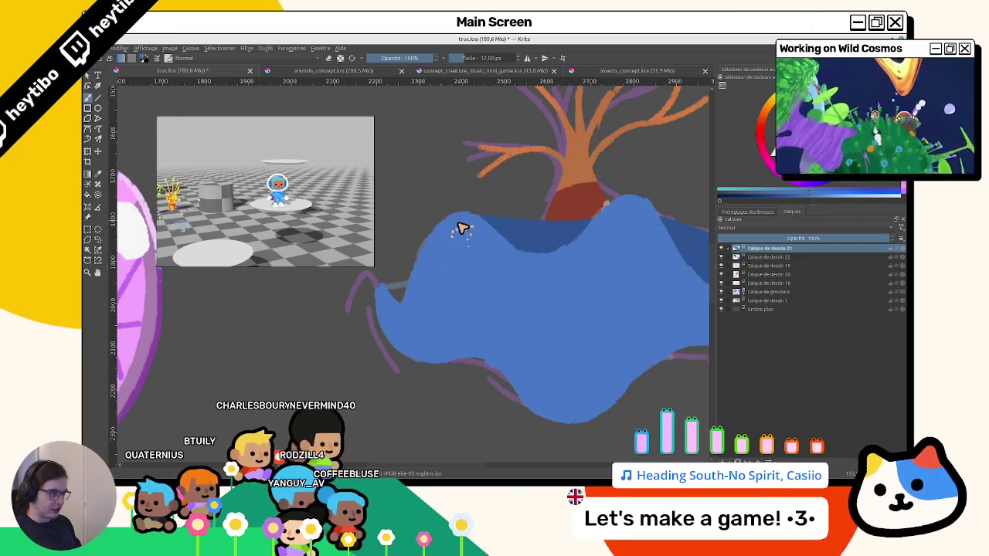
# Cycle through shading layer Calque de dessin 22, the cap layer and faded sketch layer 19.
pyautogui.moveTo(490, 249)
pyautogui.mouseDown()
pyautogui.moveTo(453, 205)
pyautogui.moveTo(448, 333)
pyautogui.mouseUp()
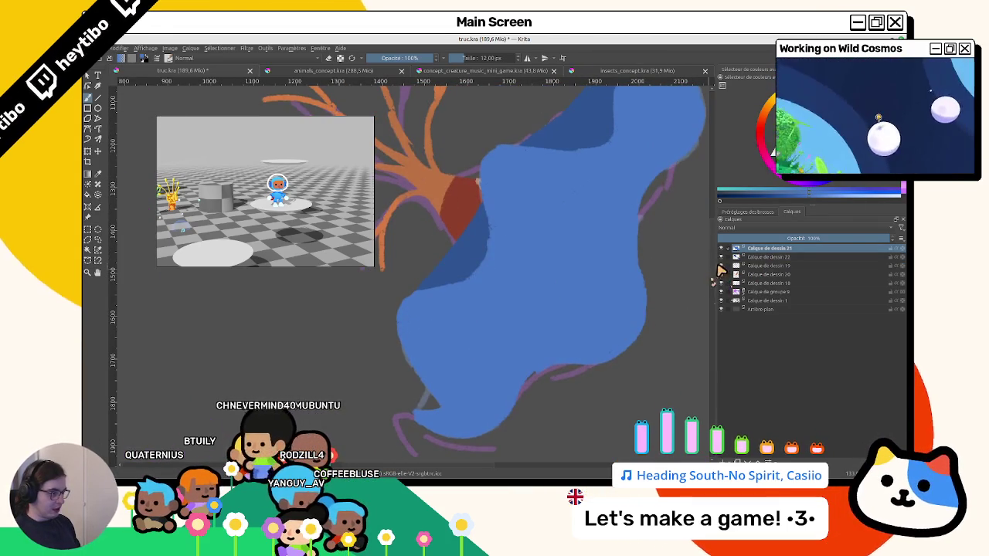
pyautogui.moveTo(494, 309)
pyautogui.mouseDown()
pyautogui.moveTo(437, 265)
pyautogui.moveTo(516, 187)
pyautogui.mouseUp()
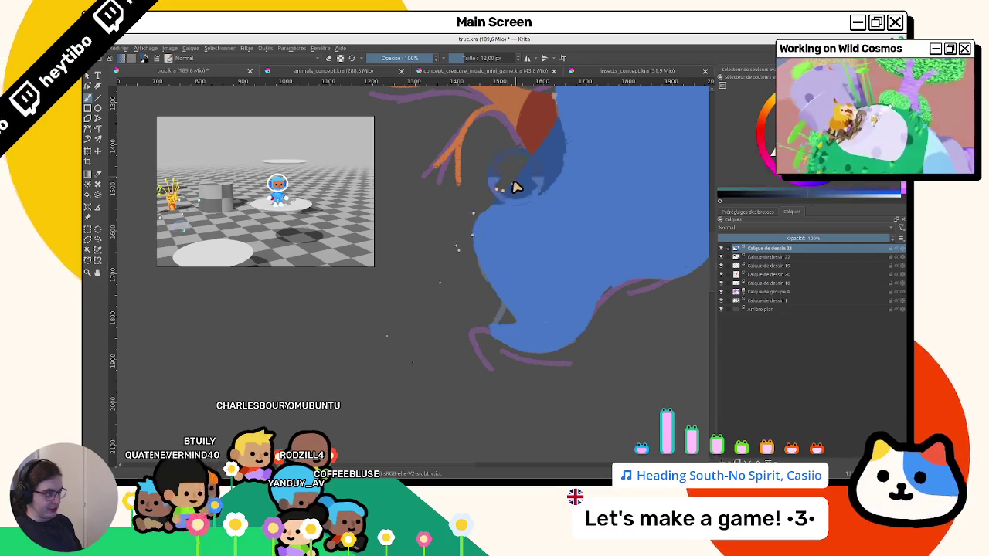
pyautogui.click(761, 258)
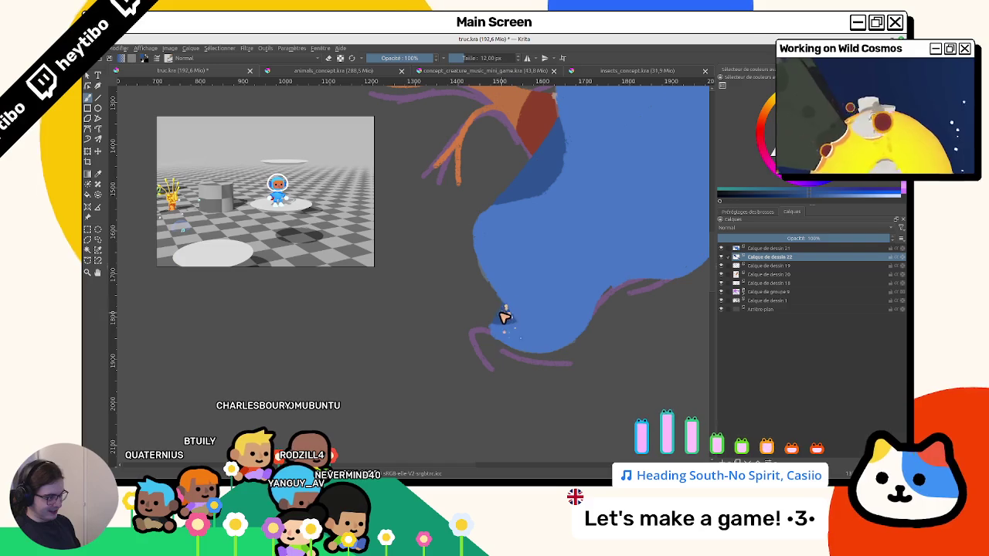
pyautogui.press('pageup')
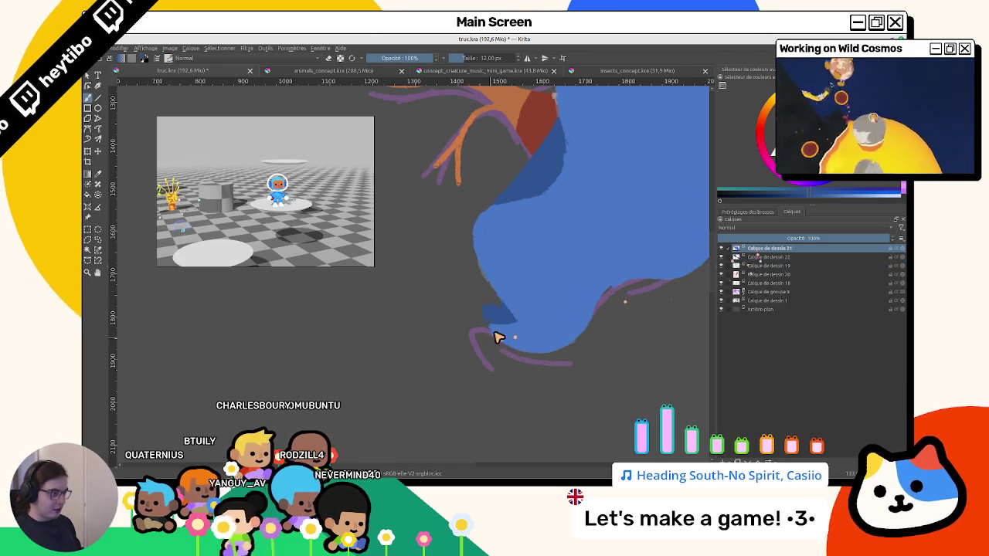
pyautogui.moveTo(559, 367)
pyautogui.mouseDown()
pyautogui.moveTo(574, 283)
pyautogui.moveTo(549, 448)
pyautogui.moveTo(557, 227)
pyautogui.moveTo(587, 335)
pyautogui.moveTo(512, 299)
pyautogui.moveTo(435, 288)
pyautogui.mouseUp()
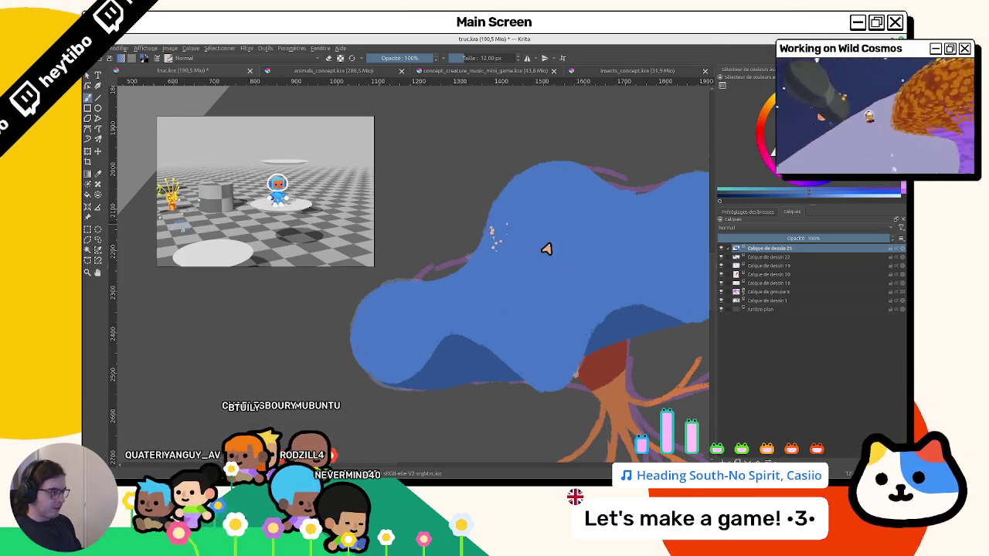
pyautogui.scroll(-5, 546, 249)
pyautogui.click(772, 249)
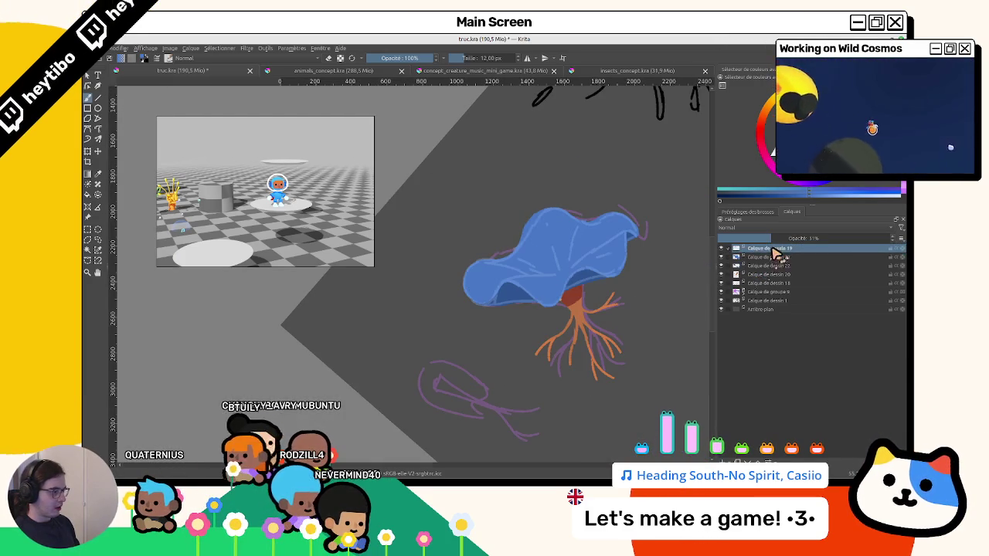
# Pick the cap's blue and paint a long light highlight stroke across the cap on a new layer.
pyautogui.scroll(3, 684, 276)
pyautogui.scroll(2, 590, 349)
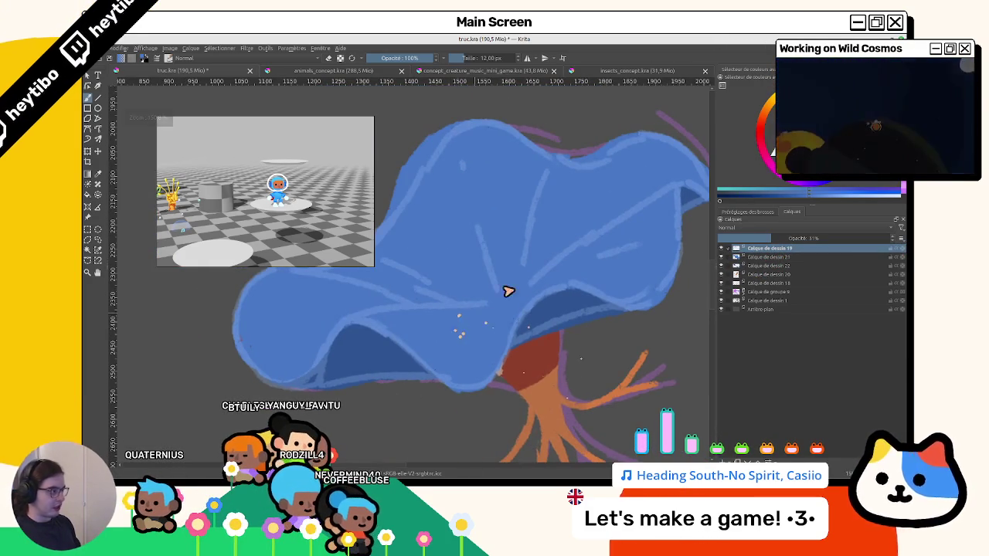
pyautogui.keyDown('ctrl'); pyautogui.click(681, 130); pyautogui.keyUp('ctrl')
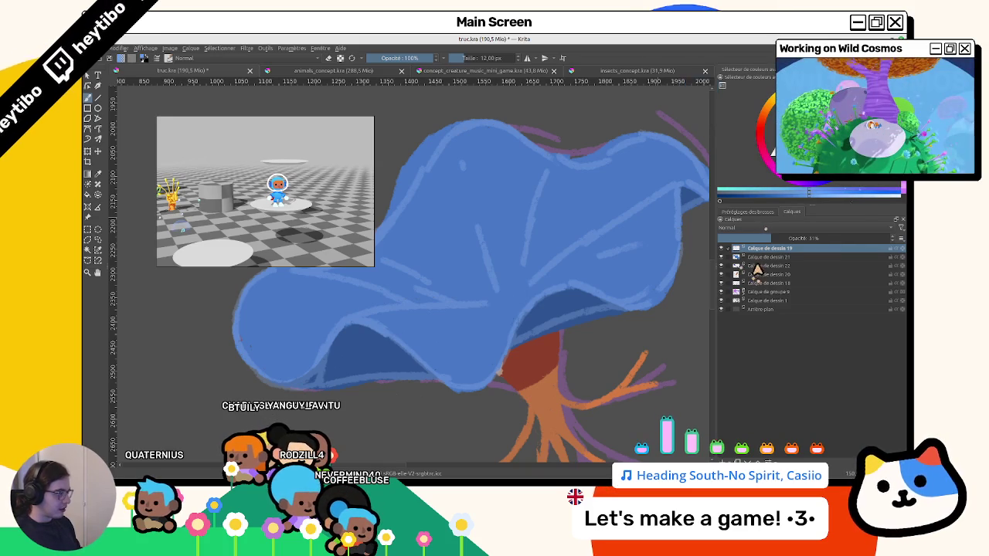
pyautogui.press('4')
pyautogui.press('4')
pyautogui.press('4')
pyautogui.press('4')
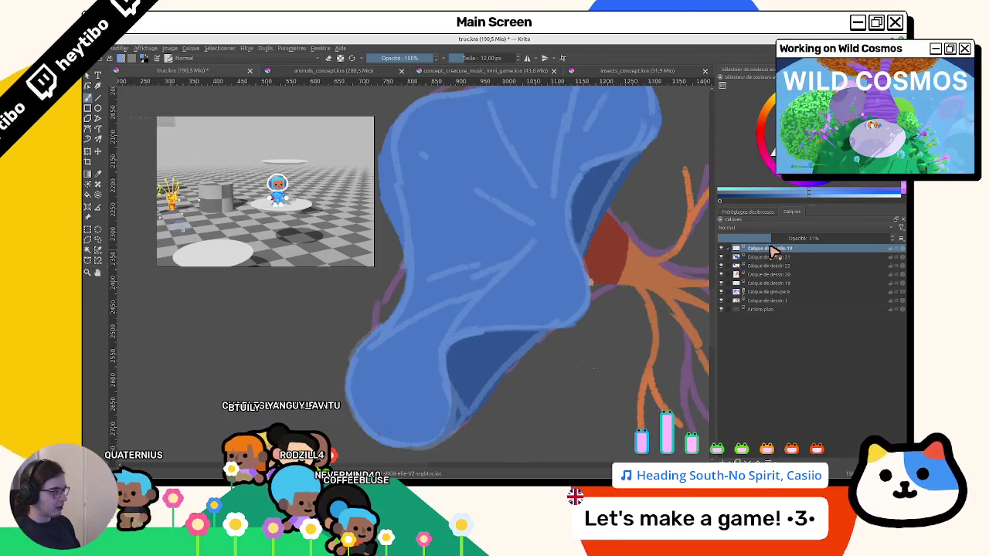
pyautogui.press('Insert')
pyautogui.moveTo(441, 347); pyautogui.dragTo(485, 291)
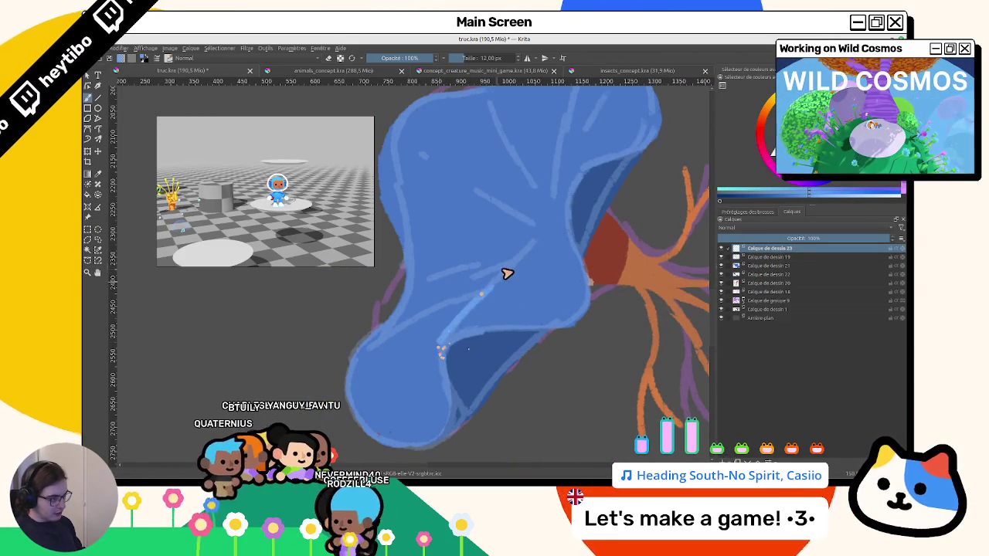
pyautogui.hotkey('ctrl', 'z')
pyautogui.moveTo(441, 342); pyautogui.dragTo(530, 247)
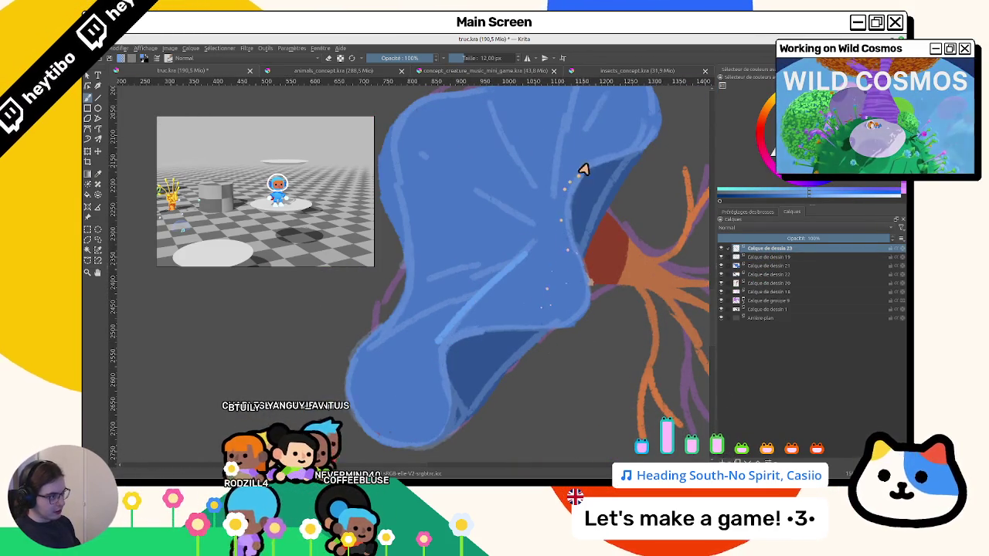
# Zoom out, tilt the drawing and add a second thin light highlight stroke on the cap.
pyautogui.press('6')
pyautogui.press('-')
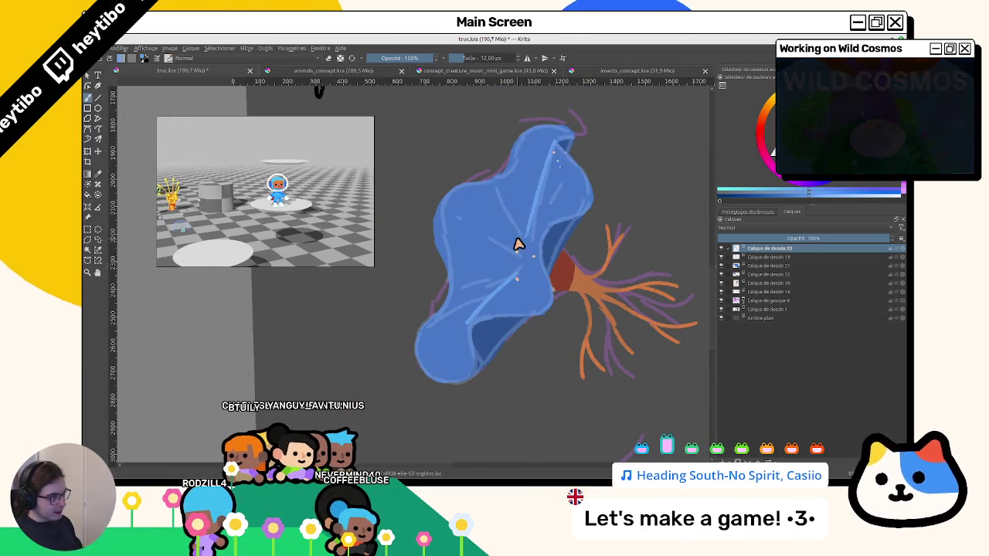
pyautogui.moveTo(537, 244); pyautogui.dragTo(503, 311)
pyautogui.scroll(5, 511, 307)
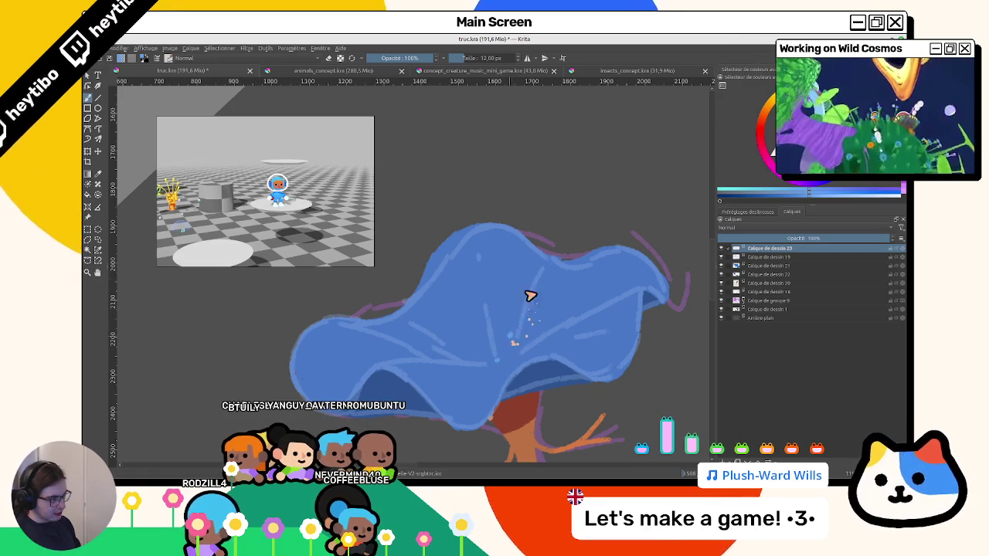
pyautogui.moveTo(587, 320); pyautogui.dragTo(531, 313)
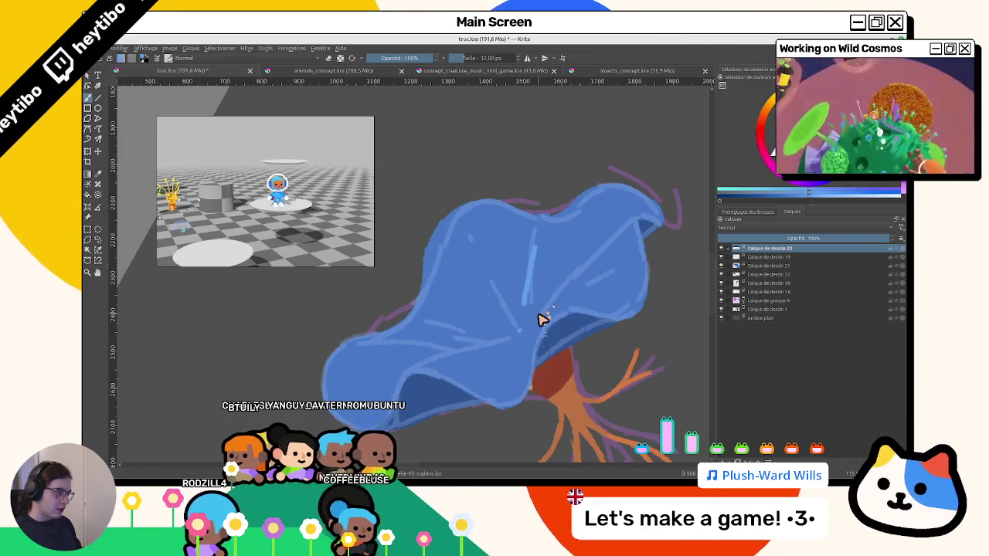
pyautogui.moveTo(611, 243); pyautogui.dragTo(565, 311)
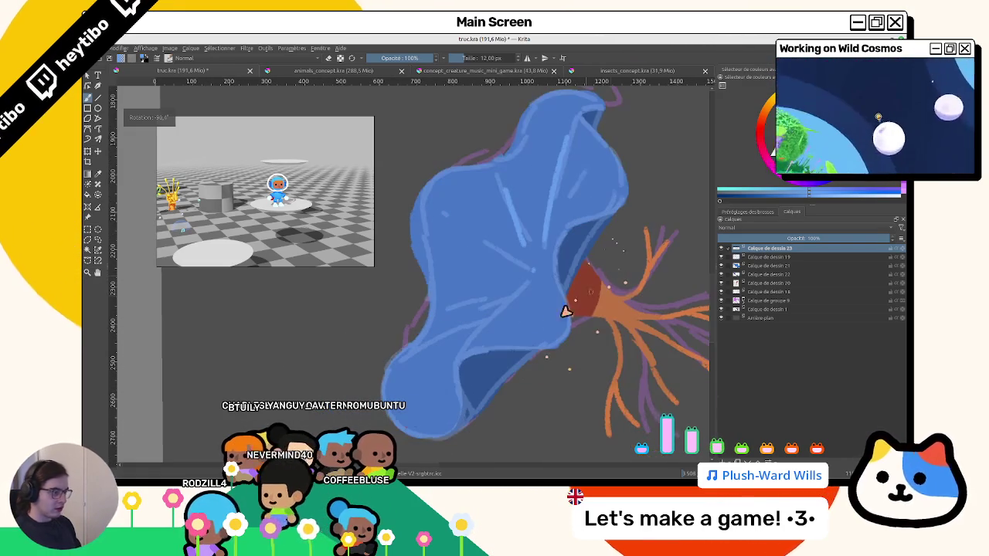
pyautogui.moveTo(455, 363)
pyautogui.mouseDown()
pyautogui.moveTo(518, 295)
pyautogui.moveTo(392, 347)
pyautogui.moveTo(434, 329)
pyautogui.moveTo(510, 194)
pyautogui.mouseUp()
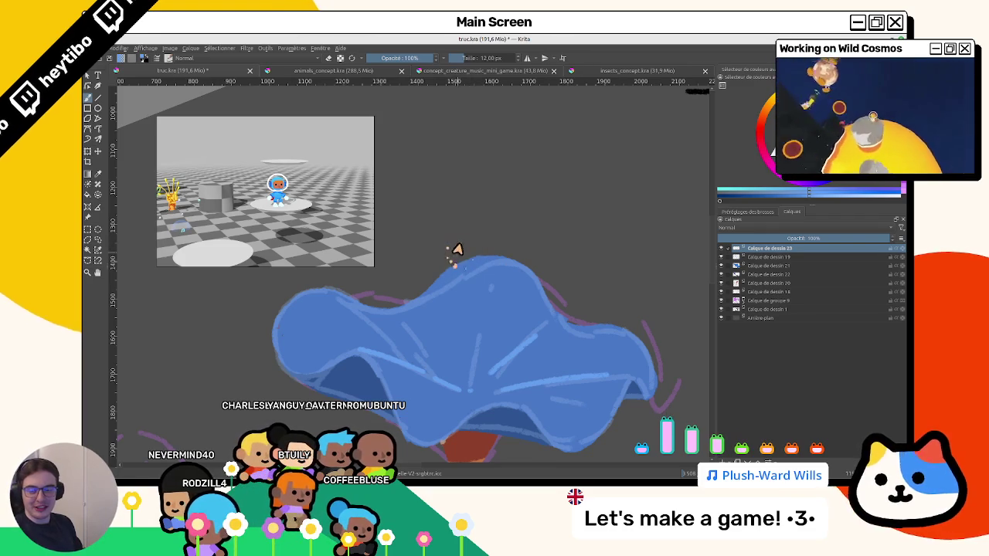
# Reframe and tilt the view of the tree, then make Calque de dessin 19 active.
pyautogui.scroll(-3, 461, 253)
pyautogui.scroll(-5, 537, 311)
pyautogui.scroll(-2, 490, 205)
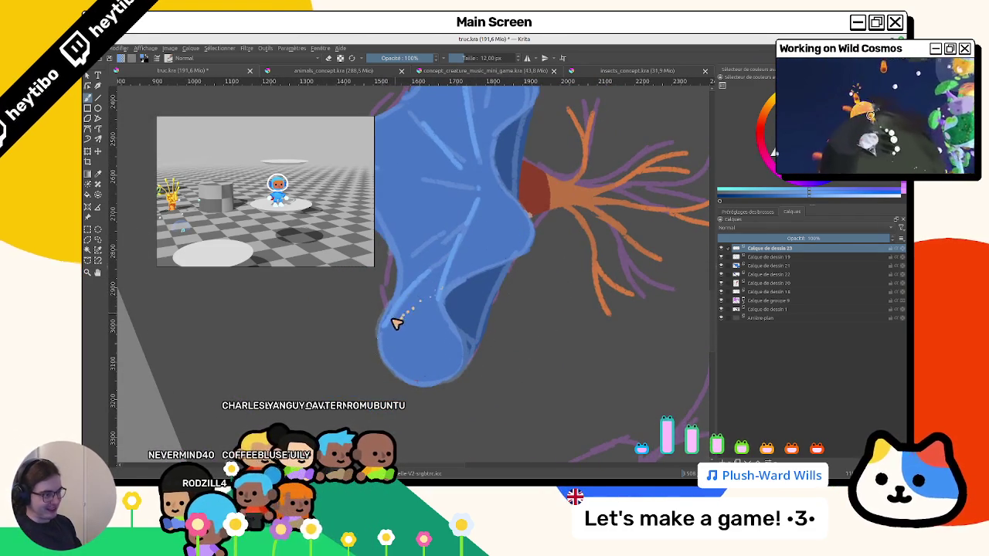
pyautogui.moveTo(720, 265)
pyautogui.mouseDown()
pyautogui.moveTo(411, 391)
pyautogui.moveTo(483, 397)
pyautogui.moveTo(536, 304)
pyautogui.moveTo(533, 348)
pyautogui.moveTo(537, 270)
pyautogui.moveTo(536, 326)
pyautogui.moveTo(519, 354)
pyautogui.mouseUp()
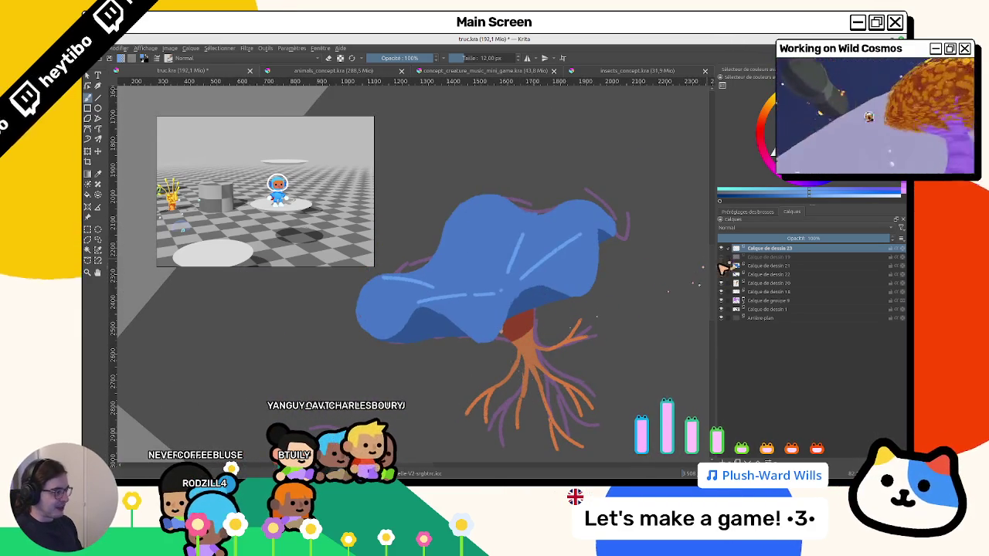
pyautogui.moveTo(645, 311)
pyautogui.mouseDown()
pyautogui.moveTo(379, 221)
pyautogui.moveTo(536, 418)
pyautogui.moveTo(353, 421)
pyautogui.moveTo(552, 304)
pyautogui.moveTo(482, 286)
pyautogui.mouseUp()
pyautogui.click(605, 283)
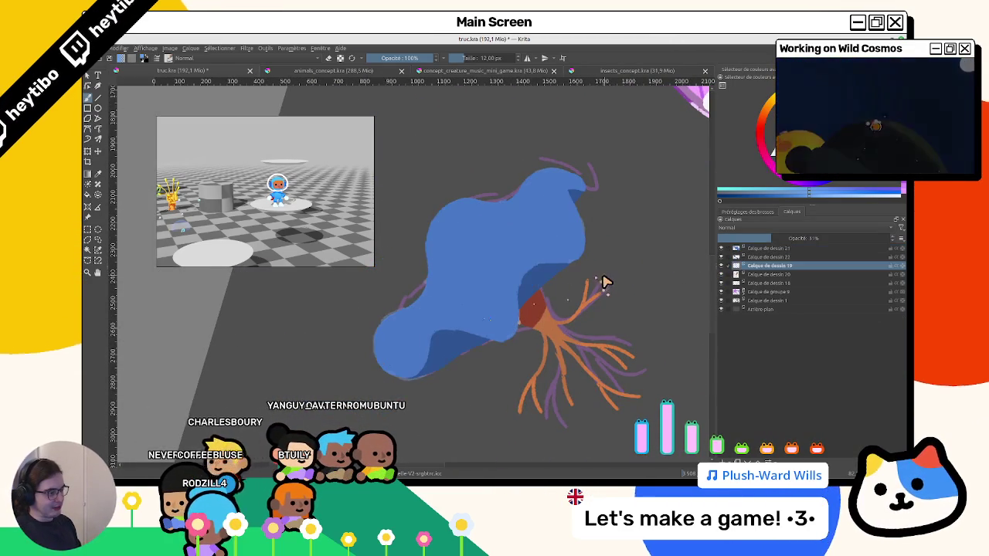
# Keep the highlight layer at the top of the stack and hide cap layer Calque de dessin 22.
pyautogui.moveTo(604, 283); pyautogui.dragTo(738, 269)
pyautogui.hotkey('ctrl', 'z')
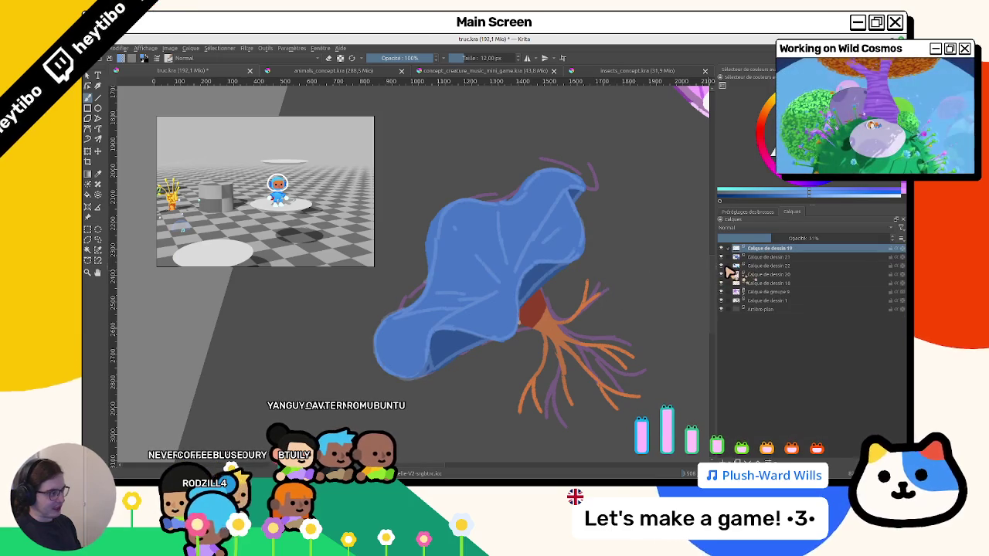
pyautogui.hotkey('ctrl', 'shift', 'z')
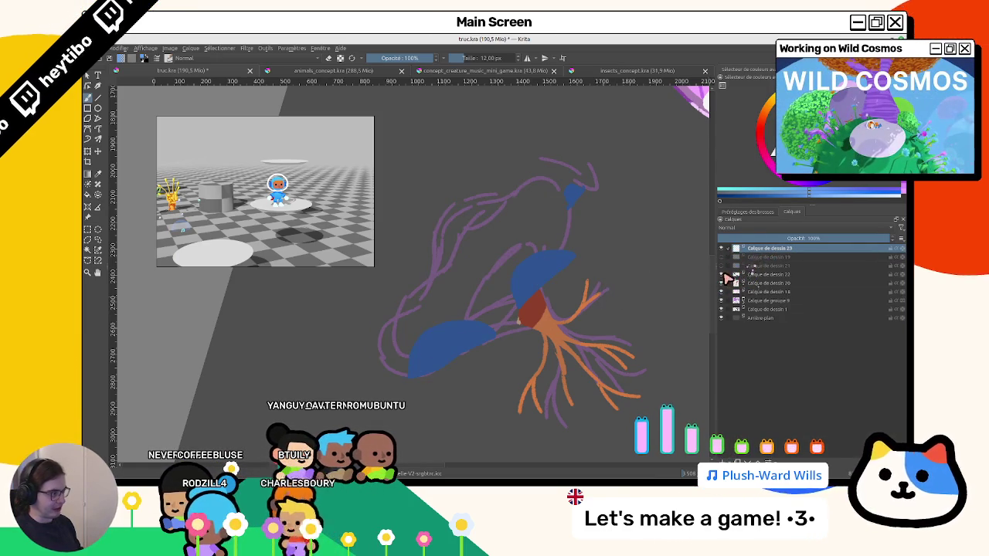
pyautogui.click(721, 274)
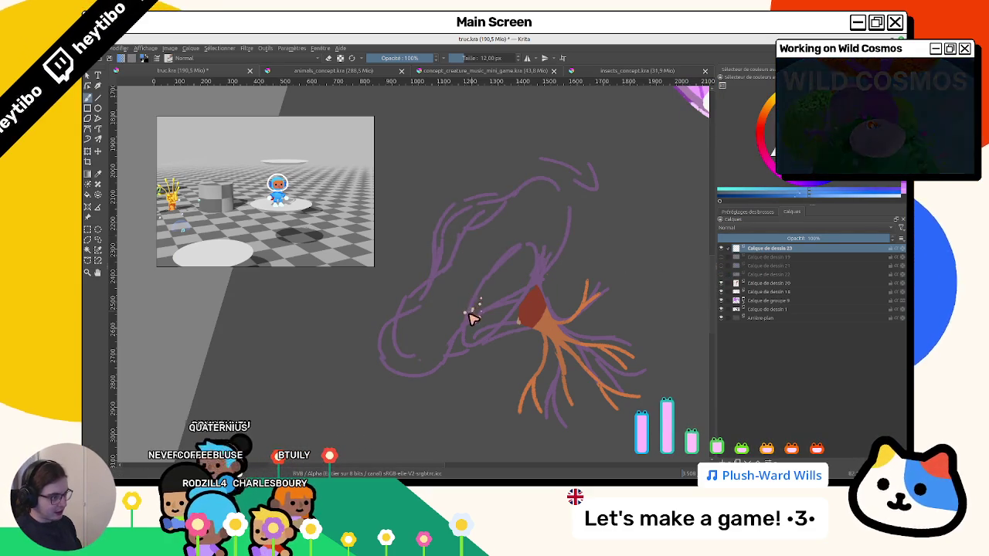
# Outline a closed loop above the trunk, fill it solid blue and touch up its edges.
pyautogui.moveTo(468, 317); pyautogui.dragTo(490, 279)
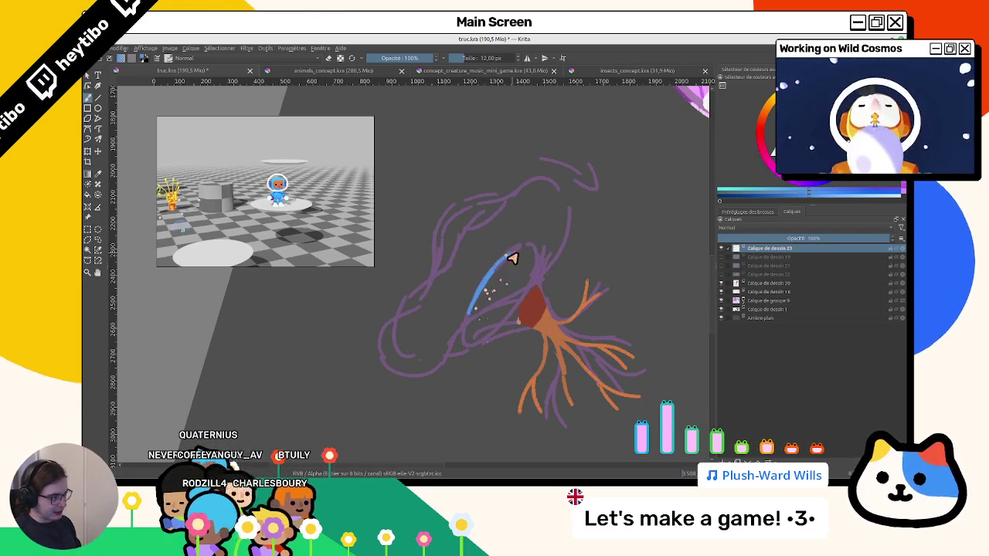
pyautogui.moveTo(521, 252)
pyautogui.mouseDown()
pyautogui.moveTo(530, 285)
pyautogui.moveTo(472, 319)
pyautogui.moveTo(524, 286)
pyautogui.mouseUp()
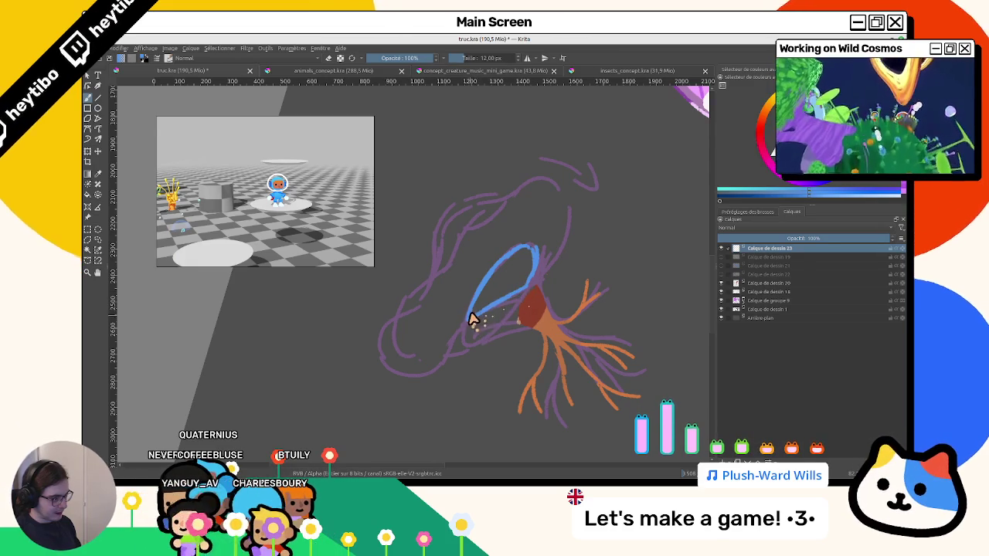
pyautogui.click(502, 289)
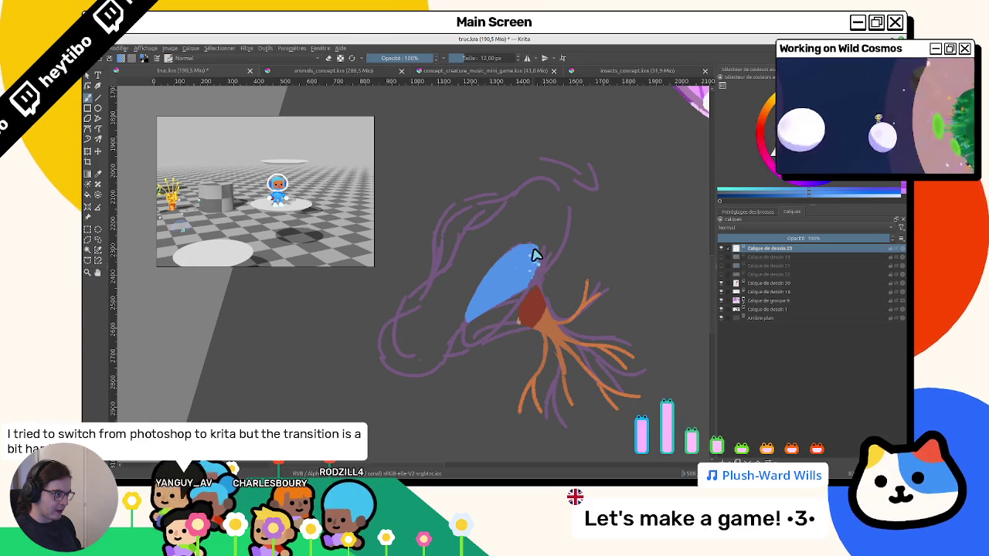
pyautogui.moveTo(535, 255); pyautogui.dragTo(531, 292)
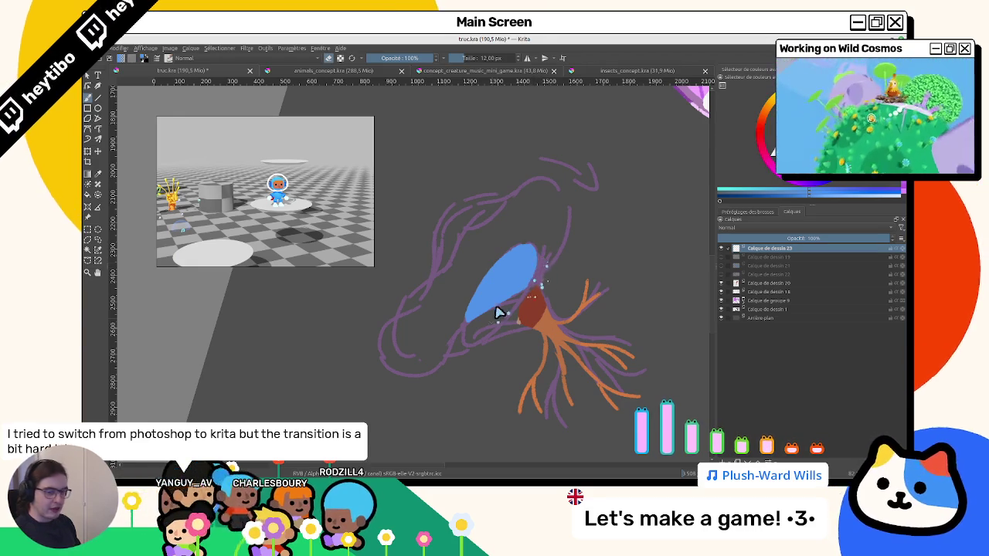
pyautogui.scroll(2, 502, 300)
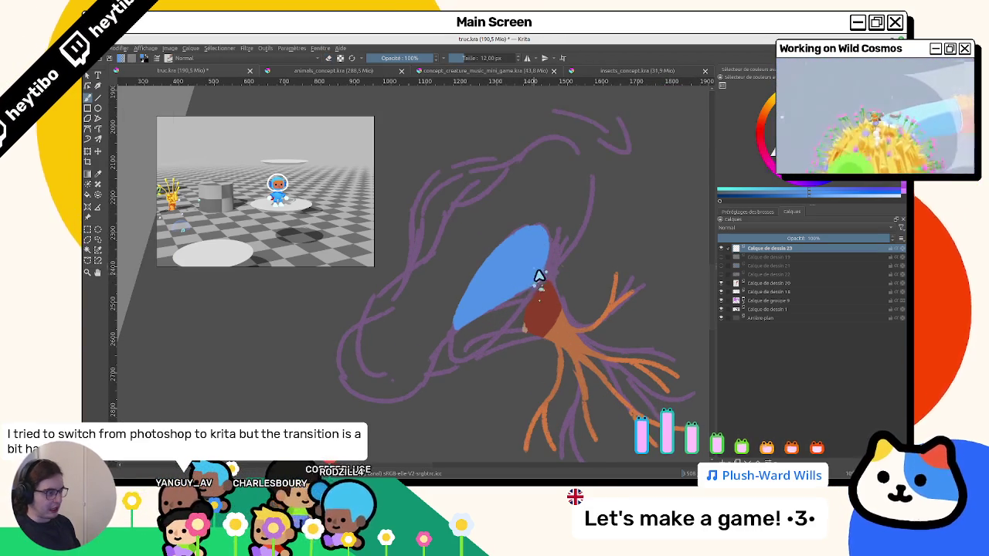
pyautogui.moveTo(533, 289); pyautogui.dragTo(514, 299)
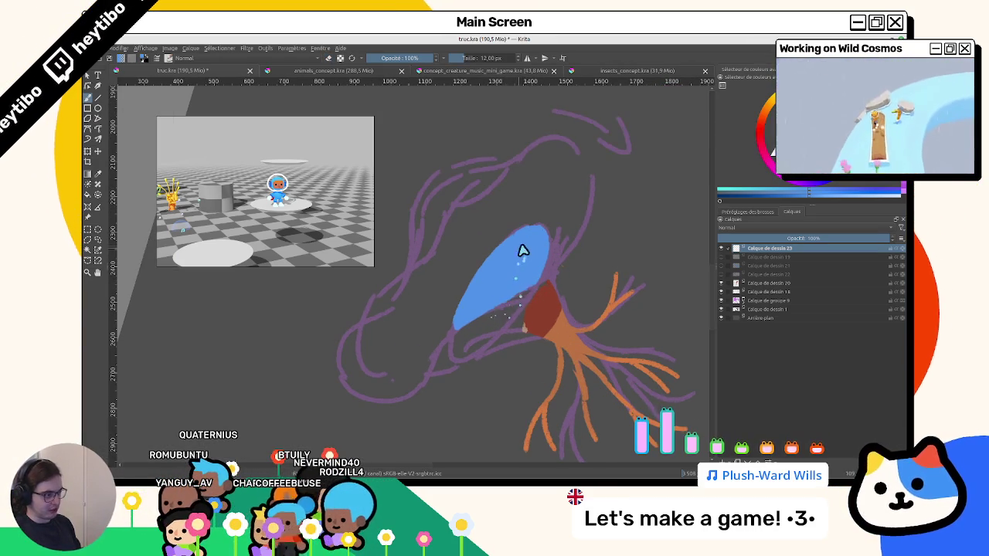
pyautogui.scroll(-2, 477, 298)
pyautogui.scroll(1, 490, 267)
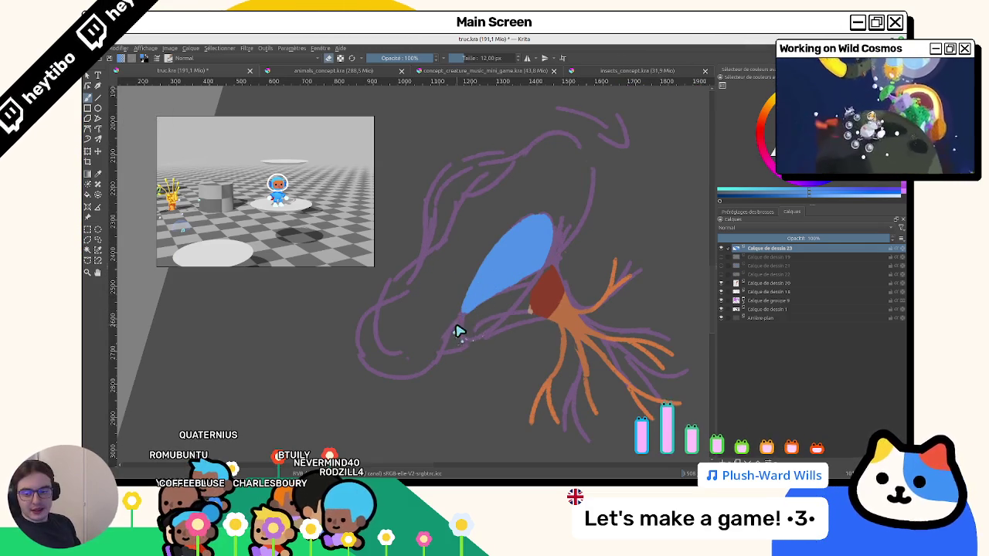
# Show cap layer Calque de dessin 21 again and toggle sketch layer 19 off and back on.
pyautogui.moveTo(459, 331); pyautogui.dragTo(466, 337)
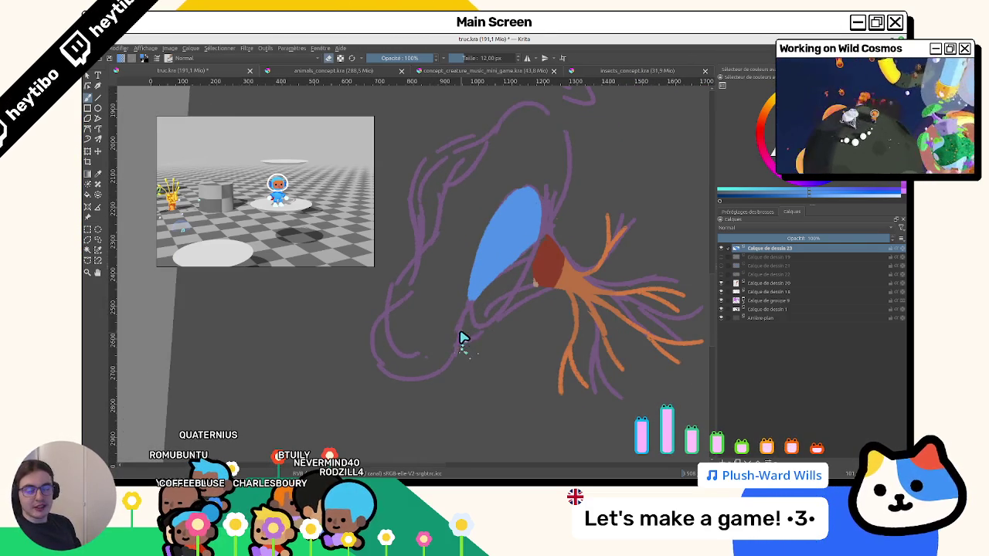
pyautogui.click(721, 265)
pyautogui.moveTo(711, 286); pyautogui.dragTo(574, 349)
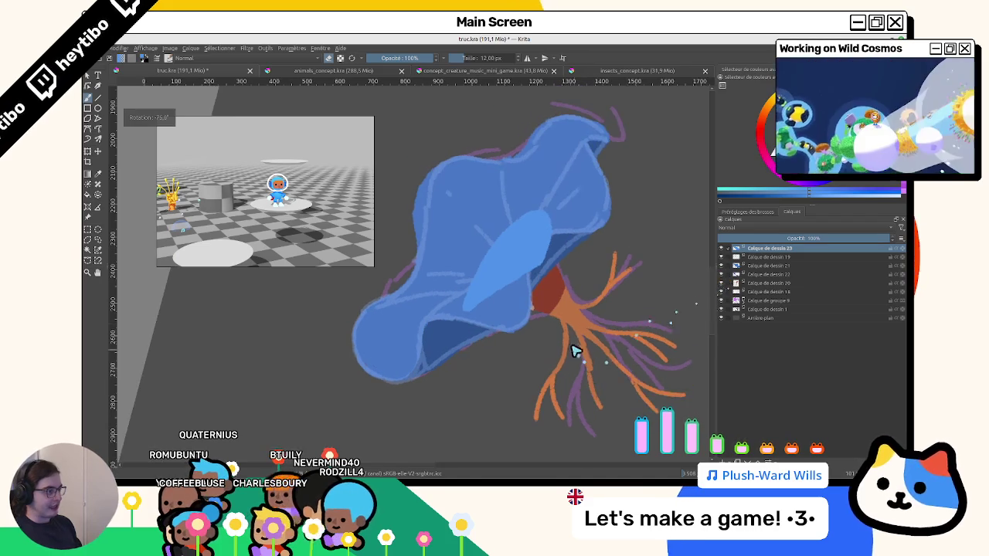
pyautogui.click(721, 257)
pyautogui.click(721, 257)
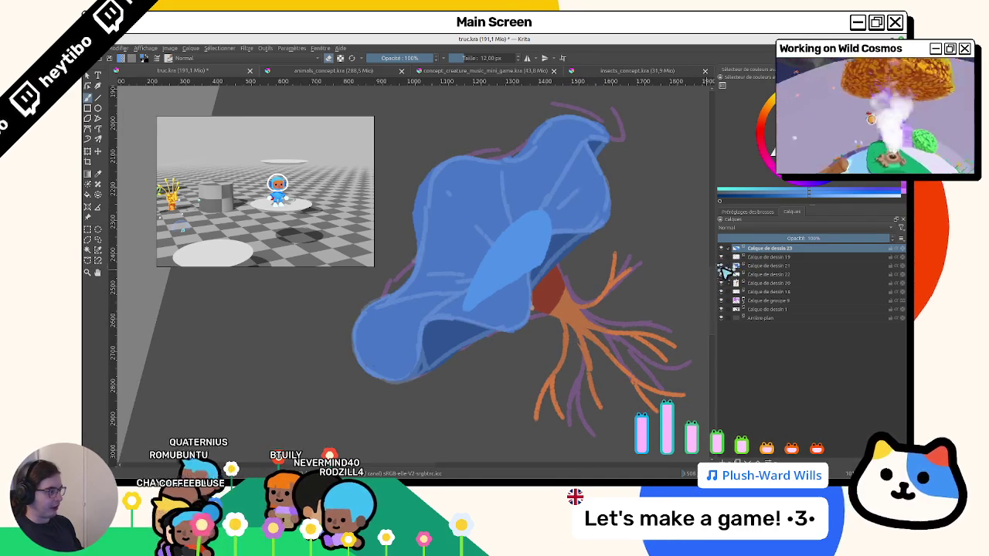